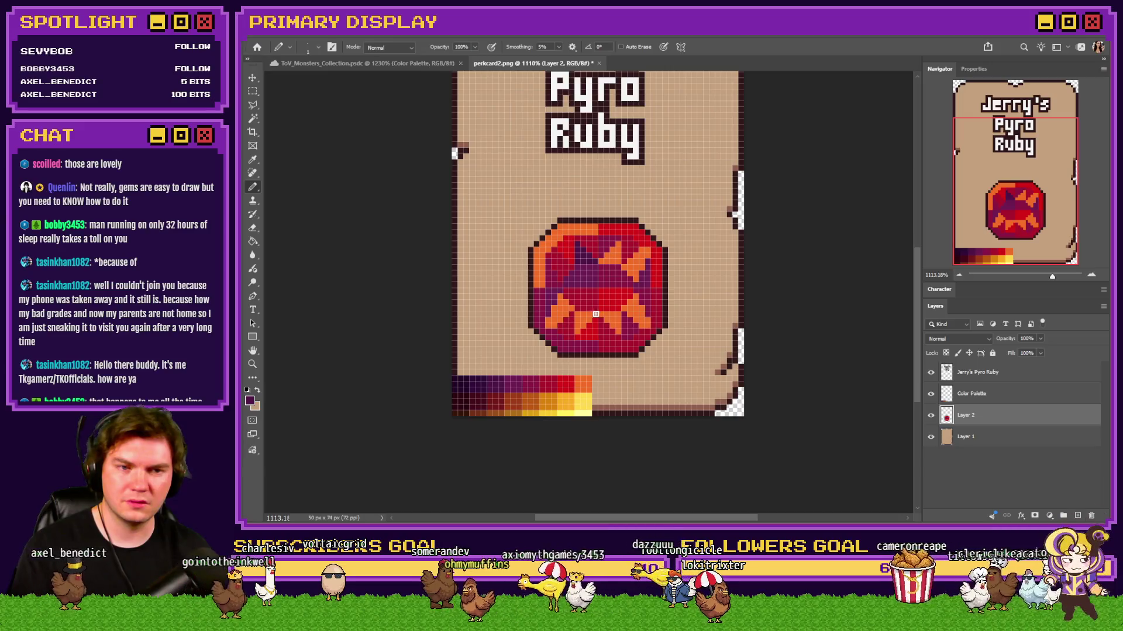
{"action": "scroll", "coordinate": [595, 312], "scroll_direction": "down", "scroll_amount": 2}
{"action": "scroll", "coordinate": [597, 299], "scroll_direction": "down", "scroll_amount": 2}
{"action": "scroll", "coordinate": [598, 297], "scroll_direction": "up", "scroll_amount": 3}
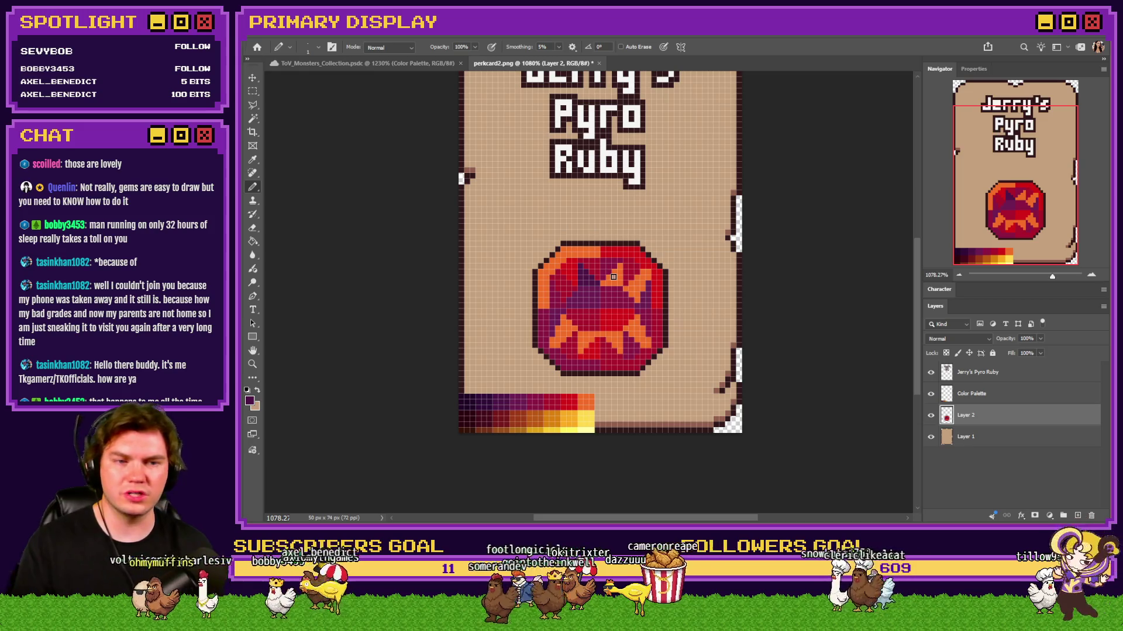
{"action": "scroll", "coordinate": [612, 277], "scroll_direction": "up", "scroll_amount": 1}
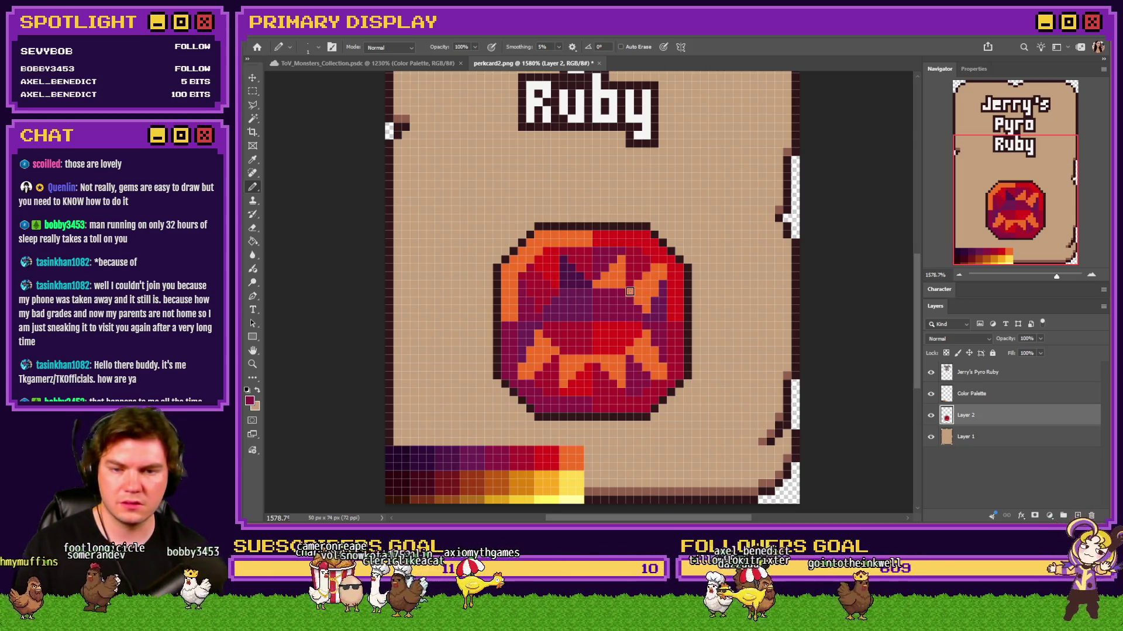
Step: Try a dark-red bucket fill on the right facets, undo it, and fill the upper-left facet orange
{"action": "key", "text": "g"}
{"action": "left_click", "coordinate": [645, 296]}
{"action": "key", "text": "ctrl+z"}
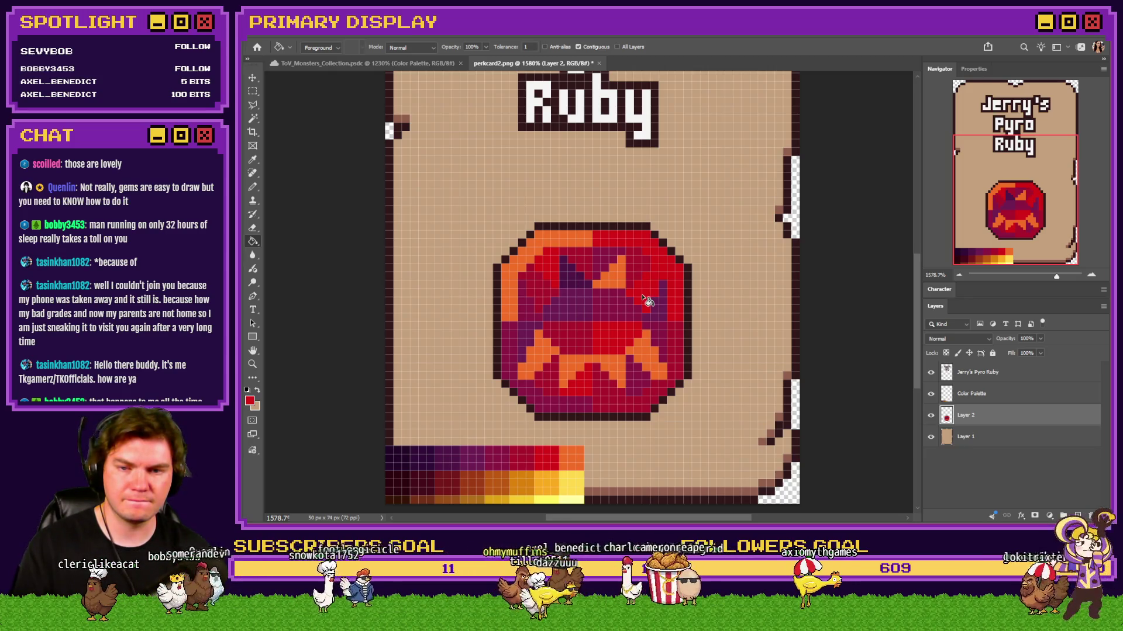
{"action": "left_click", "coordinate": [533, 281]}
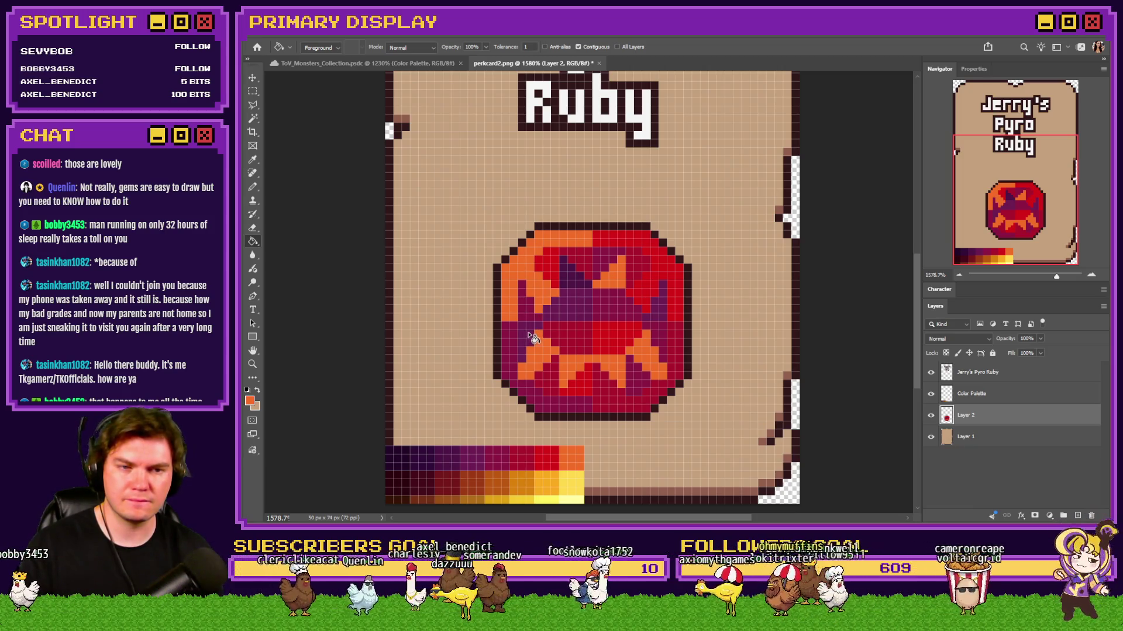
{"action": "scroll", "coordinate": [539, 310], "scroll_direction": "down", "scroll_amount": 3}
{"action": "scroll", "coordinate": [555, 299], "scroll_direction": "down", "scroll_amount": 2}
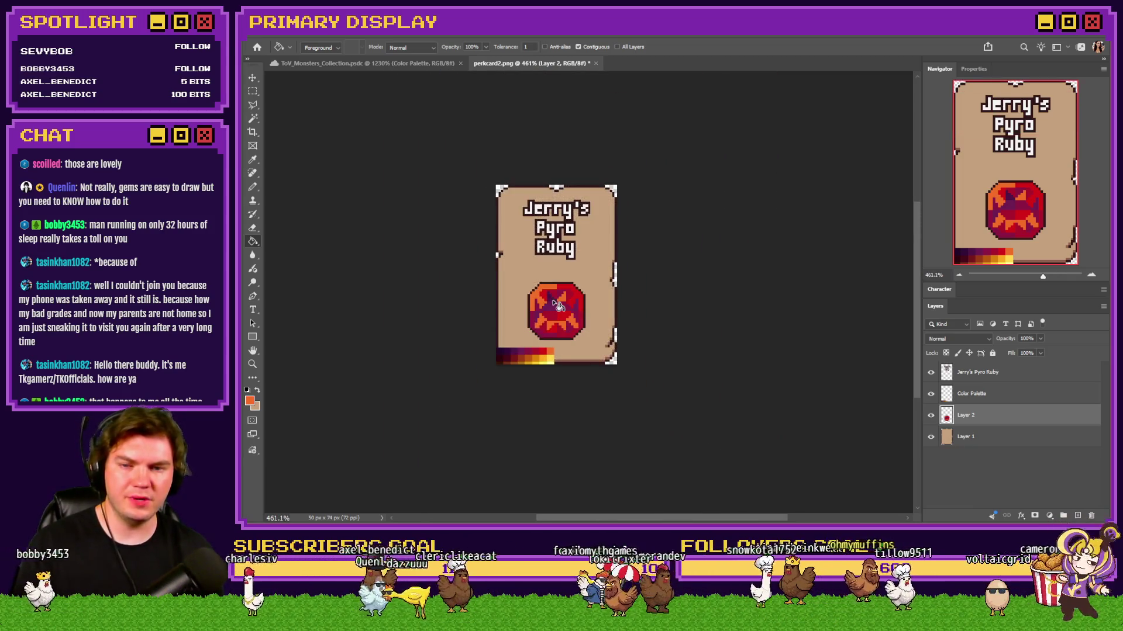
{"action": "scroll", "coordinate": [566, 316], "scroll_direction": "up", "scroll_amount": 2}
{"action": "scroll", "coordinate": [566, 316], "scroll_direction": "up", "scroll_amount": 1}
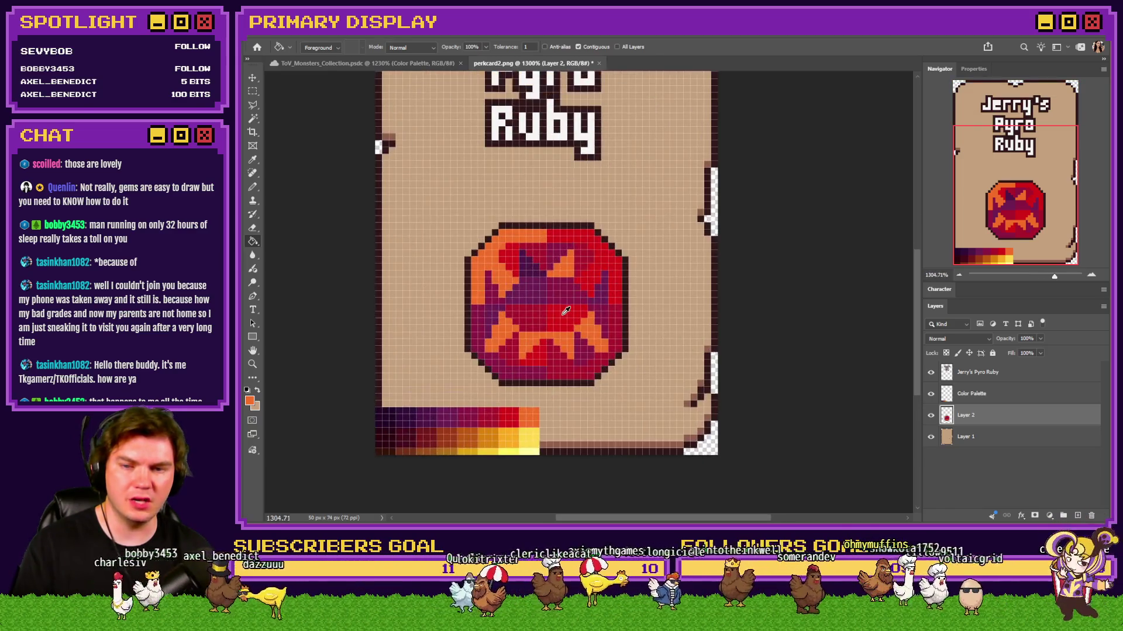
{"action": "scroll", "coordinate": [567, 319], "scroll_direction": "up", "scroll_amount": 1}
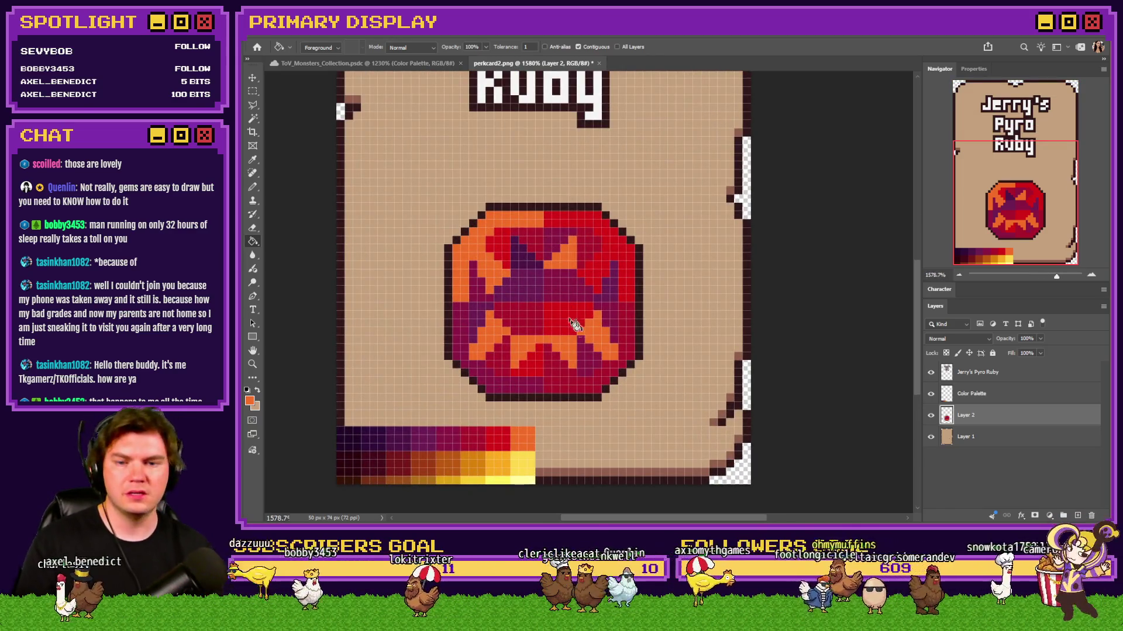
Step: Paint the lower-right and lower-left orange pixels dark crimson with the pencil
{"action": "left_click", "coordinate": [605, 375], "text": "alt"}
{"action": "left_click_drag", "start_coordinate": [610, 364], "coordinate": [584, 318]}
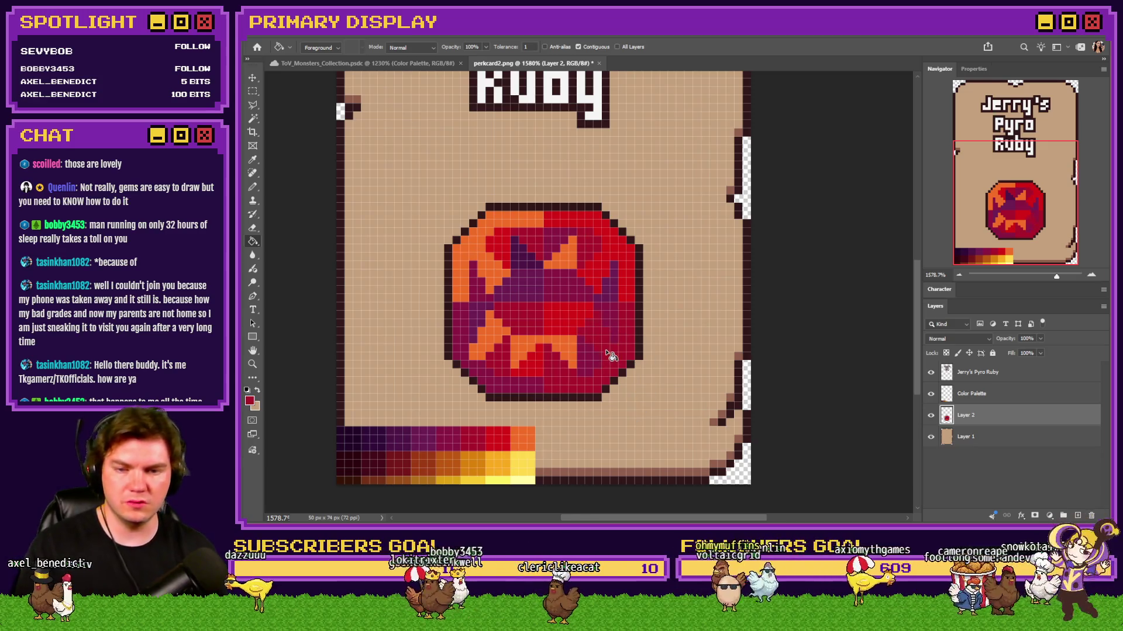
{"action": "left_click_drag", "start_coordinate": [483, 362], "coordinate": [496, 325]}
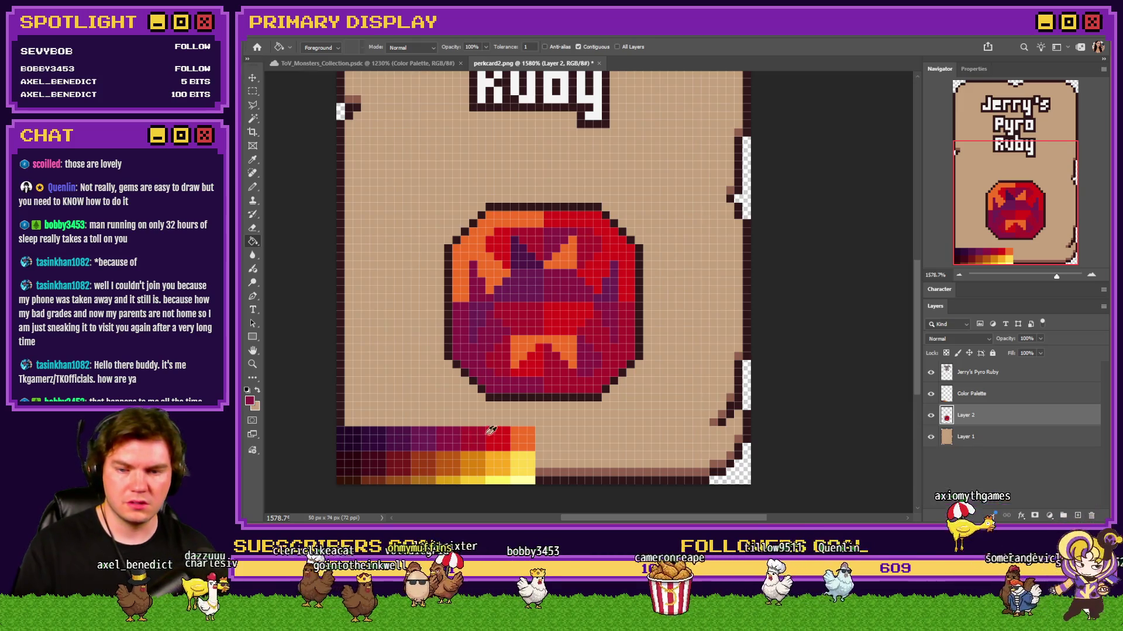
Step: Try painting the gem's bottom V red, then undo back to the orange V
{"action": "left_click", "coordinate": [509, 436], "text": "alt"}
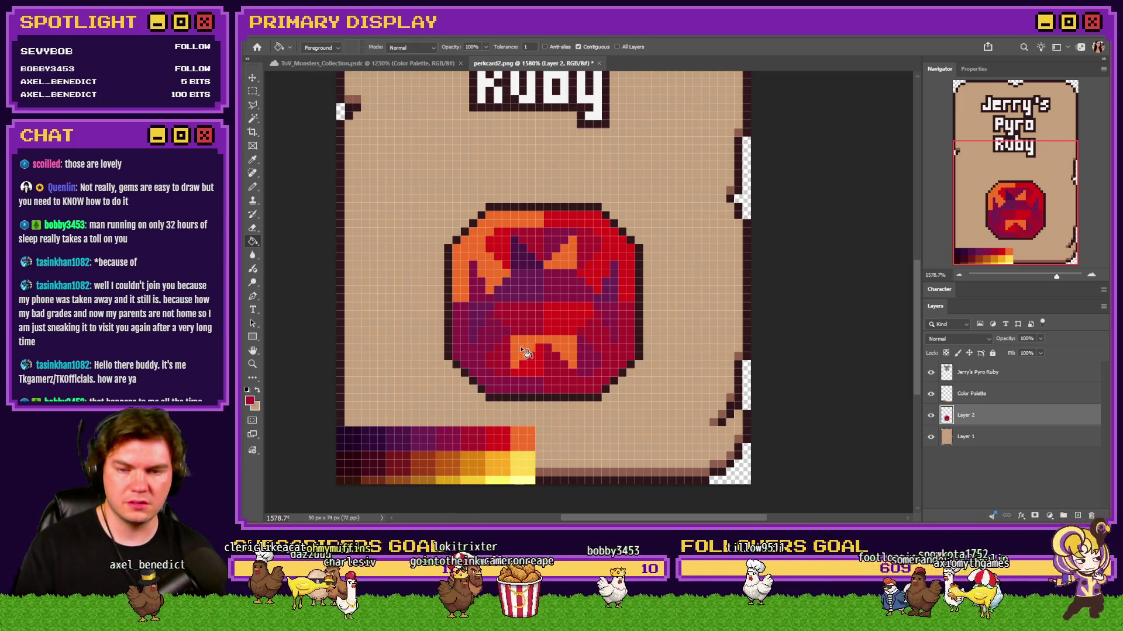
{"action": "left_click_drag", "start_coordinate": [518, 338], "coordinate": [566, 342]}
{"action": "key", "text": "ctrl+z"}
{"action": "left_click", "coordinate": [481, 445]}
{"action": "key", "text": "ctrl+z"}
{"action": "left_click", "coordinate": [455, 435], "text": "alt"}
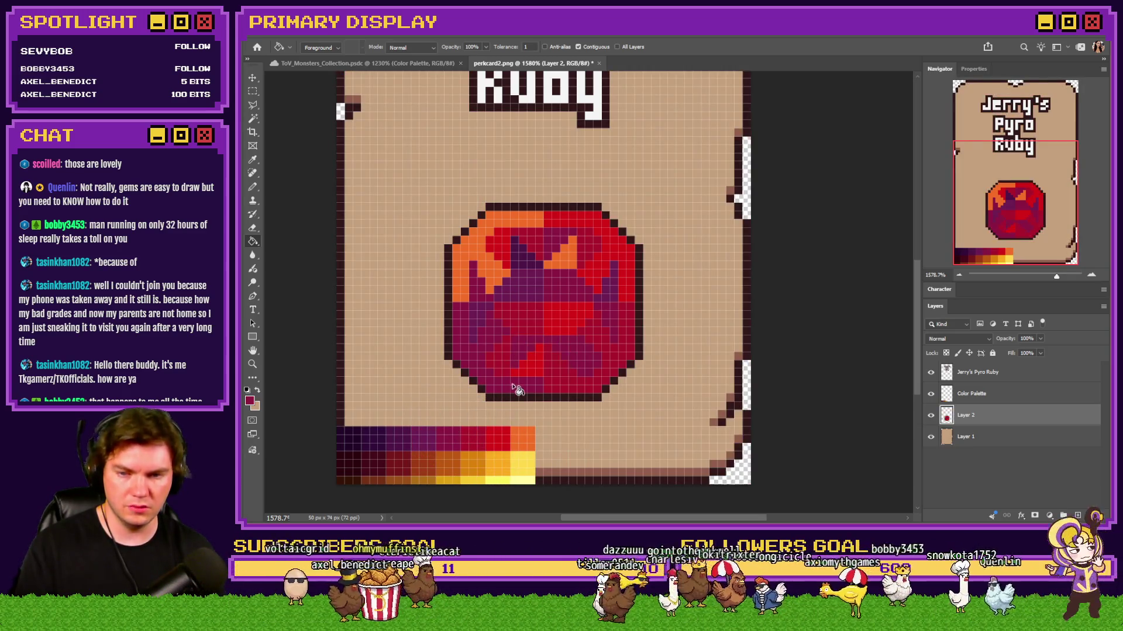
{"action": "key", "text": "ctrl+z"}
Step: Pick a palette red and bucket-fill a lower facet of the gem with it
{"action": "key", "text": "b"}
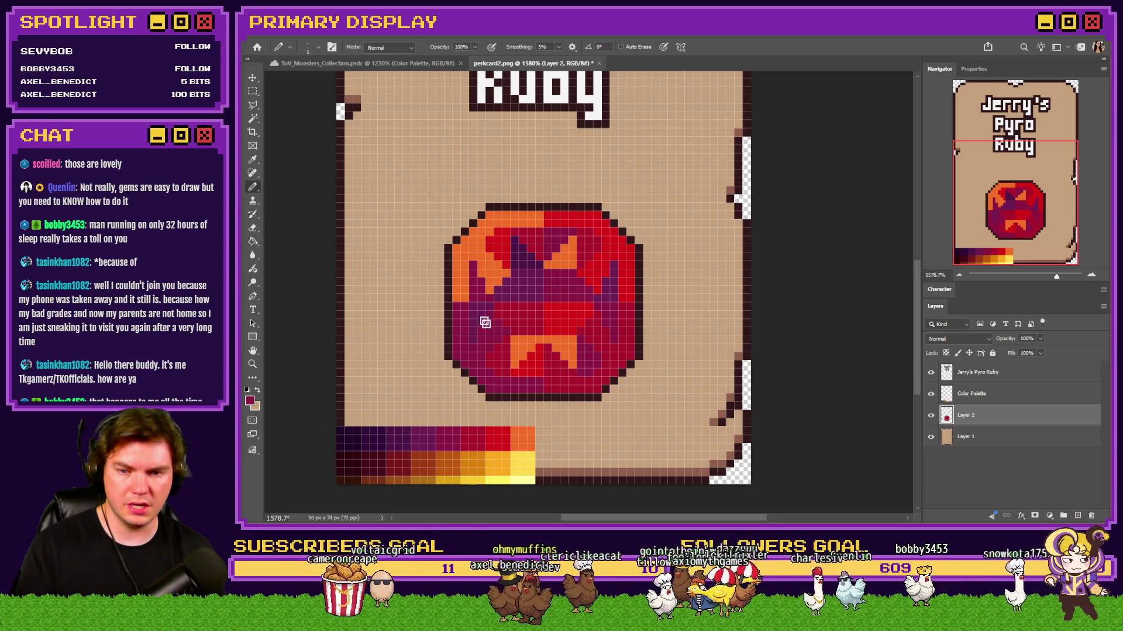
{"action": "key", "text": "g"}
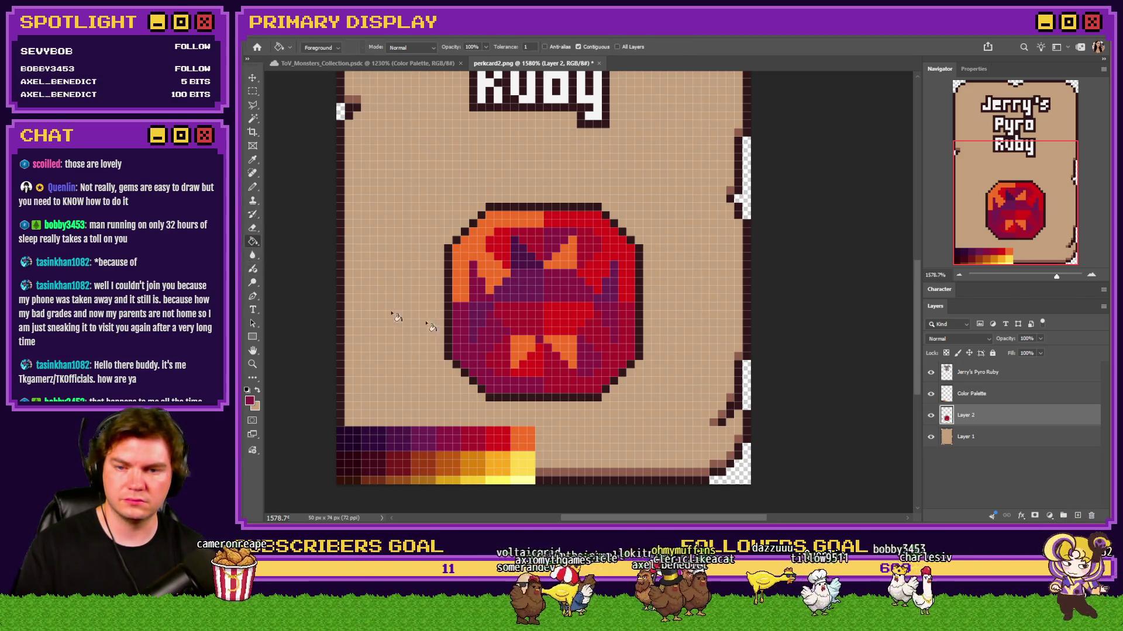
{"action": "left_click", "coordinate": [499, 430], "text": "alt"}
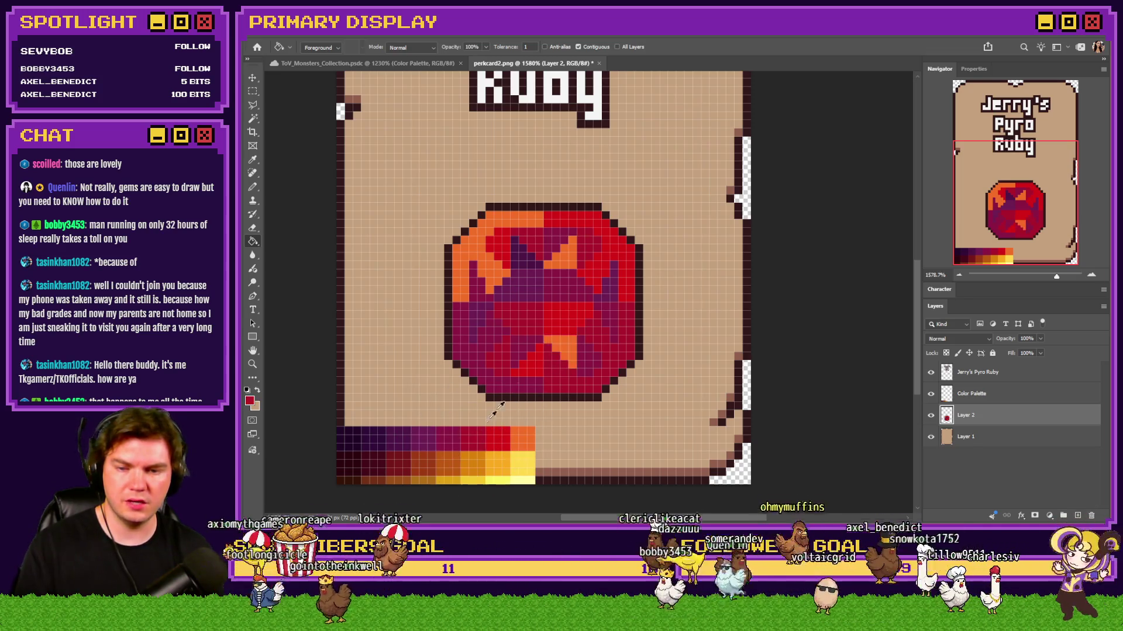
{"action": "left_click", "coordinate": [467, 437], "text": "alt"}
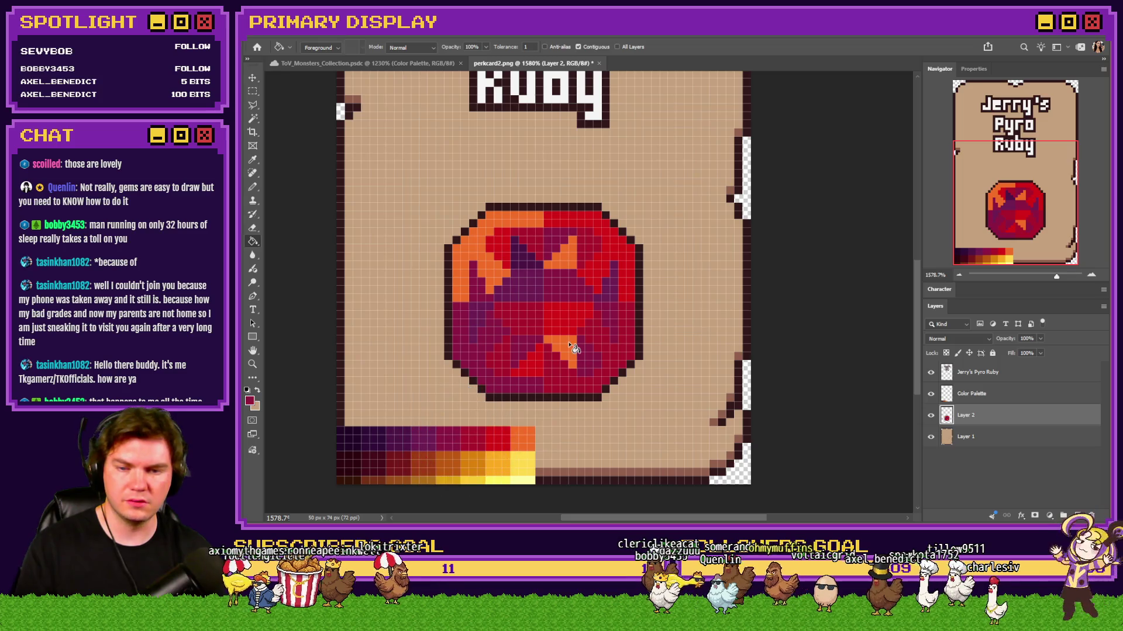
{"action": "left_click", "coordinate": [451, 428], "text": "alt"}
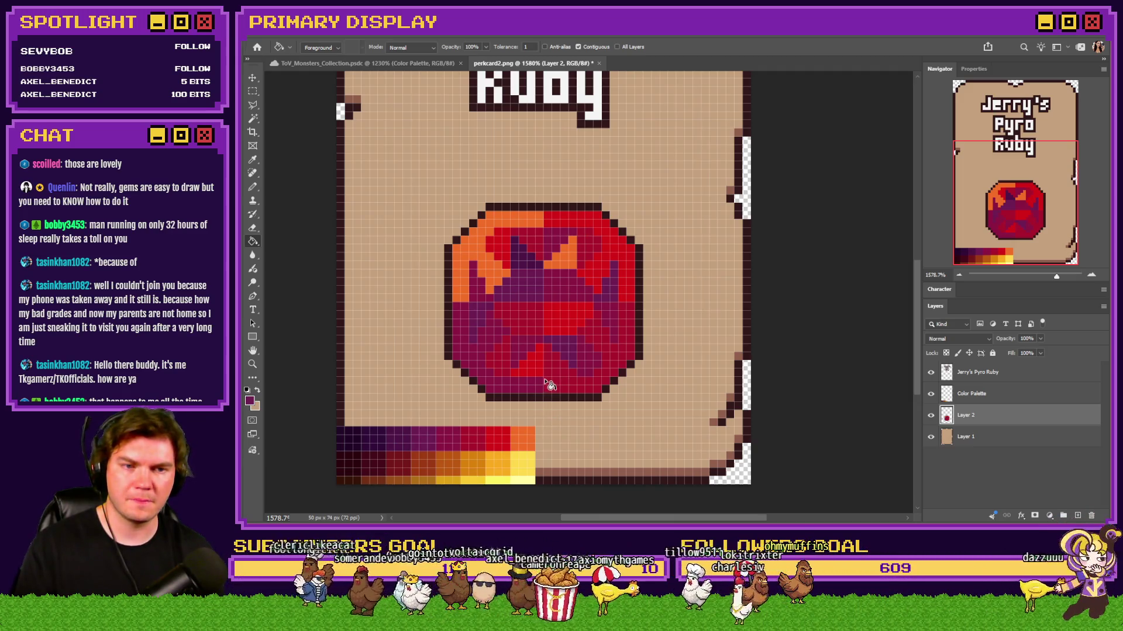
{"action": "scroll", "coordinate": [549, 384], "scroll_direction": "down", "scroll_amount": 2}
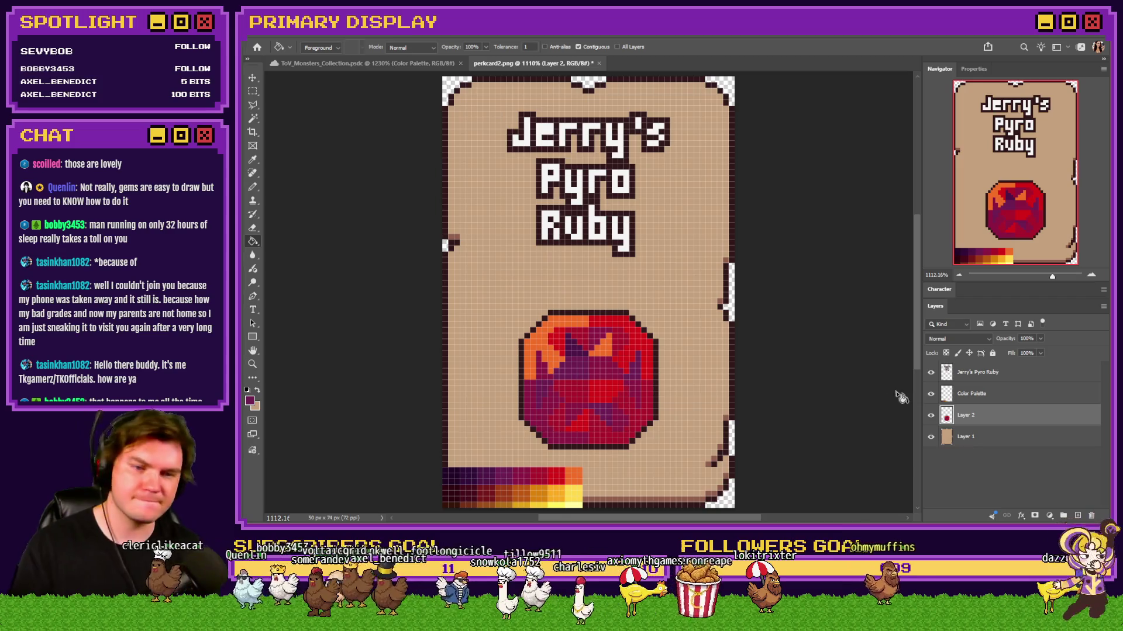
Step: Hide the Color Palette layer, briefly re-show it to sample a colour, then hide it and fit the card in view
{"action": "left_click", "coordinate": [931, 393]}
{"action": "key", "text": "ctrl+minus"}
{"action": "key", "text": "ctrl+minus"}
{"action": "key", "text": "ctrl+minus"}
{"action": "key", "text": "ctrl+minus"}
{"action": "key", "text": "ctrl+minus"}
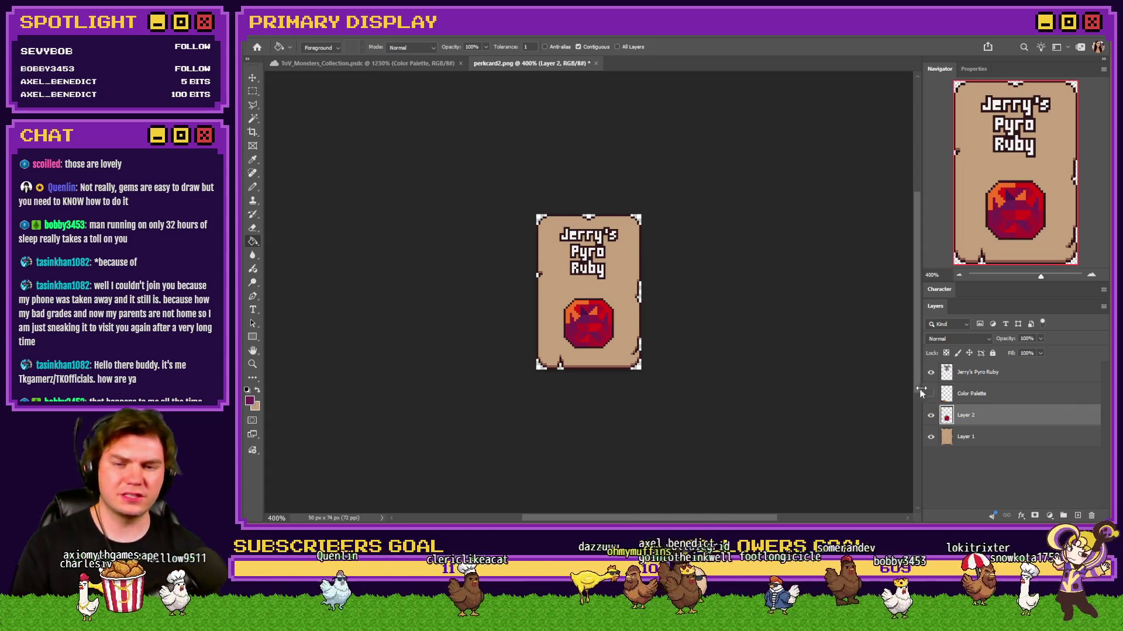
{"action": "scroll", "coordinate": [583, 324], "scroll_direction": "up", "scroll_amount": 3}
{"action": "scroll", "coordinate": [583, 322], "scroll_direction": "up", "scroll_amount": 3}
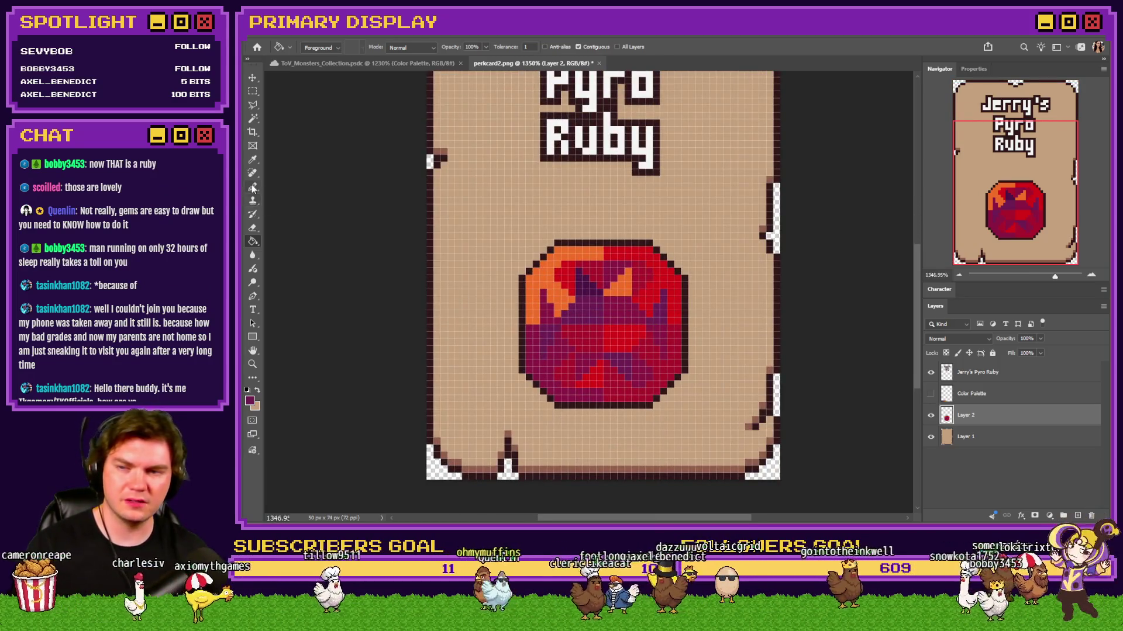
{"action": "key", "text": "b"}
{"action": "scroll", "coordinate": [631, 334], "scroll_direction": "up", "scroll_amount": 2}
{"action": "scroll", "coordinate": [701, 309], "scroll_direction": "down", "scroll_amount": 2}
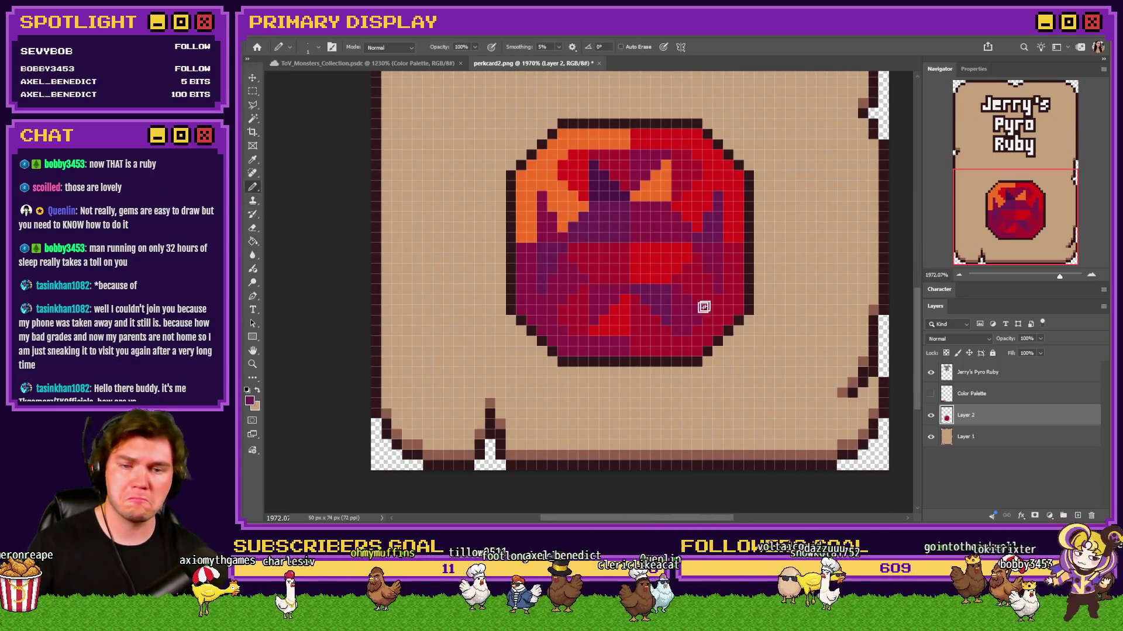
{"action": "left_click", "coordinate": [930, 393]}
{"action": "left_click", "coordinate": [483, 414], "text": "alt"}
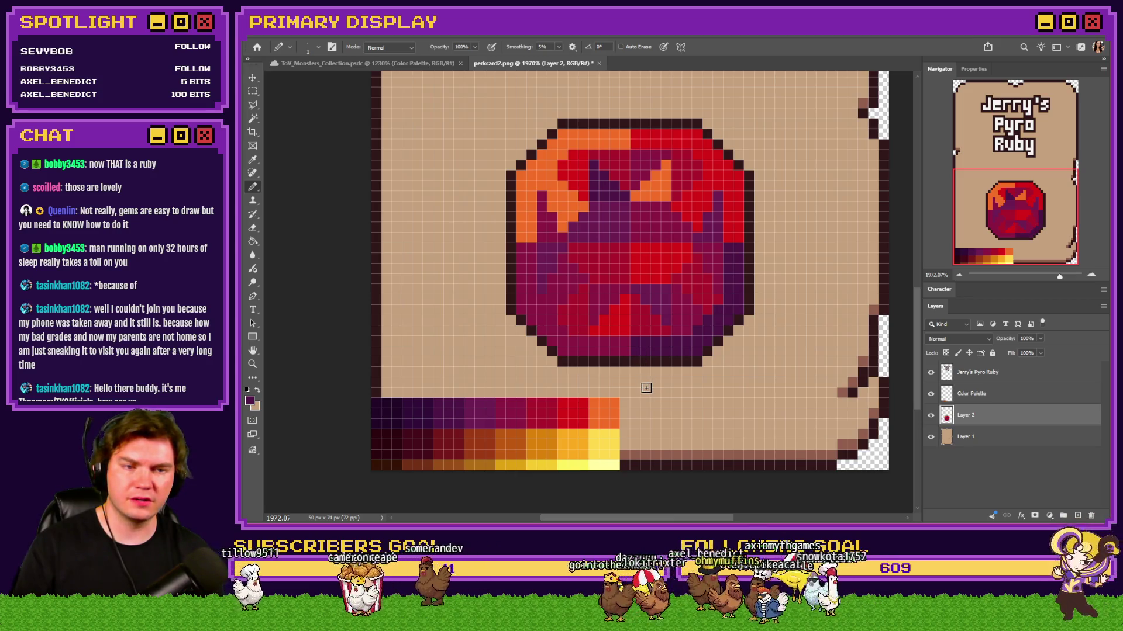
{"action": "left_click", "coordinate": [931, 393]}
{"action": "key", "text": "ctrl+minus"}
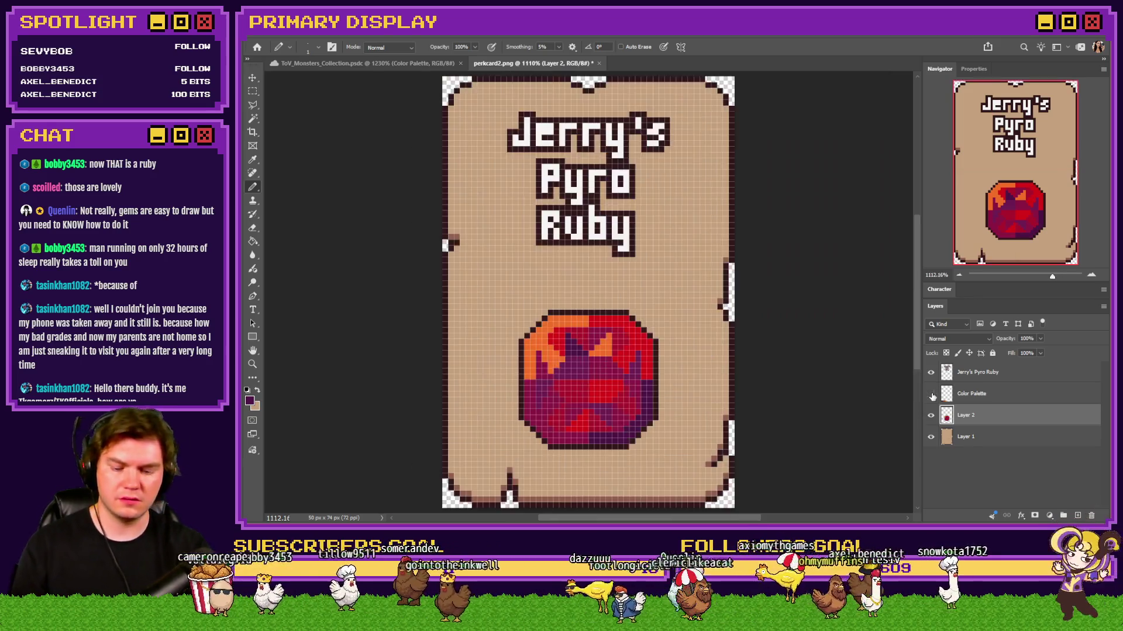
{"action": "key", "text": "ctrl+minus"}
{"action": "key", "text": "ctrl+minus"}
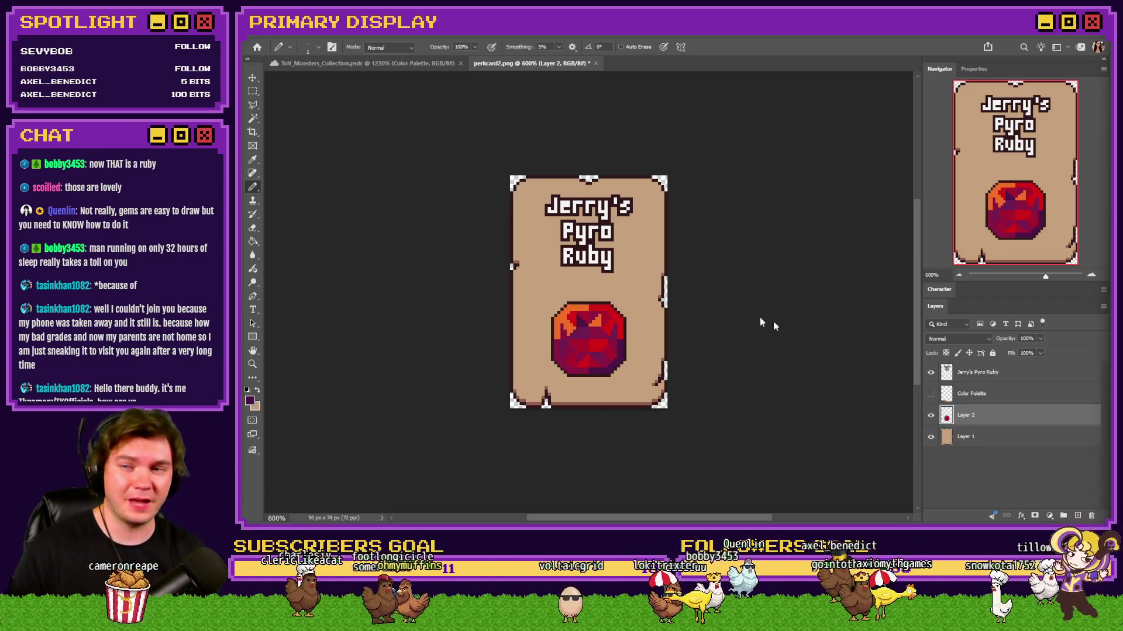
{"action": "left_click", "coordinate": [252, 91]}
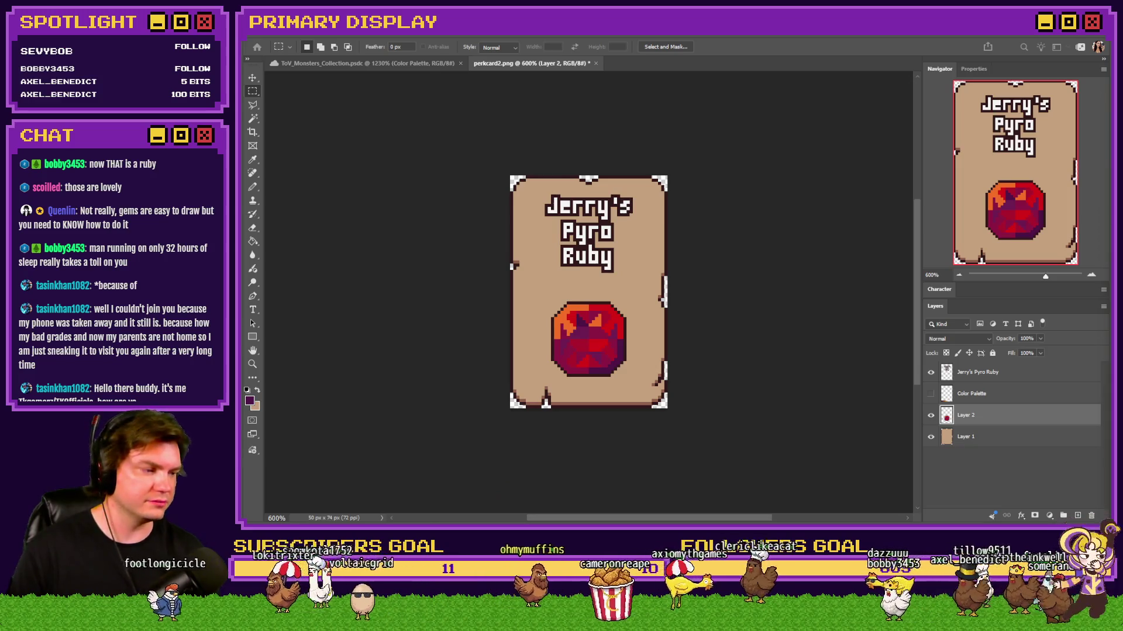
Step: Enlarge the image to 400 percent via Image Size and fit it in view
{"action": "key", "text": "ctrl+alt+i"}
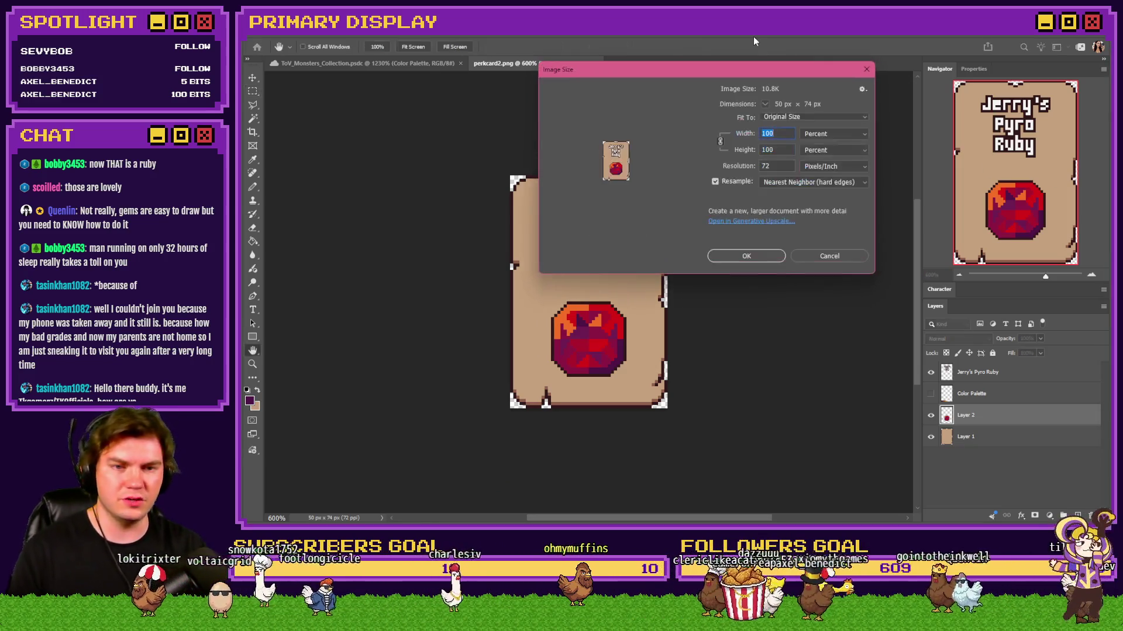
{"action": "key", "text": "Return"}
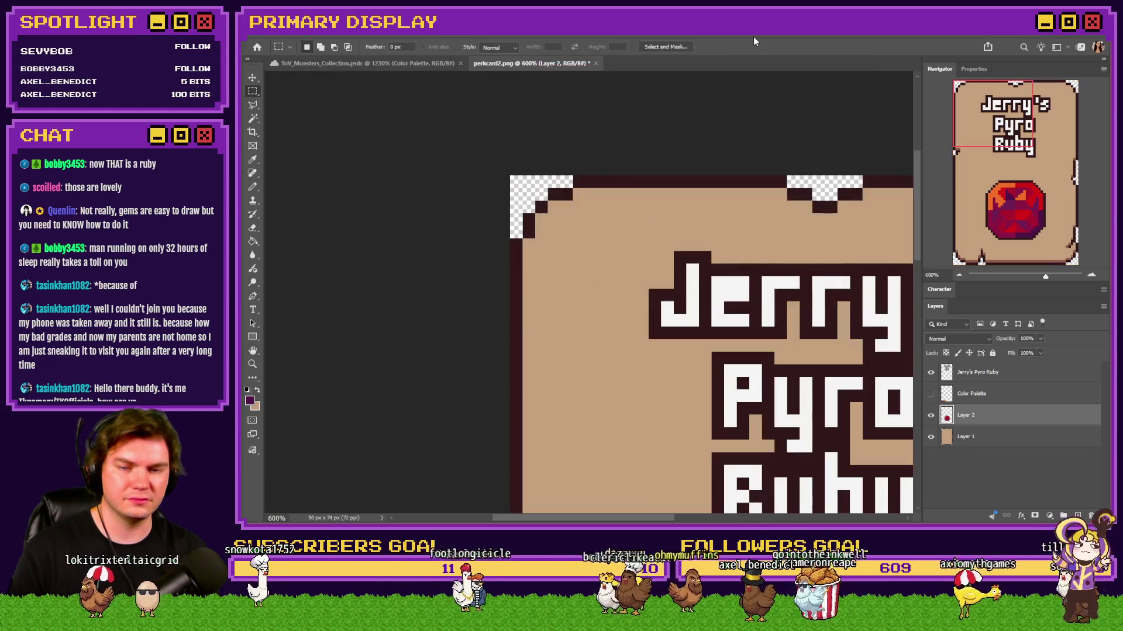
{"action": "key", "text": "ctrl+0"}
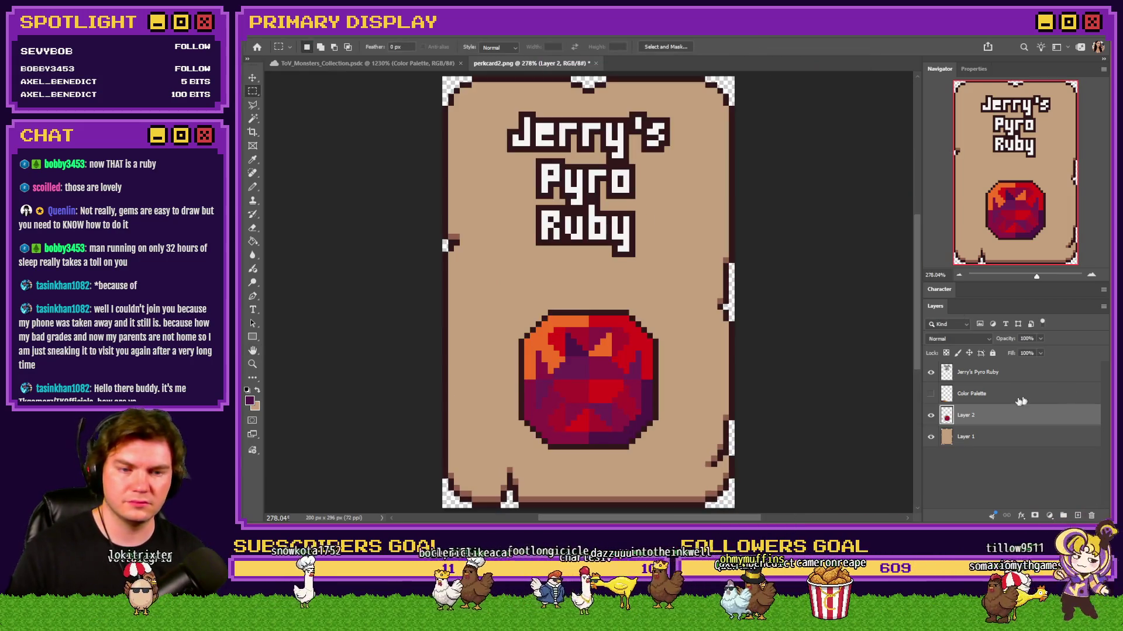
Step: Select all four layers and merge them into one
{"action": "left_click", "coordinate": [1000, 371]}
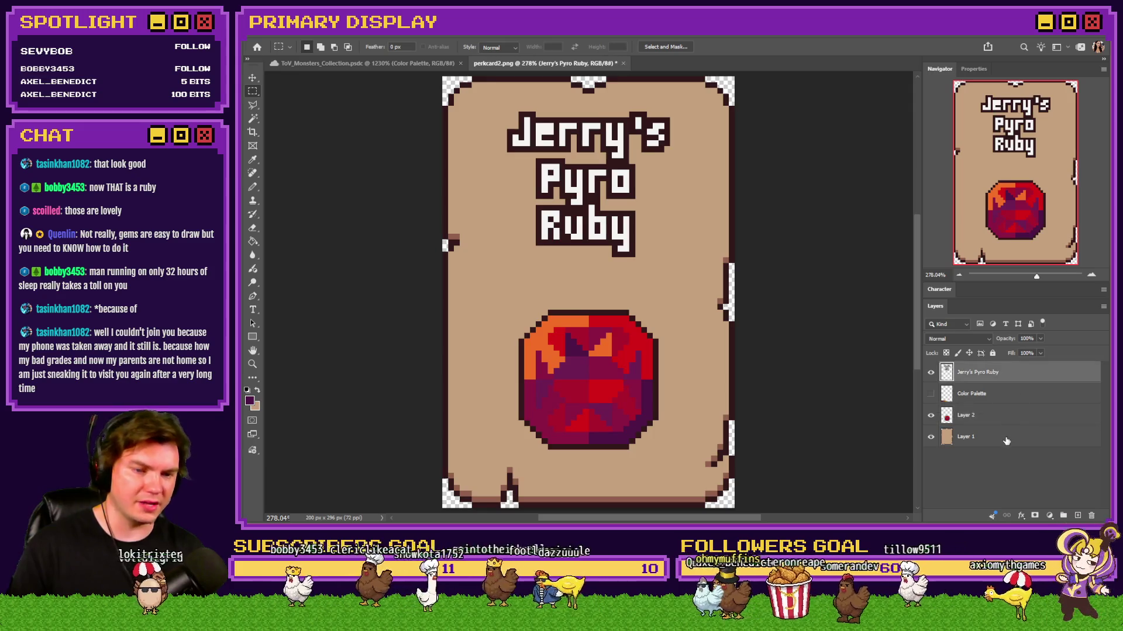
{"action": "left_click", "coordinate": [1006, 438], "text": "shift"}
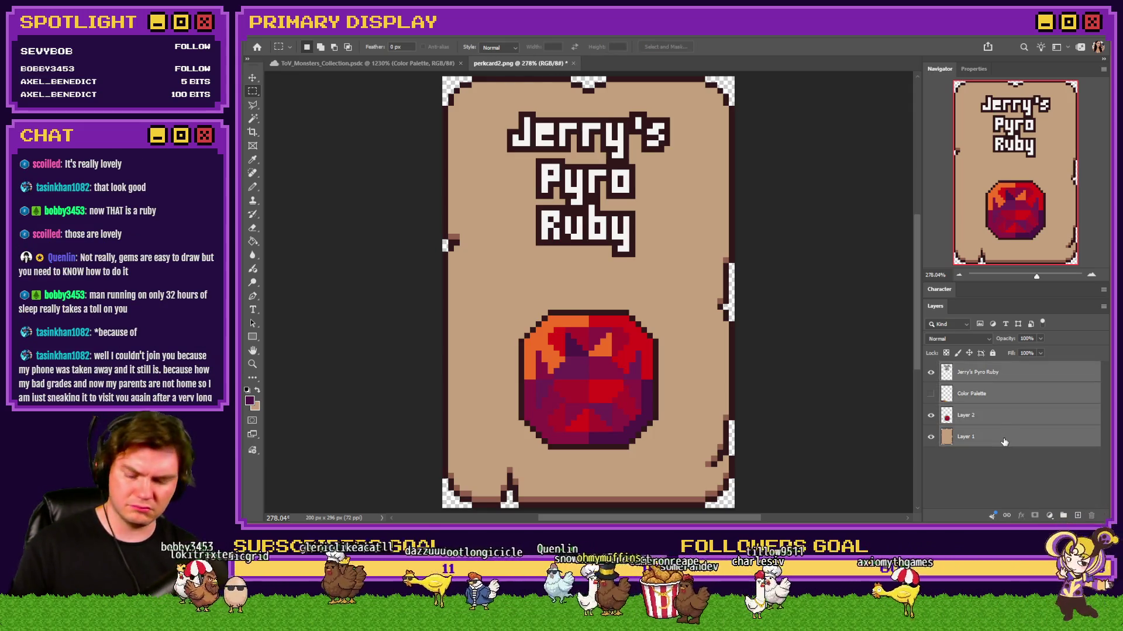
{"action": "key", "text": "ctrl+e"}
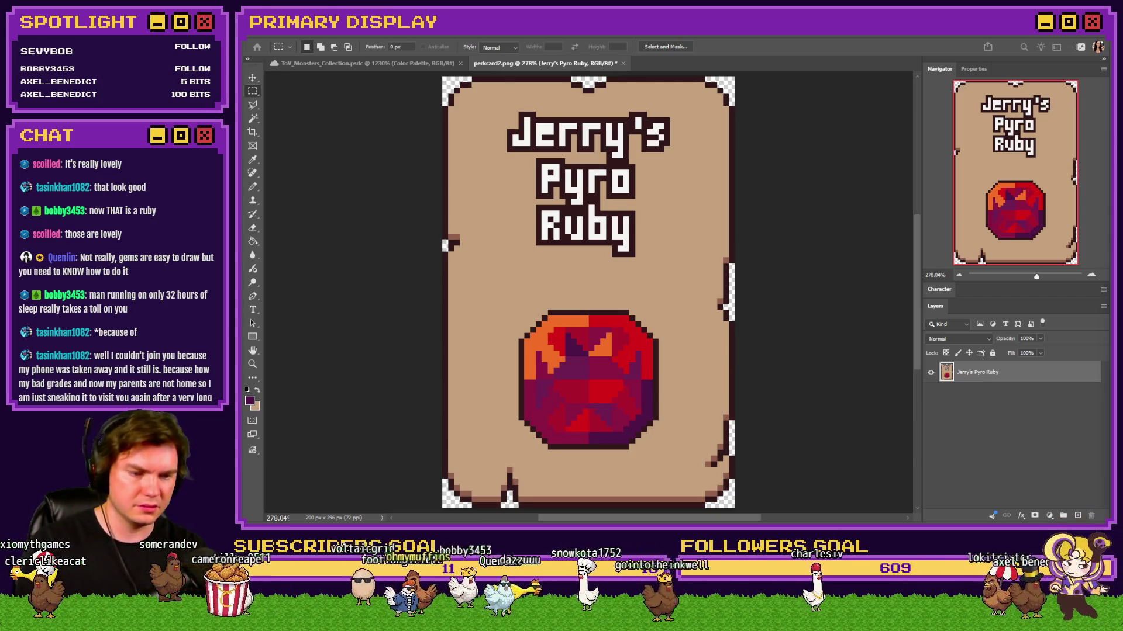
Step: Save the merged card as a PNG, then undo the merge to restore the separate layers
{"action": "key", "text": "ctrl+s"}
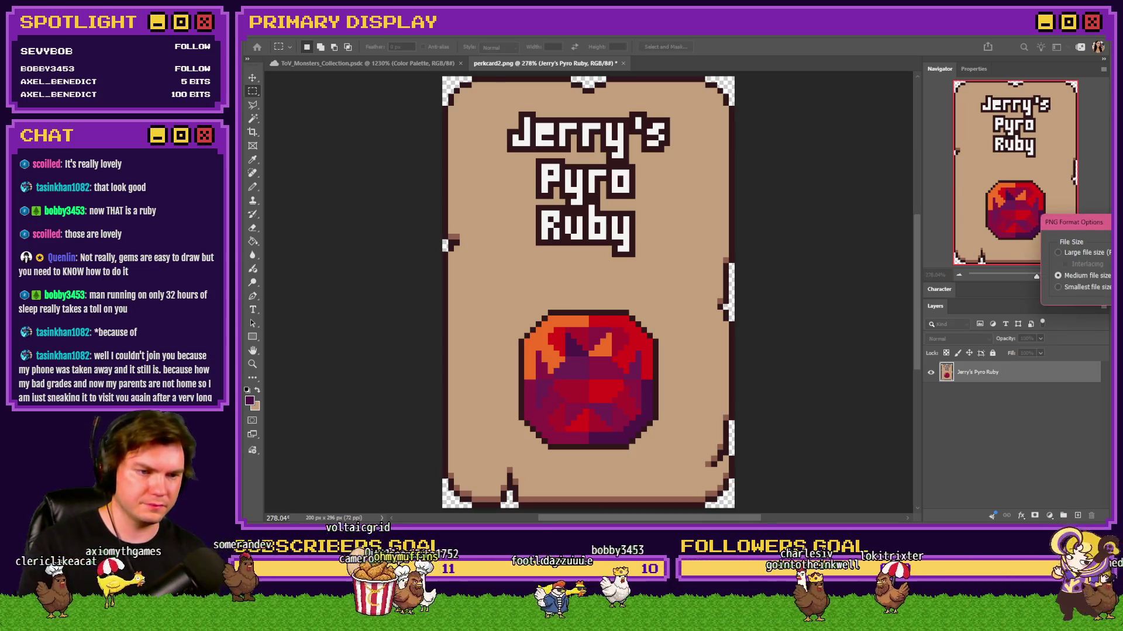
{"action": "key", "text": "Return"}
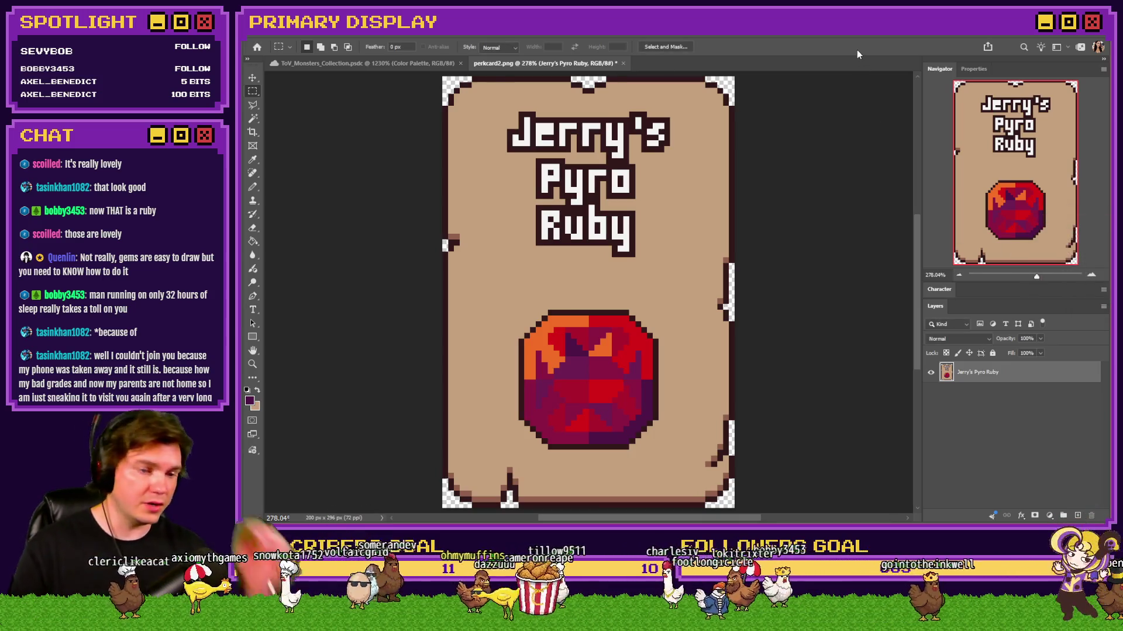
{"action": "key", "text": "ctrl+z"}
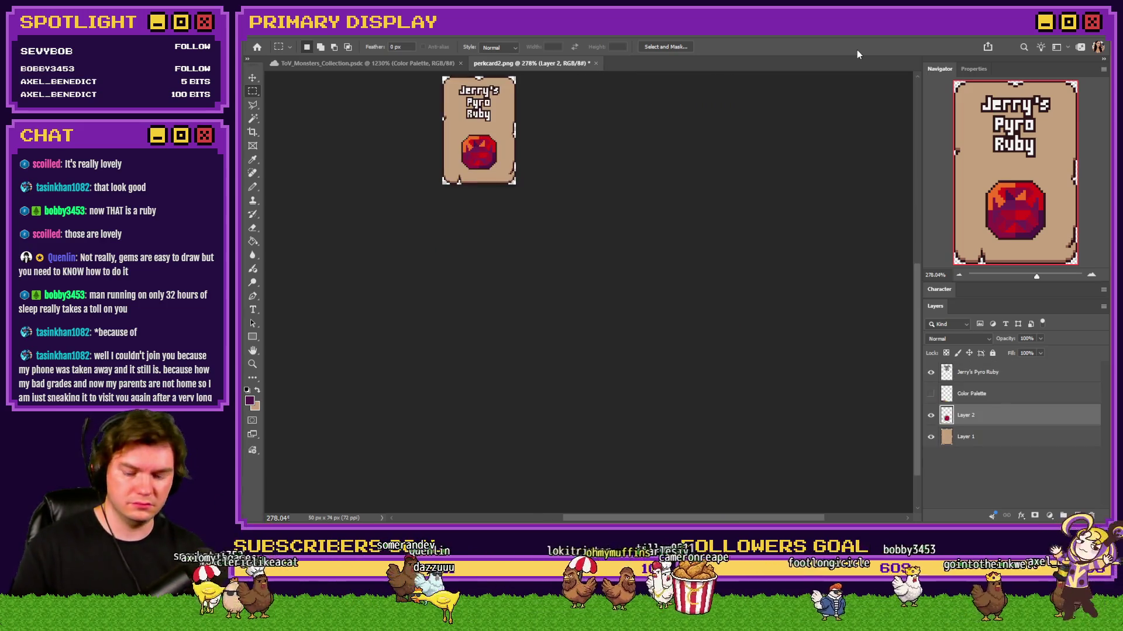
Step: Fit the layered card to the view and switch away to the gemstone perk task
{"action": "key", "text": "ctrl+0"}
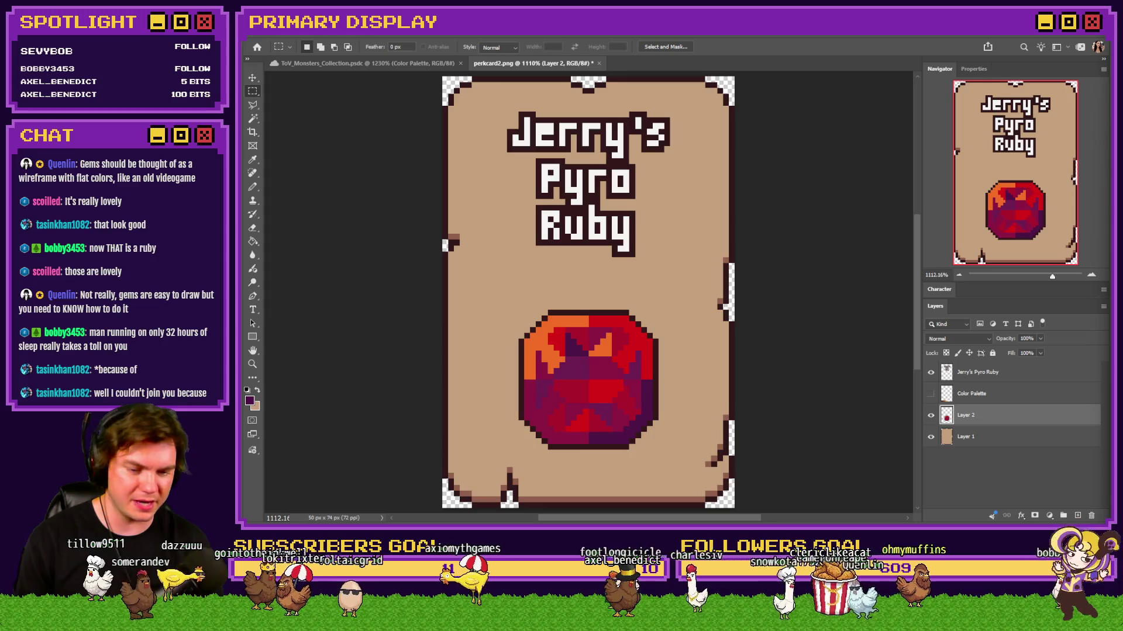
{"action": "key", "text": "alt+Tab"}
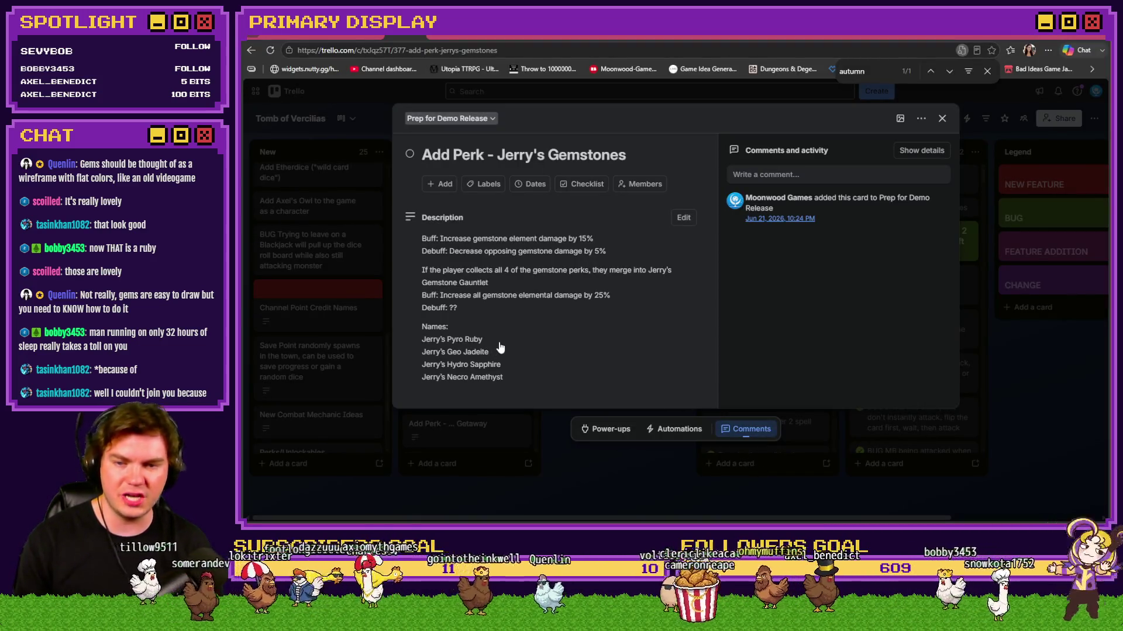
{"action": "key", "text": "alt+Tab"}
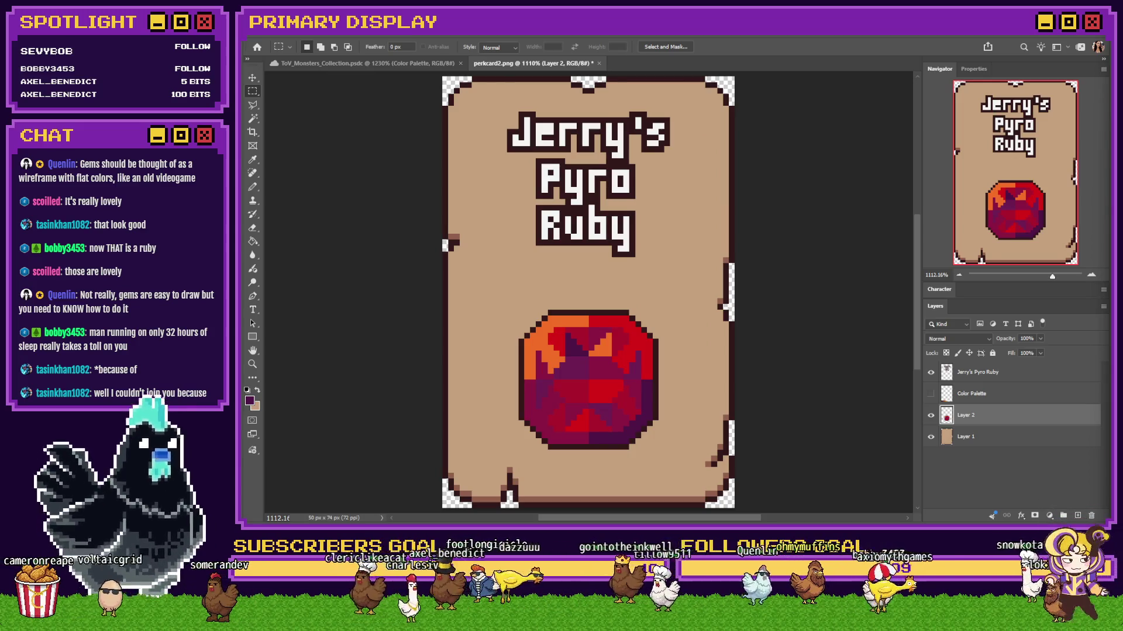
{"action": "key", "text": "alt+Tab"}
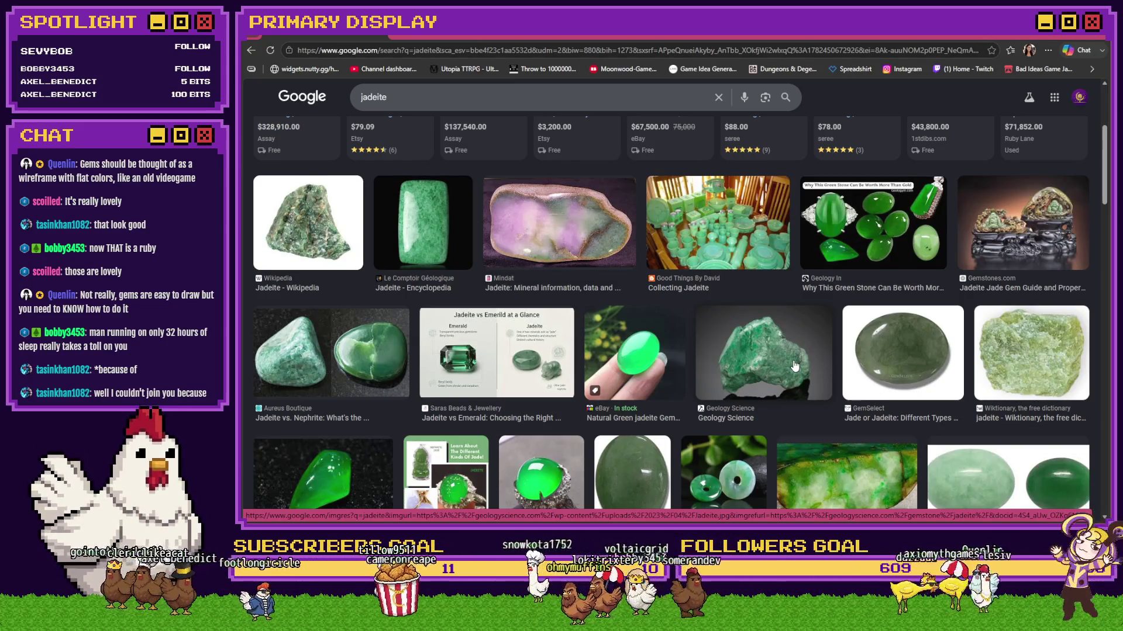
{"action": "scroll", "coordinate": [794, 366], "scroll_direction": "down", "scroll_amount": 1}
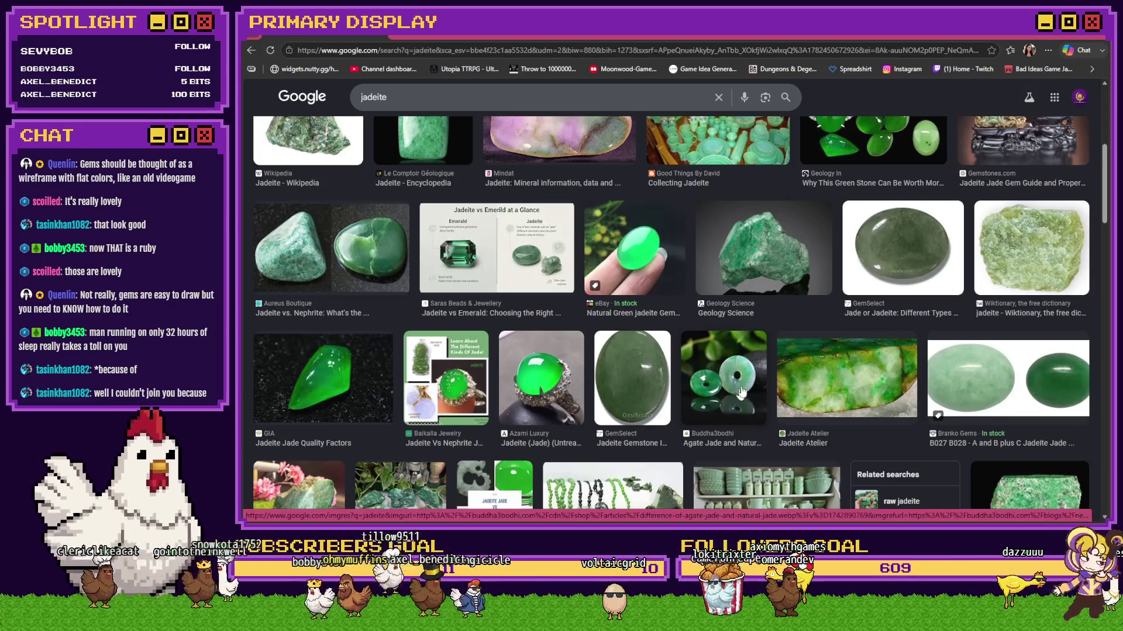
{"action": "scroll", "coordinate": [735, 379], "scroll_direction": "down", "scroll_amount": 1}
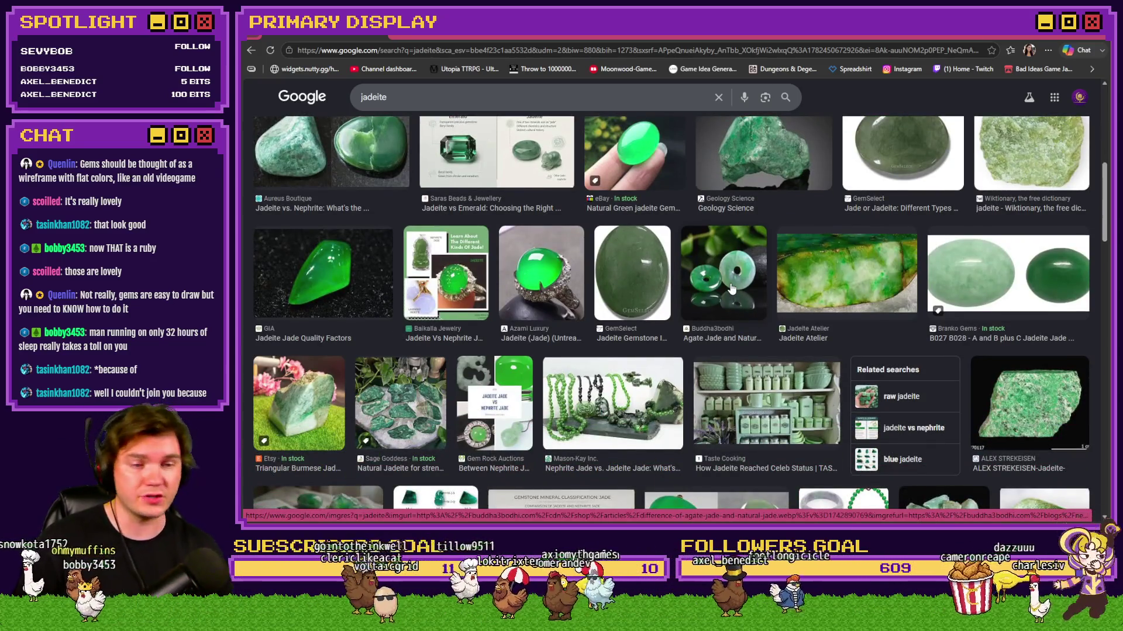
{"action": "scroll", "coordinate": [733, 389], "scroll_direction": "up", "scroll_amount": 5}
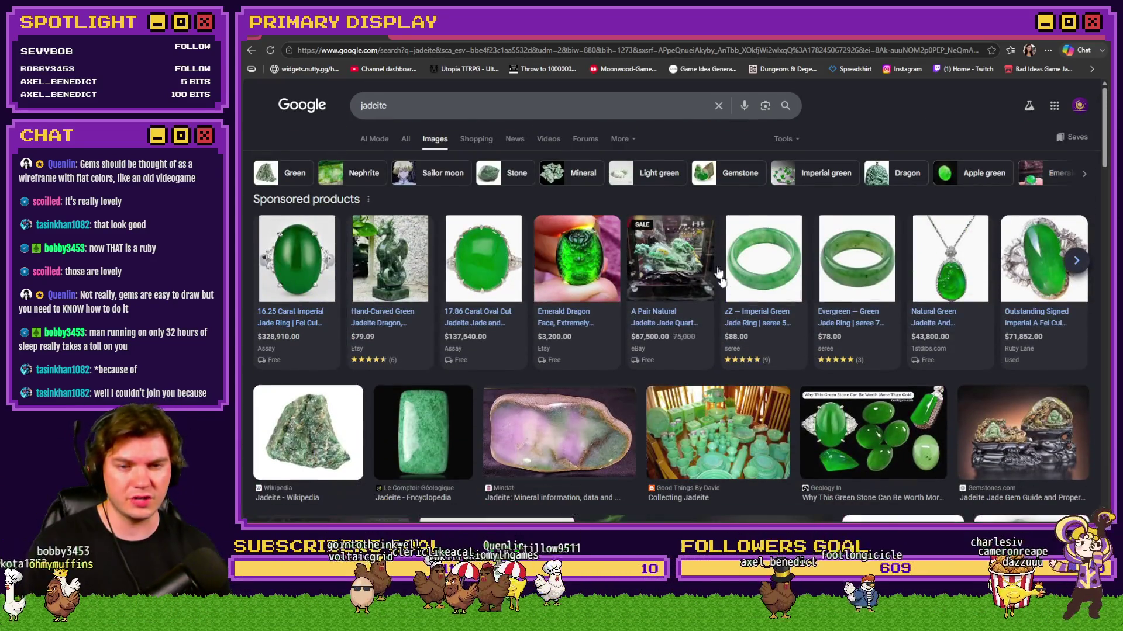
{"action": "scroll", "coordinate": [702, 343], "scroll_direction": "down", "scroll_amount": 3}
{"action": "scroll", "coordinate": [667, 295], "scroll_direction": "up", "scroll_amount": 2}
{"action": "scroll", "coordinate": [668, 295], "scroll_direction": "up", "scroll_amount": 1}
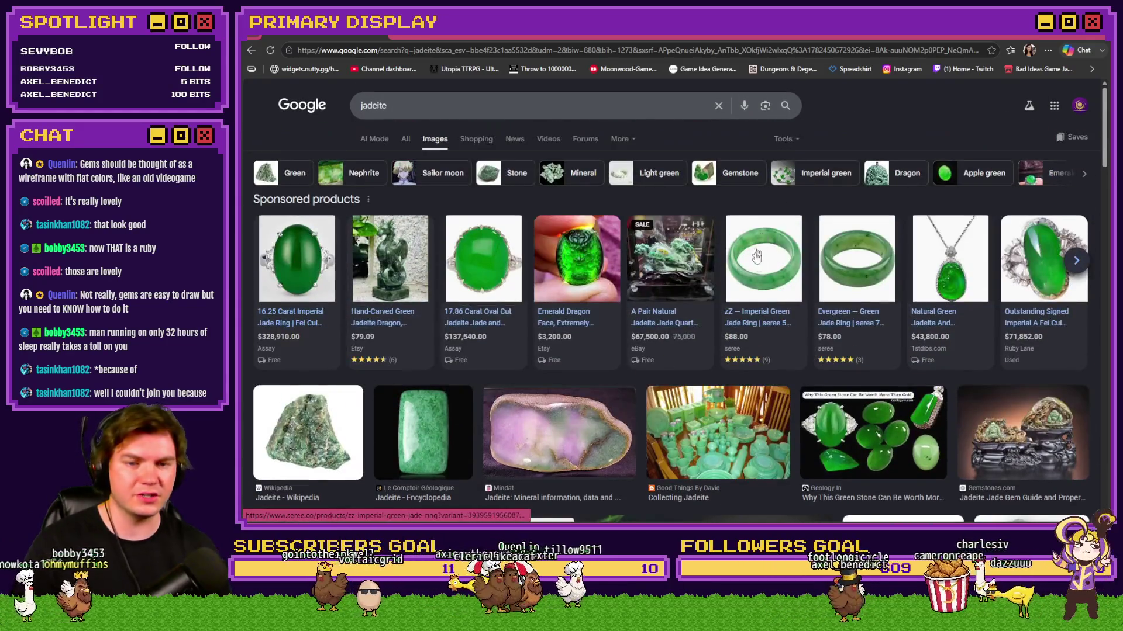
{"action": "scroll", "coordinate": [737, 378], "scroll_direction": "down", "scroll_amount": 3}
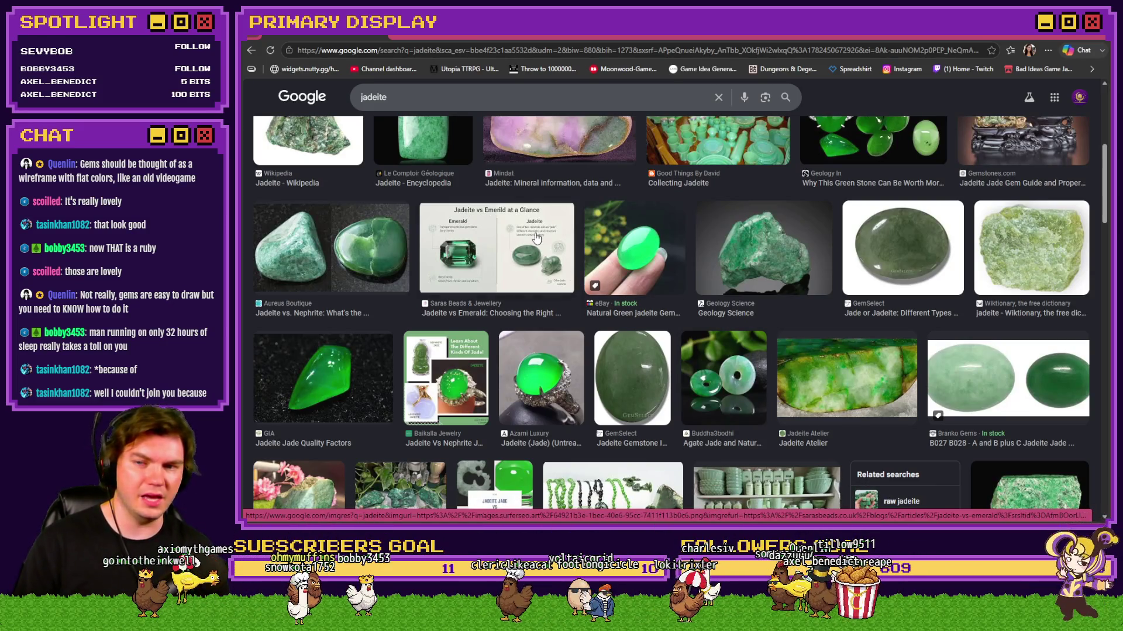
Step: Return from the jadeite image results to the Pyro Ruby card in Photoshop
{"action": "key", "text": "alt+Tab"}
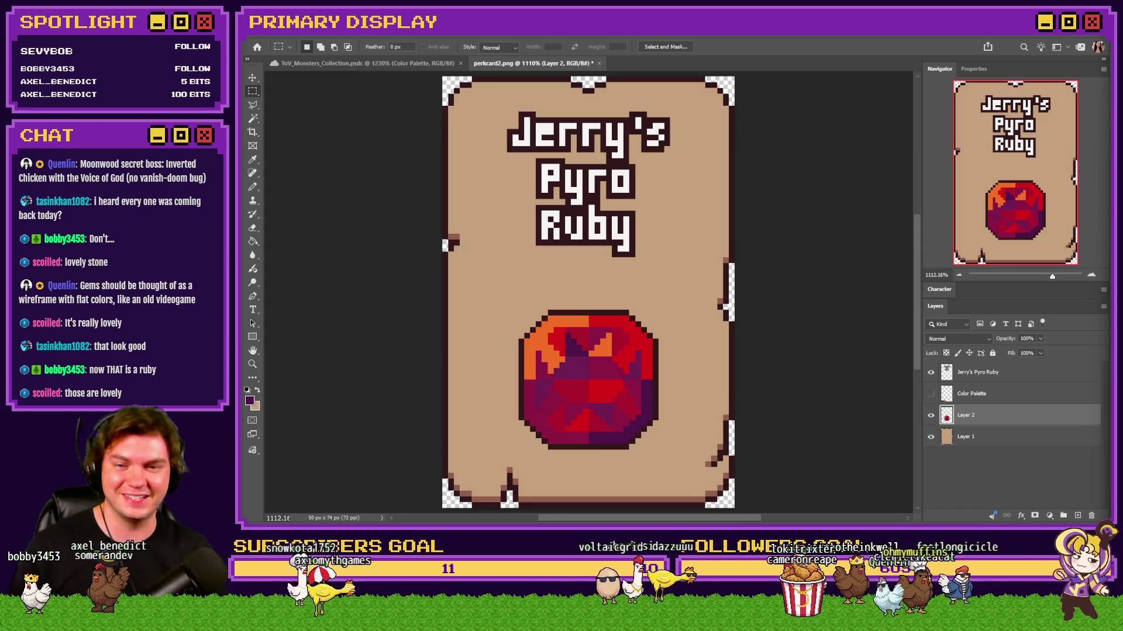
Step: Show the Color Palette layer and move its swatches up onto the card
{"action": "left_click", "coordinate": [932, 395]}
{"action": "left_click", "coordinate": [974, 394]}
{"action": "mouse_move", "coordinate": [612, 457]}
{"action": "left_mouse_down"}
{"action": "mouse_move", "coordinate": [612, 401]}
{"action": "mouse_move", "coordinate": [617, 409]}
{"action": "left_mouse_up"}
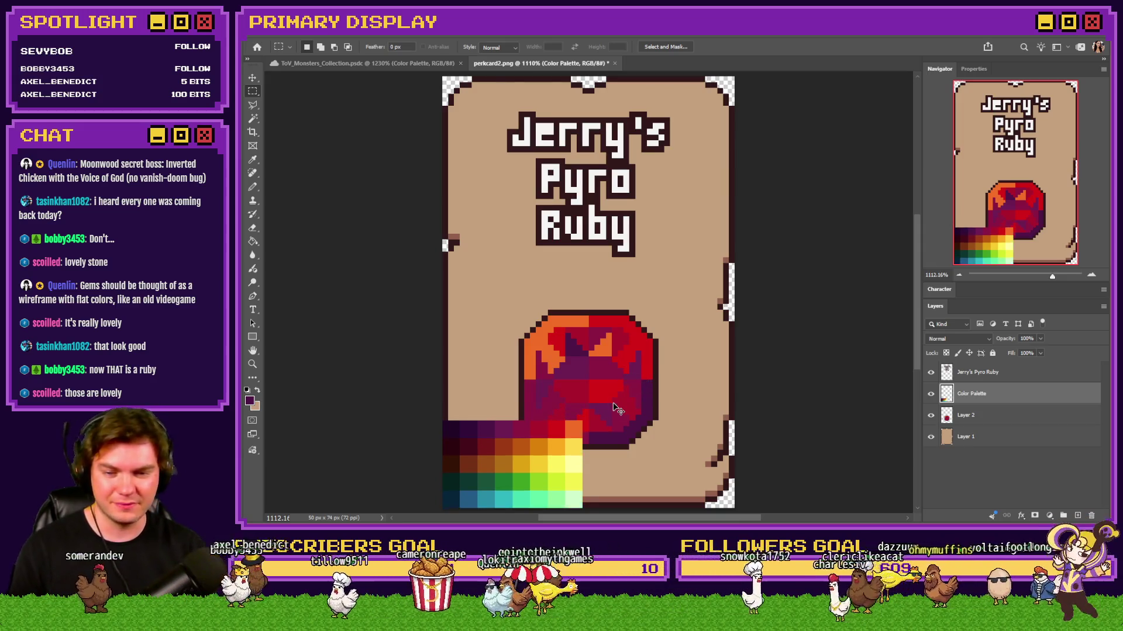
{"action": "scroll", "coordinate": [571, 372], "scroll_direction": "up", "scroll_amount": 3}
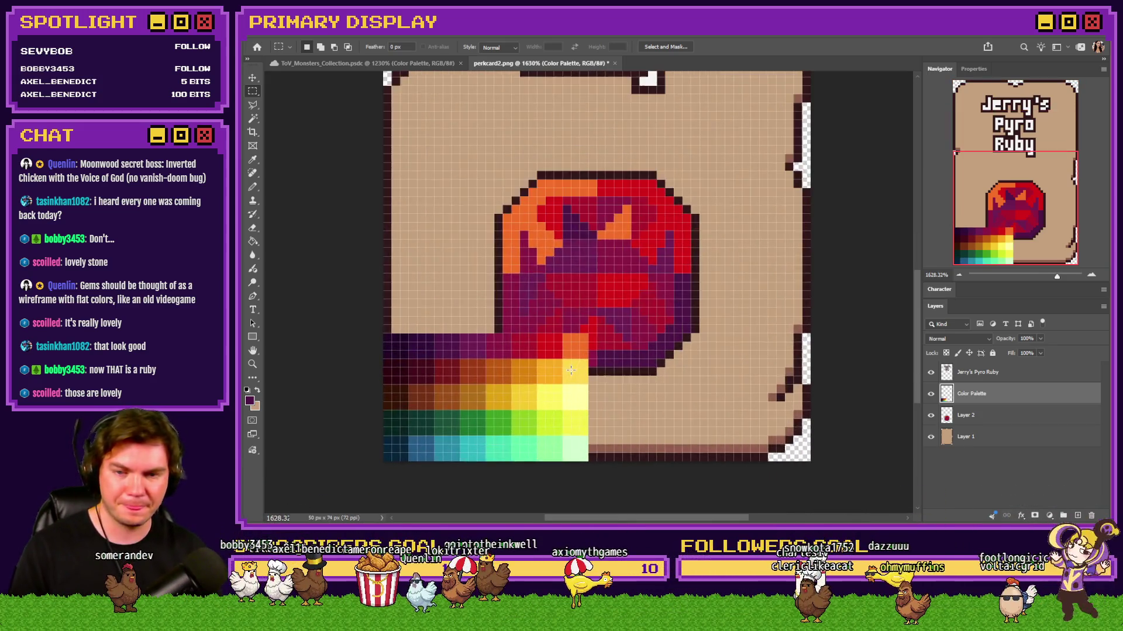
{"action": "scroll", "coordinate": [571, 372], "scroll_direction": "up", "scroll_amount": 1}
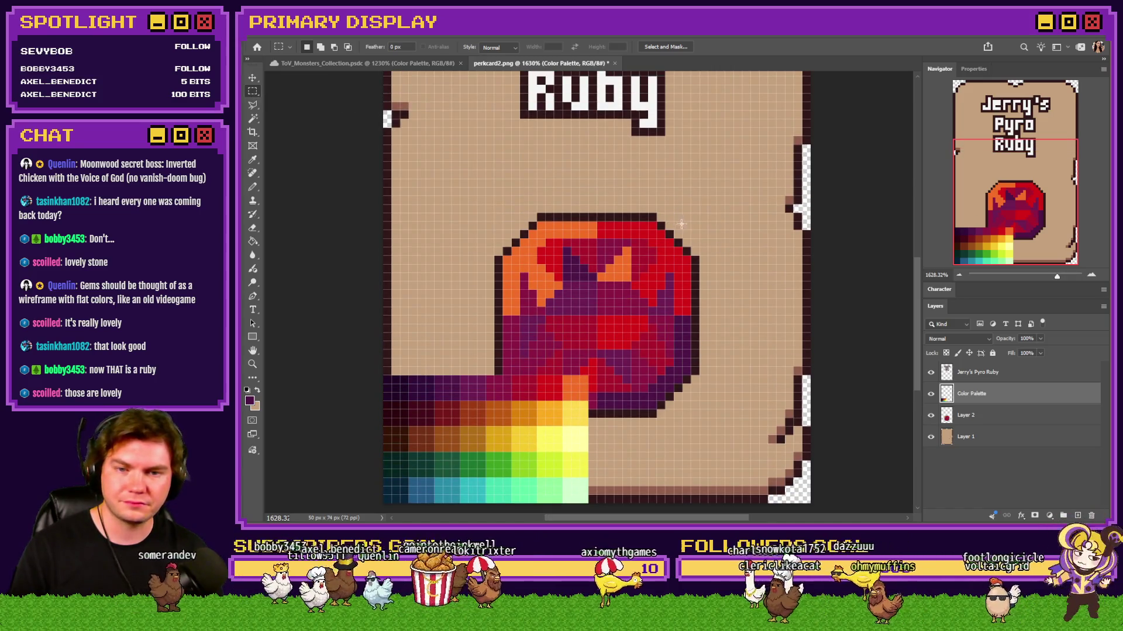
Step: Marquee the ruby area on Layer 2 and delete its pixels
{"action": "mouse_move", "coordinate": [690, 223]}
{"action": "left_mouse_down"}
{"action": "mouse_move", "coordinate": [541, 384]}
{"action": "mouse_move", "coordinate": [503, 408]}
{"action": "left_mouse_up"}
{"action": "left_click", "coordinate": [965, 419]}
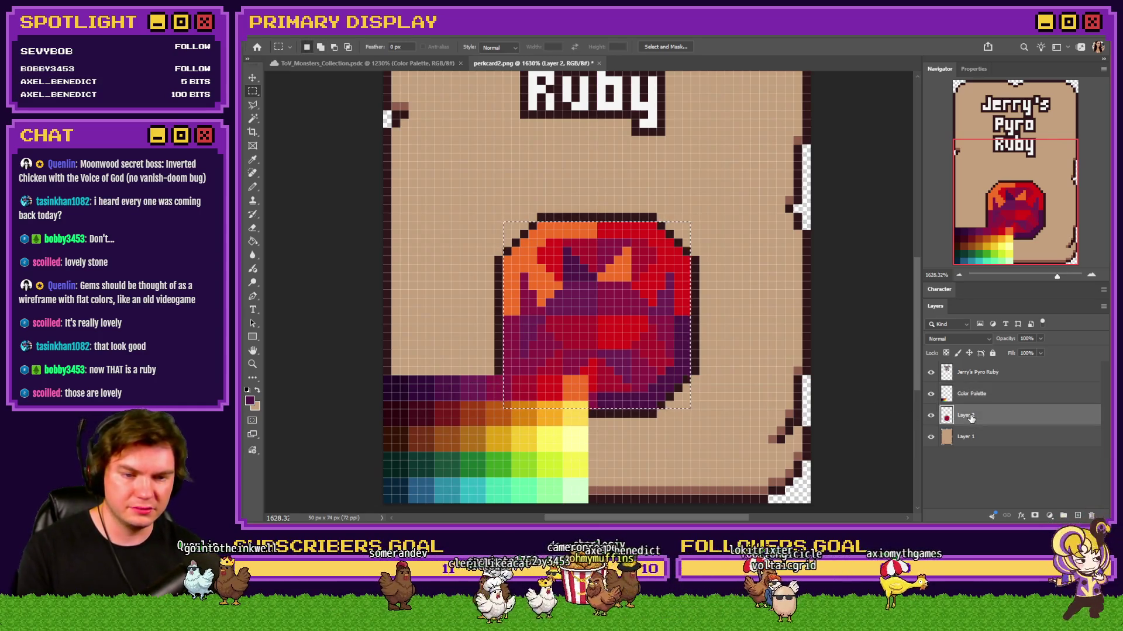
{"action": "key", "text": "Delete"}
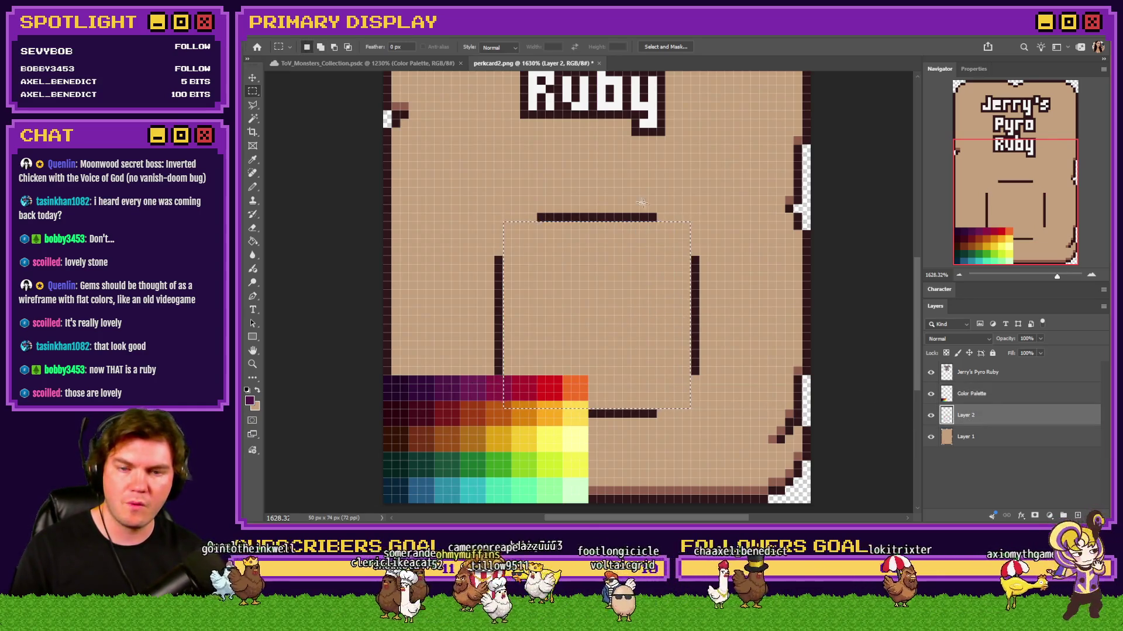
Step: Switch to the Elliptical Marquee and draw a circular selection inside the gem outline
{"action": "right_click", "coordinate": [252, 92]}
{"action": "left_click", "coordinate": [299, 103]}
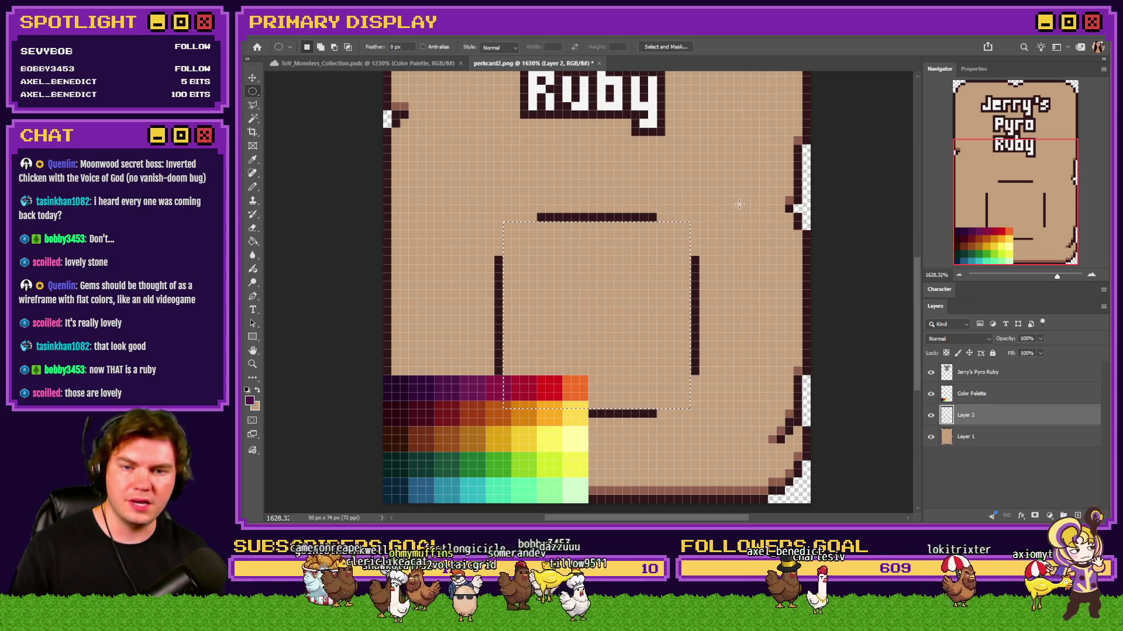
{"action": "key", "text": "ctrl+d"}
{"action": "key", "text": "ctrl+shift+d"}
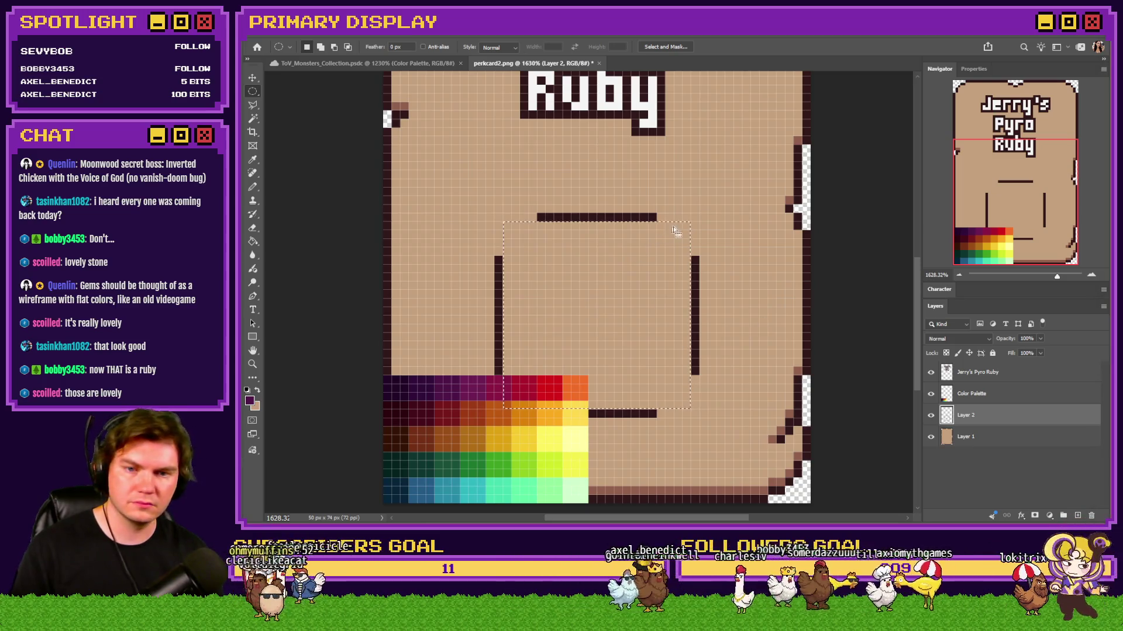
{"action": "left_click_drag", "start_coordinate": [665, 248], "coordinate": [485, 405]}
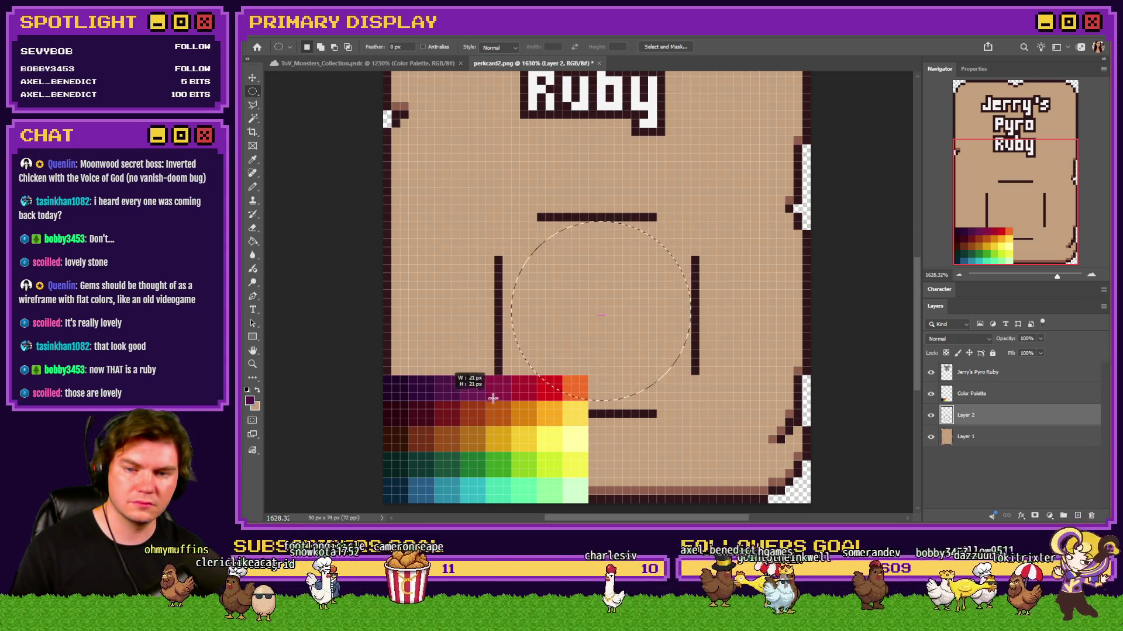
{"action": "left_click_drag", "start_coordinate": [485, 405], "coordinate": [485, 406]}
Step: Bucket-fill the circle with palette greens, settling on a yellow-green
{"action": "left_click", "coordinate": [253, 241]}
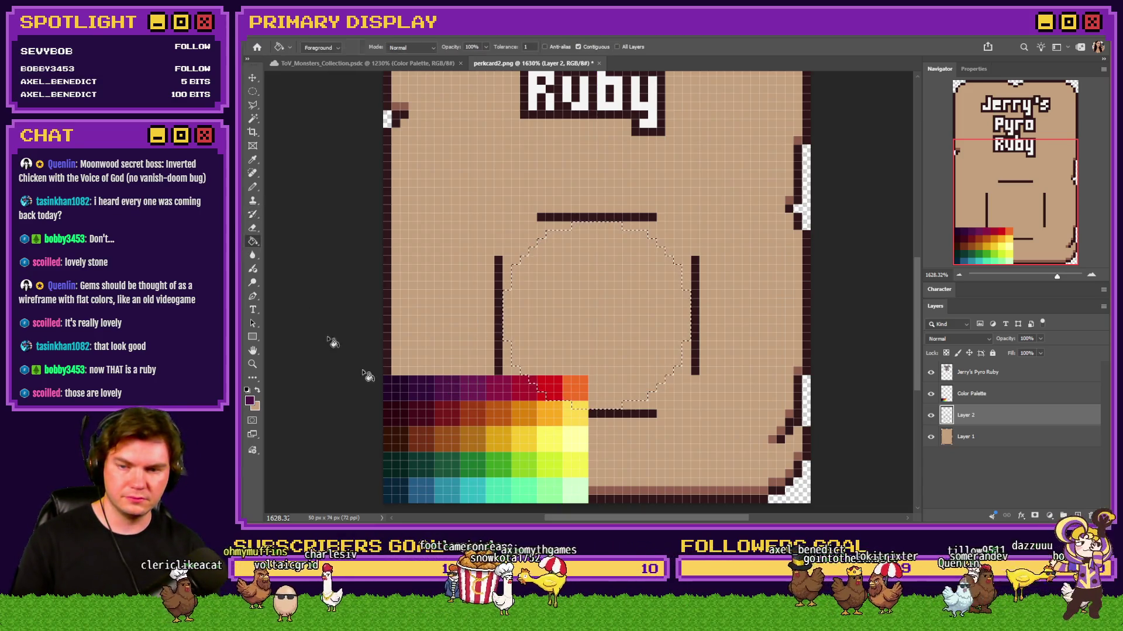
{"action": "left_click", "coordinate": [538, 465], "text": "alt"}
{"action": "left_click", "coordinate": [603, 315]}
{"action": "left_click", "coordinate": [527, 466], "text": "alt"}
{"action": "left_click", "coordinate": [614, 321]}
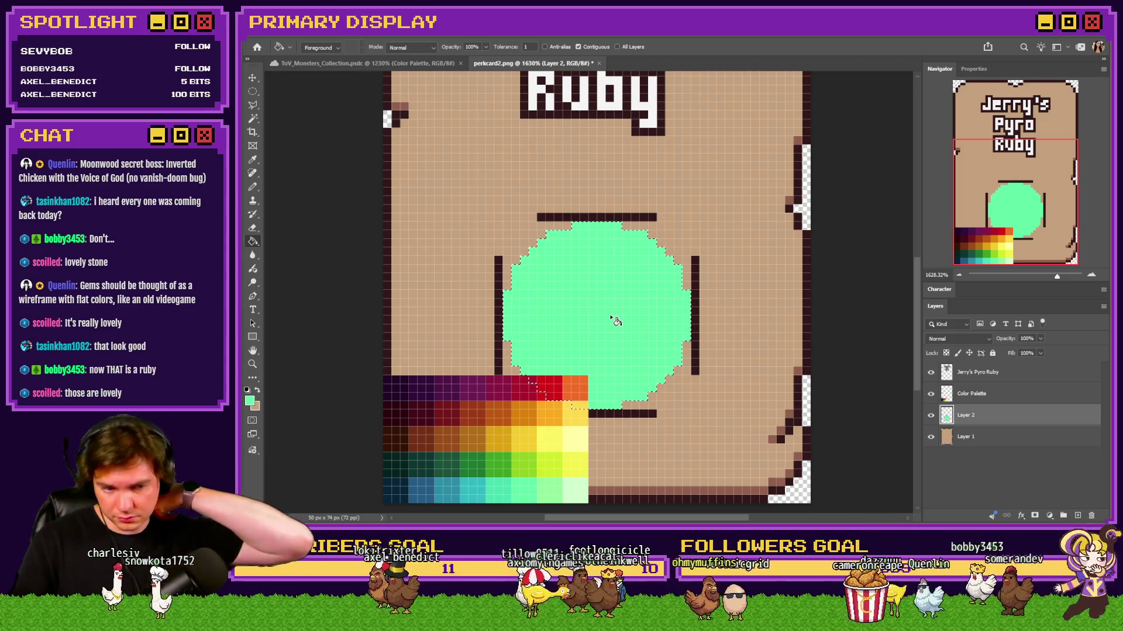
{"action": "left_click", "coordinate": [547, 459], "text": "alt"}
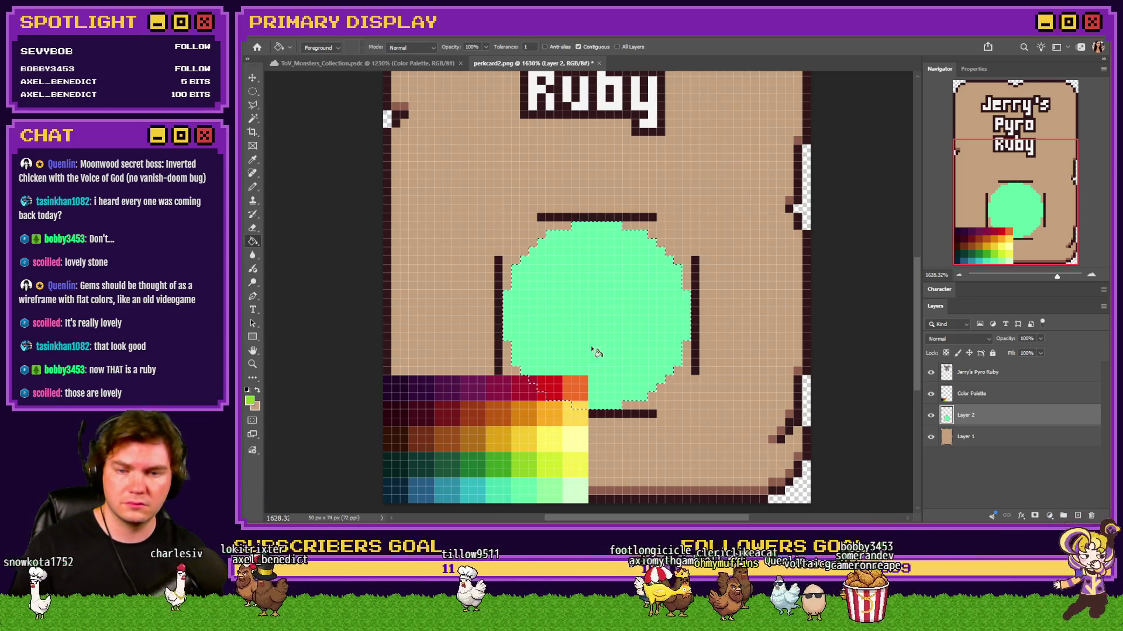
{"action": "left_click", "coordinate": [590, 345]}
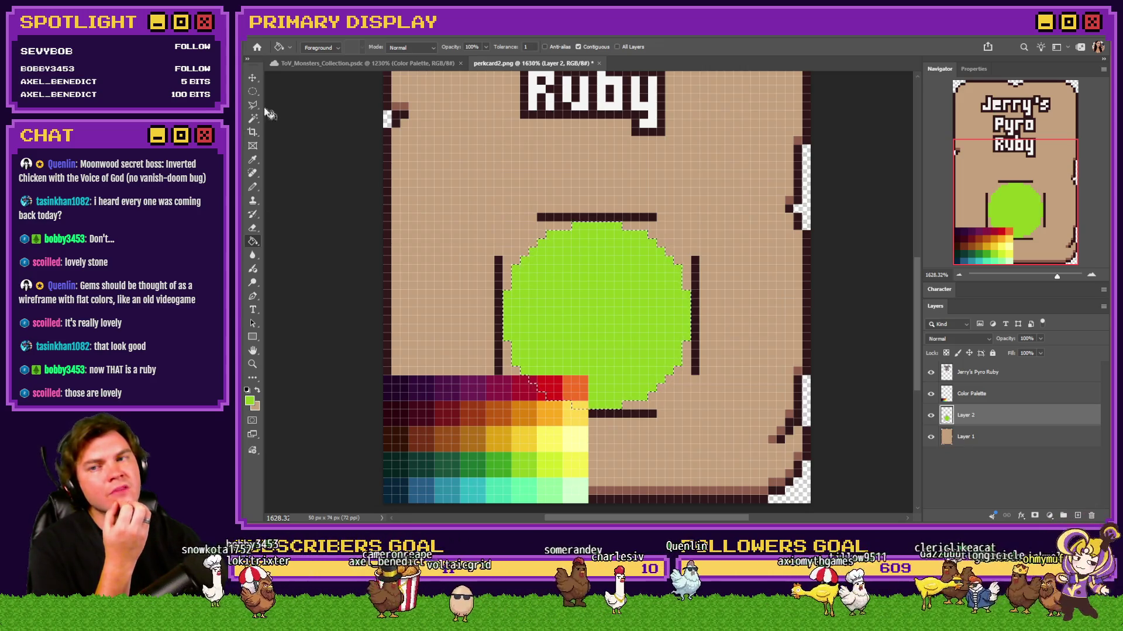
Step: Delete the mint circle and fill a freshly drawn circular selection with green
{"action": "key", "text": "m"}
{"action": "key", "text": "ctrl+d"}
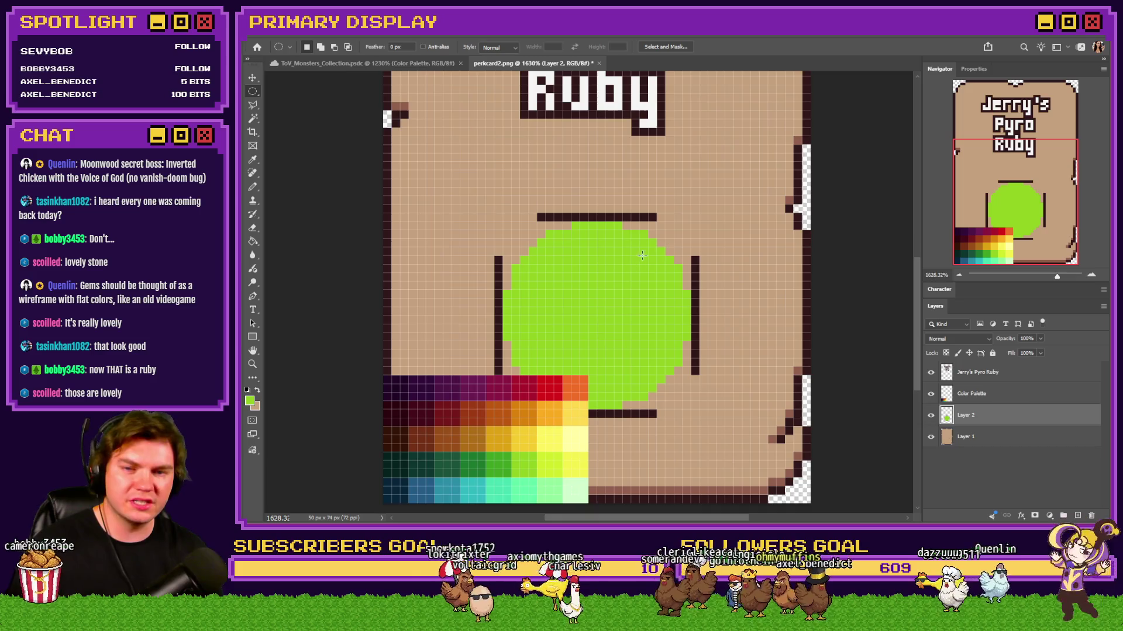
{"action": "key", "text": "ctrl+shift+d"}
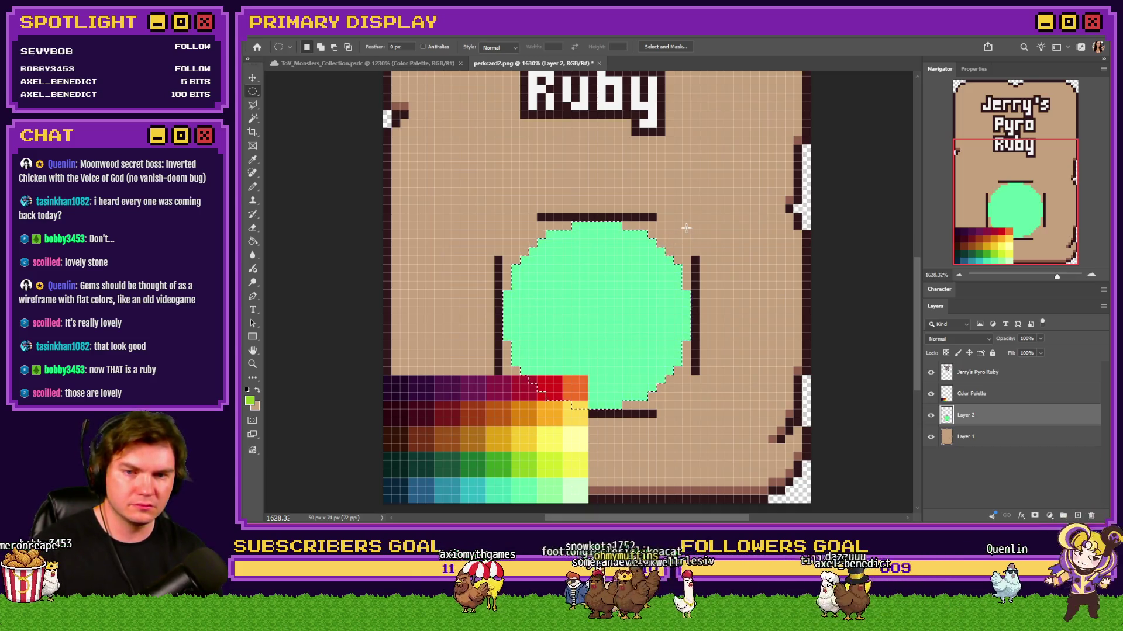
{"action": "key", "text": "Delete"}
{"action": "left_click_drag", "start_coordinate": [686, 228], "coordinate": [507, 386]}
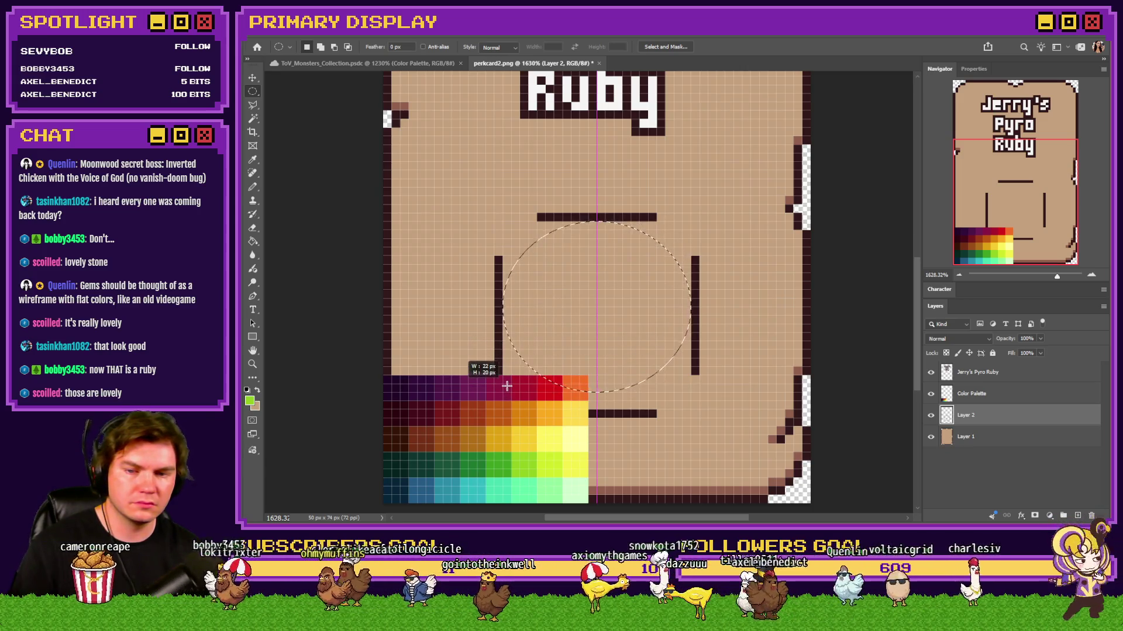
{"action": "left_click", "coordinate": [562, 318]}
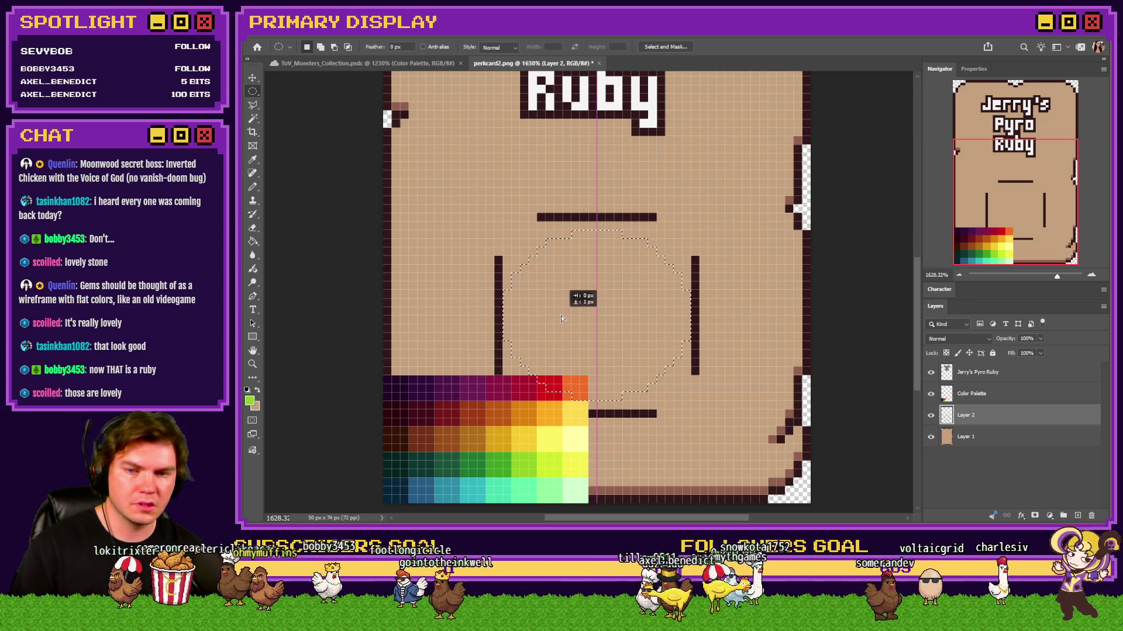
{"action": "left_click", "coordinate": [252, 242]}
{"action": "left_click", "coordinate": [596, 272]}
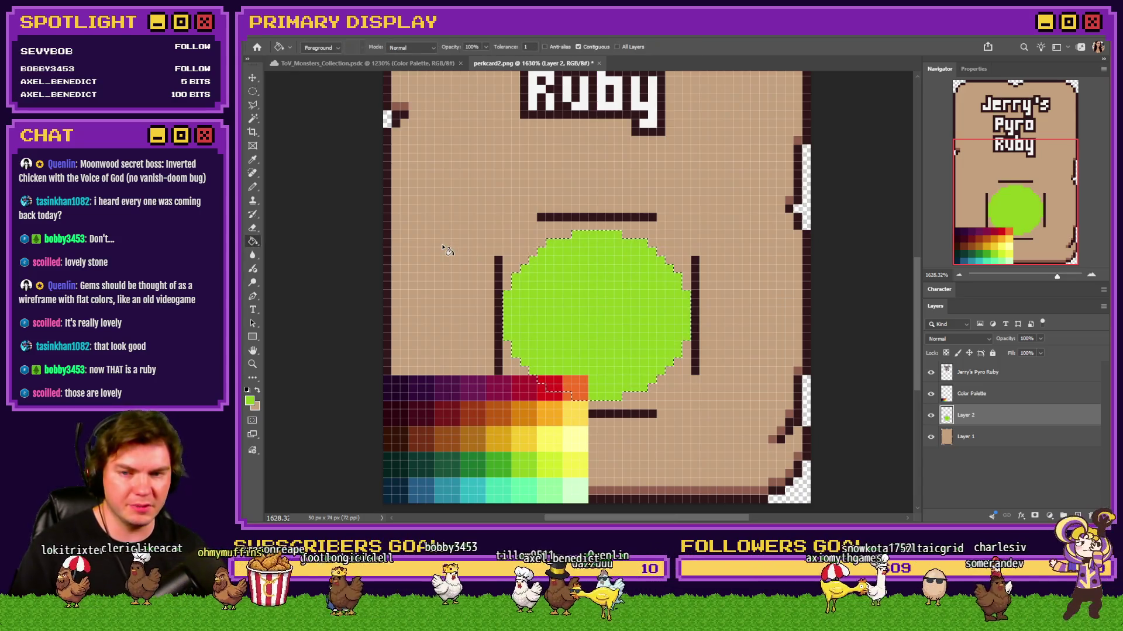
Step: Reselect a circle over the green disc and hide the Color Palette layer
{"action": "left_click", "coordinate": [253, 91]}
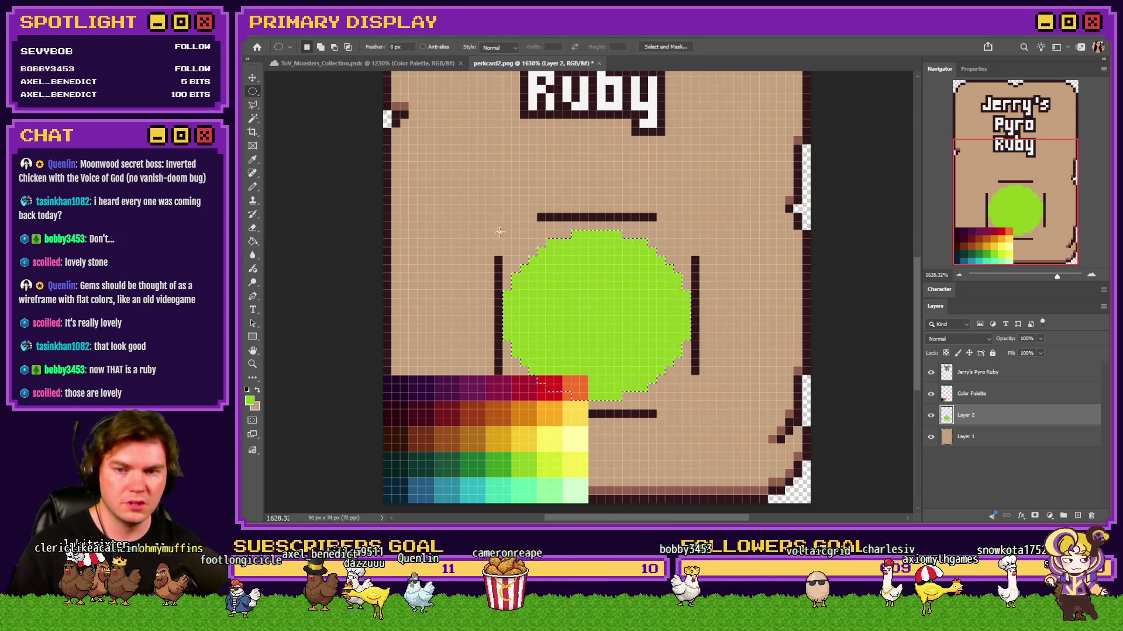
{"action": "left_click_drag", "start_coordinate": [511, 239], "coordinate": [673, 412]}
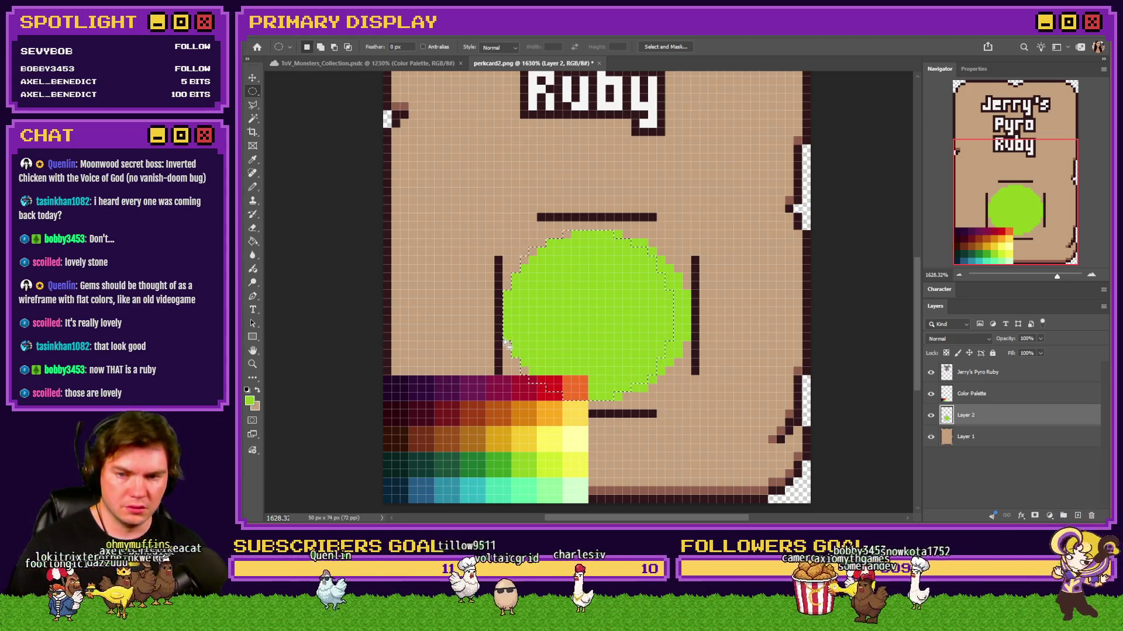
{"action": "left_click", "coordinate": [254, 242]}
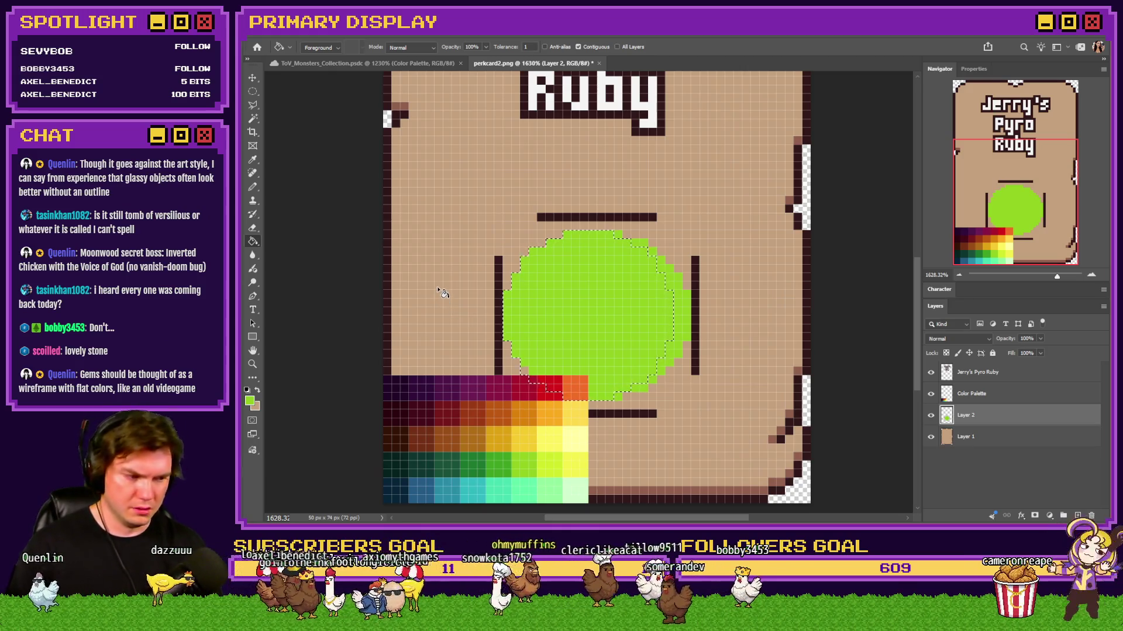
{"action": "key", "text": "m"}
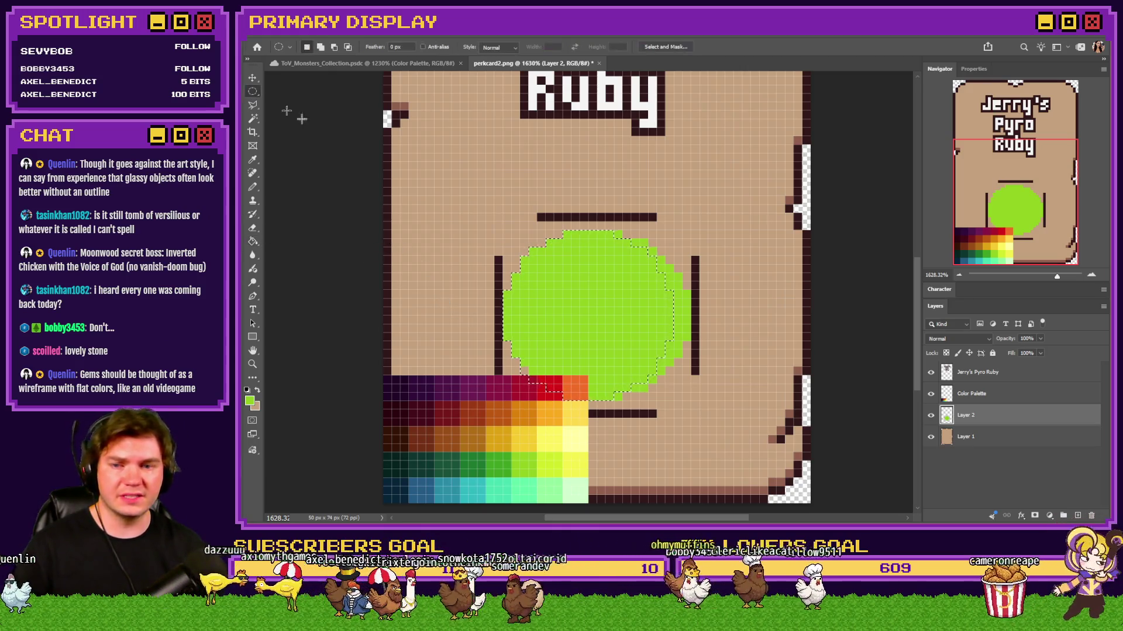
{"action": "left_click", "coordinate": [931, 394]}
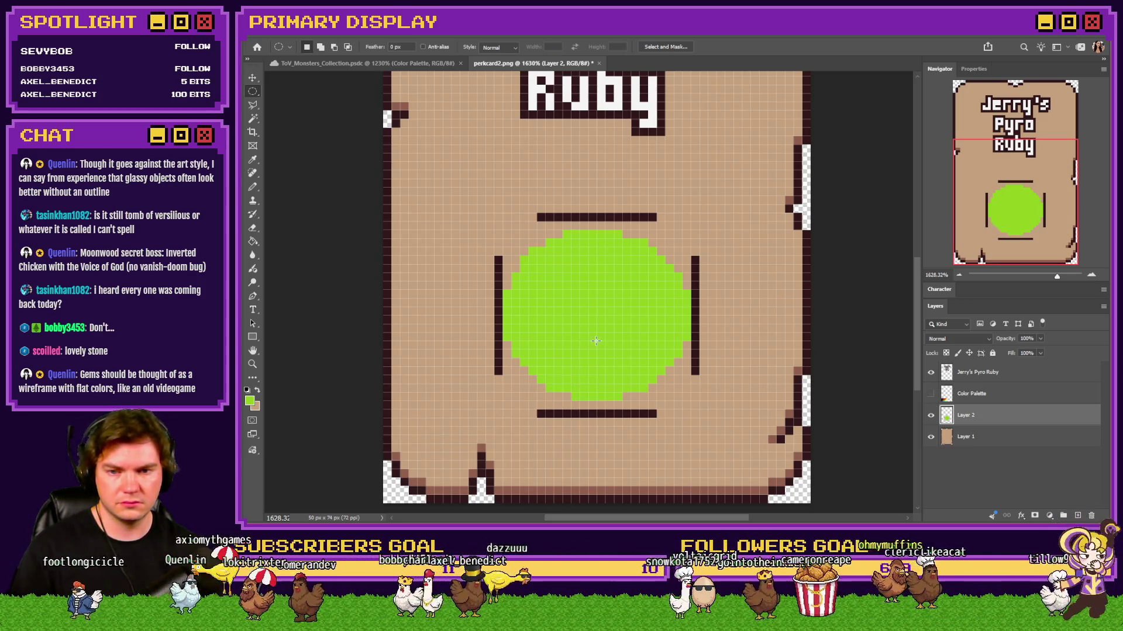
Step: Delete the green circle and fill a new, rounder elliptical selection between the brackets with green
{"action": "key", "text": "ctrl+z"}
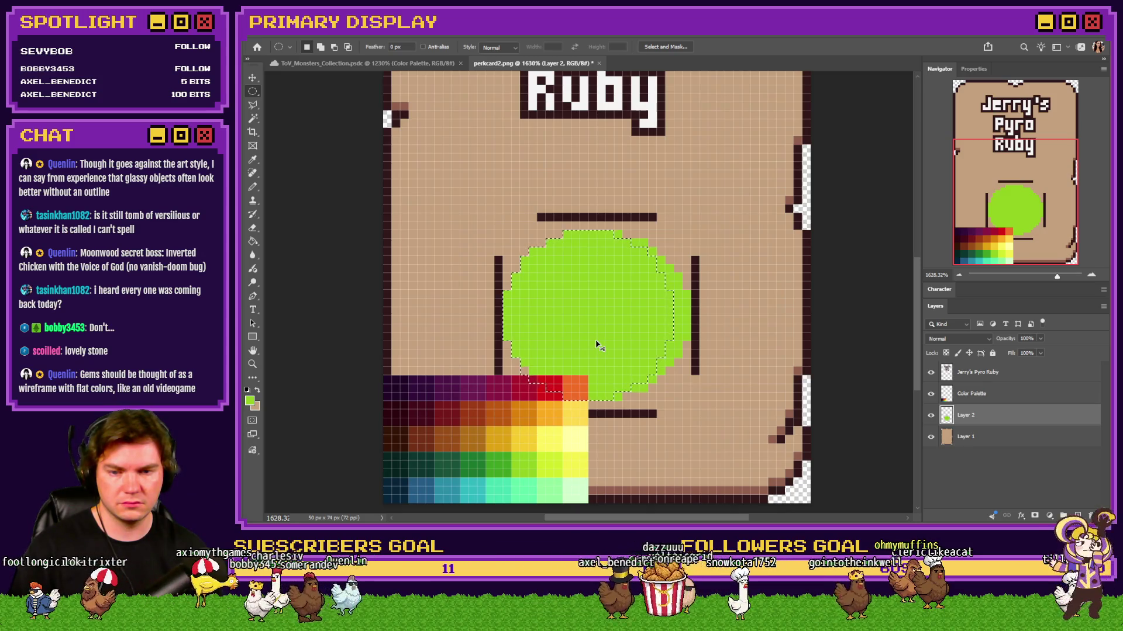
{"action": "key", "text": "Delete"}
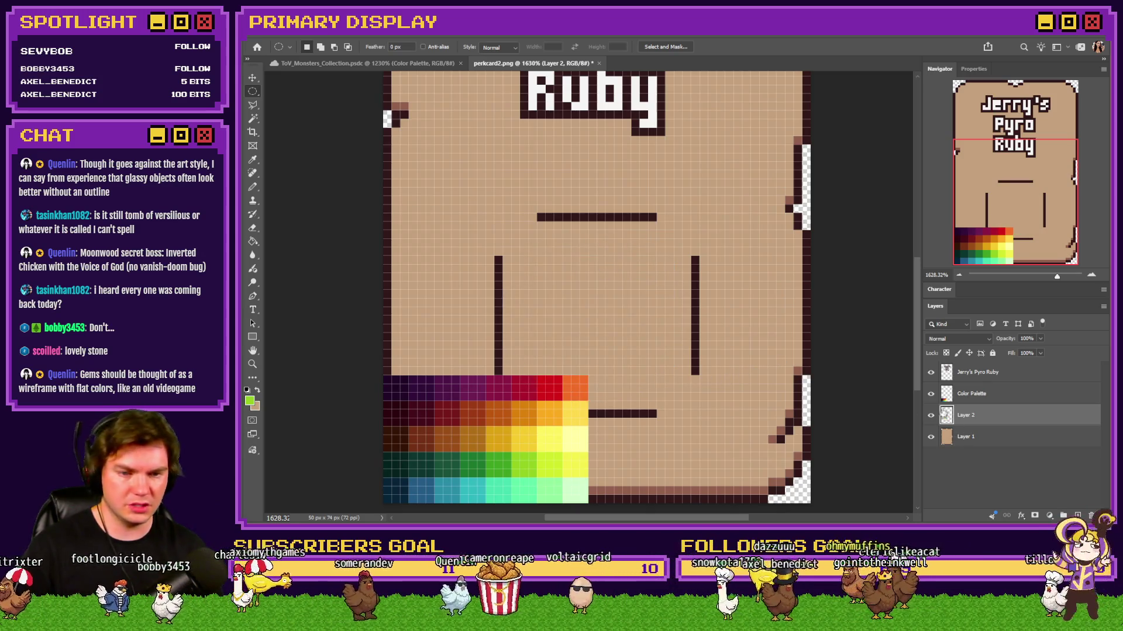
{"action": "left_click", "coordinate": [931, 393]}
{"action": "left_click_drag", "start_coordinate": [505, 220], "coordinate": [689, 397]}
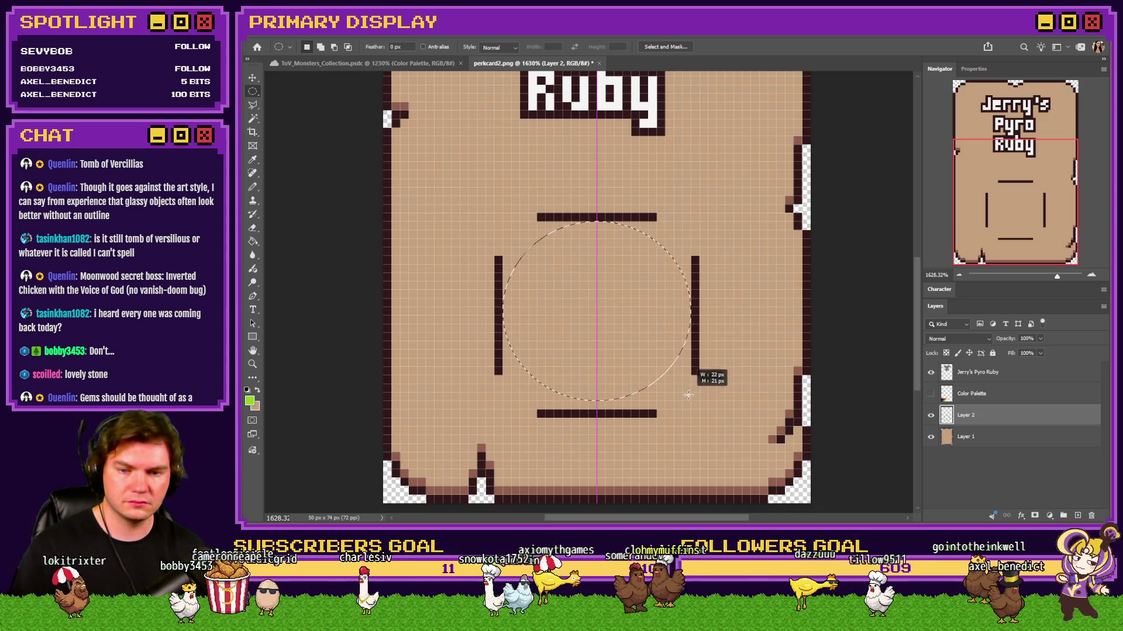
{"action": "left_click_drag", "start_coordinate": [689, 395], "coordinate": [691, 376]}
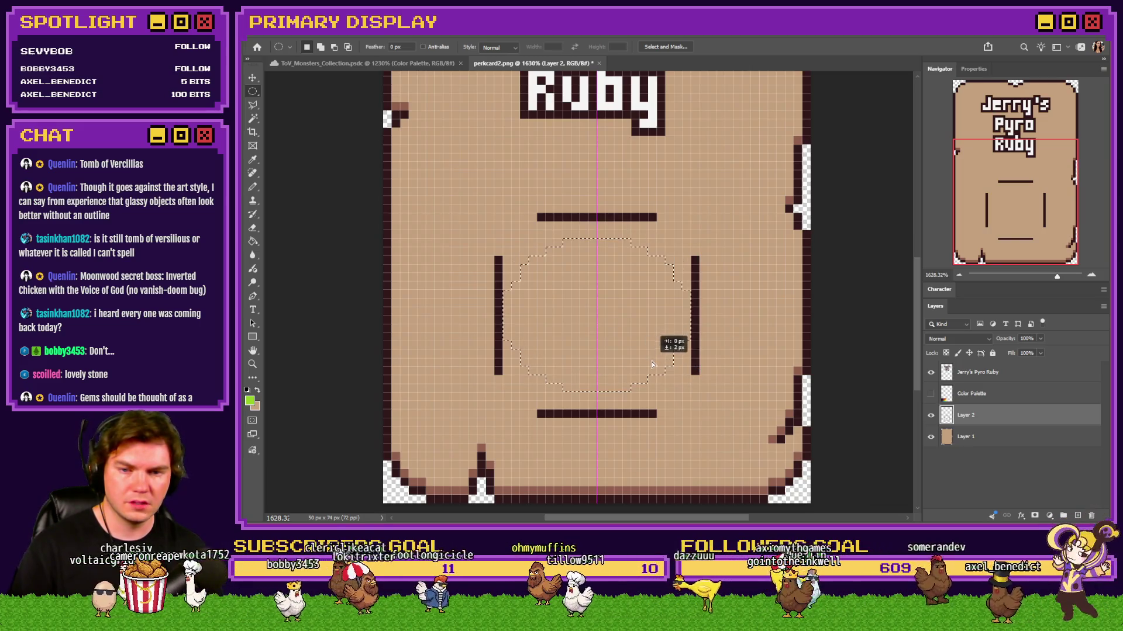
{"action": "left_click", "coordinate": [253, 243]}
{"action": "left_click", "coordinate": [572, 307]}
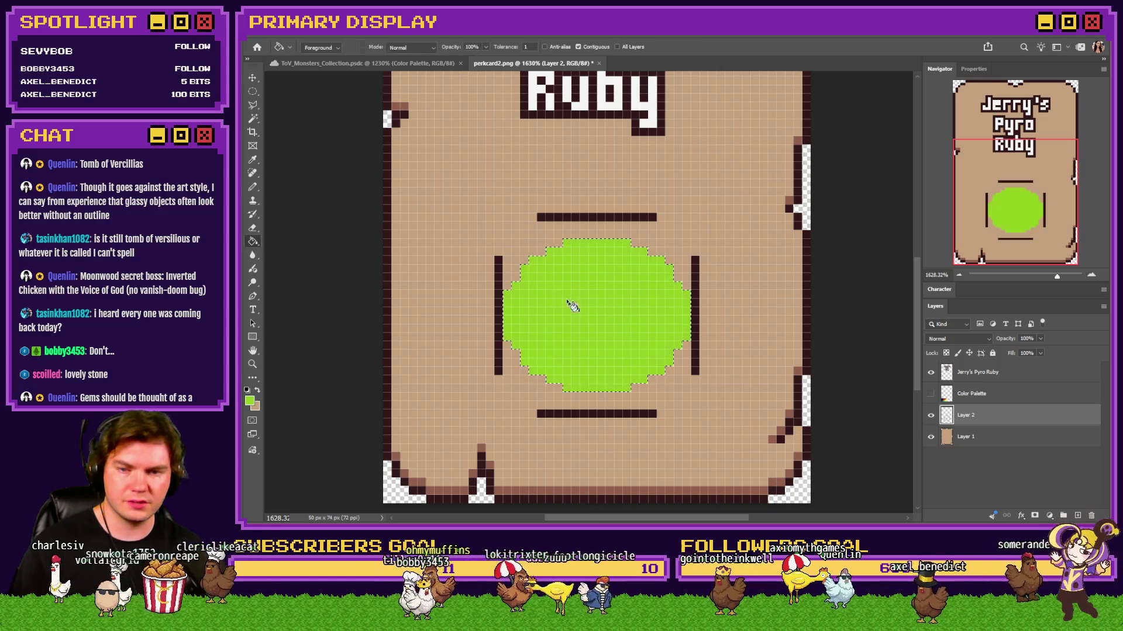
Step: Try a smaller circle selection over the disc and drop it without filling
{"action": "left_click", "coordinate": [253, 91]}
{"action": "left_click_drag", "start_coordinate": [561, 303], "coordinate": [650, 409]}
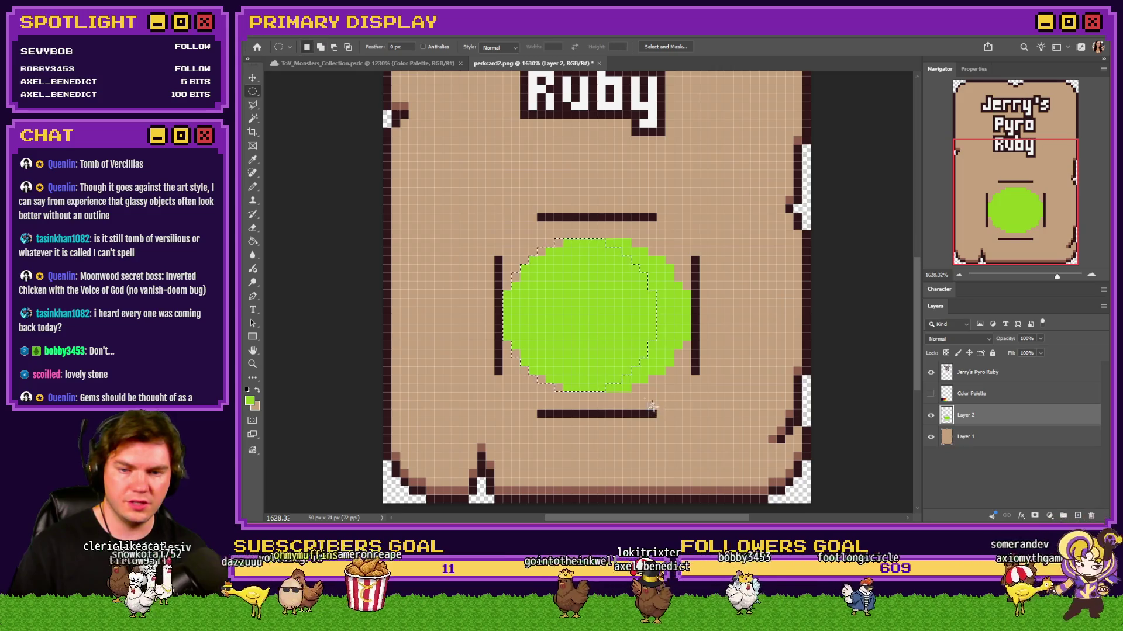
{"action": "key", "text": "g"}
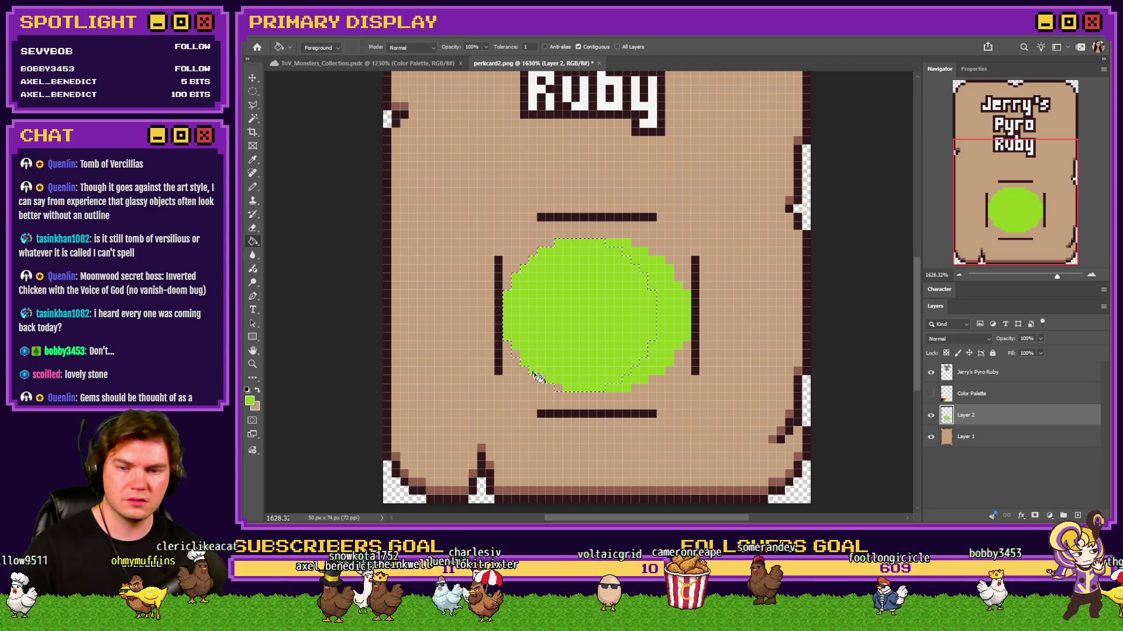
{"action": "left_click", "coordinate": [252, 91]}
{"action": "left_click", "coordinate": [427, 190]}
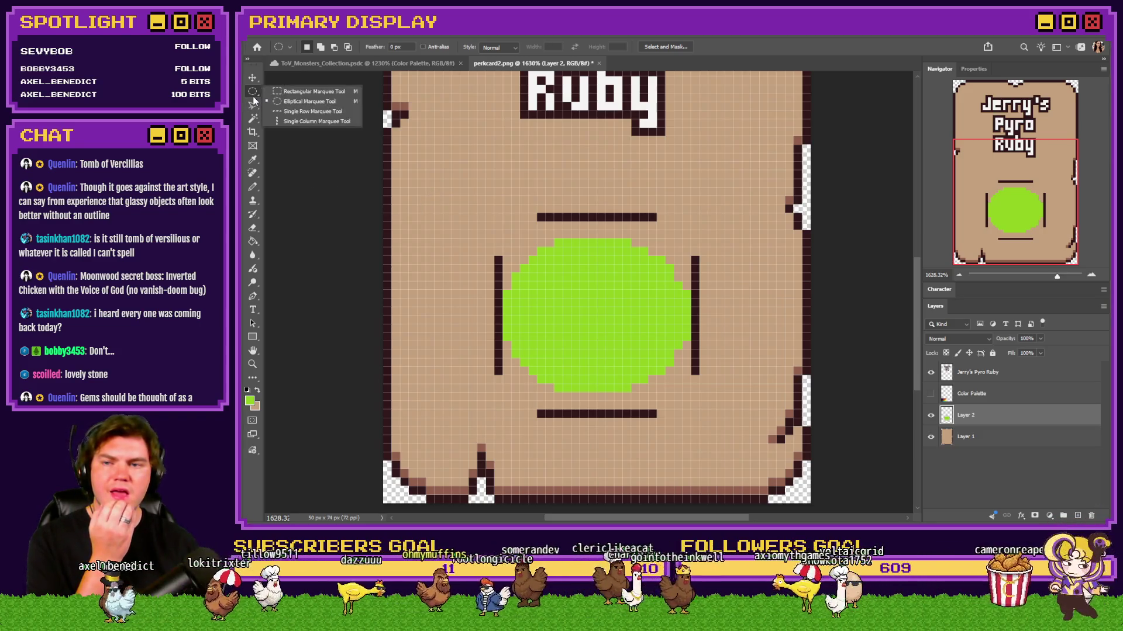
Step: Fill the disc's missing top and bottom rows via a larger circle selection, deselect, and switch to the jadeite results
{"action": "left_click_drag", "start_coordinate": [502, 234], "coordinate": [657, 394]}
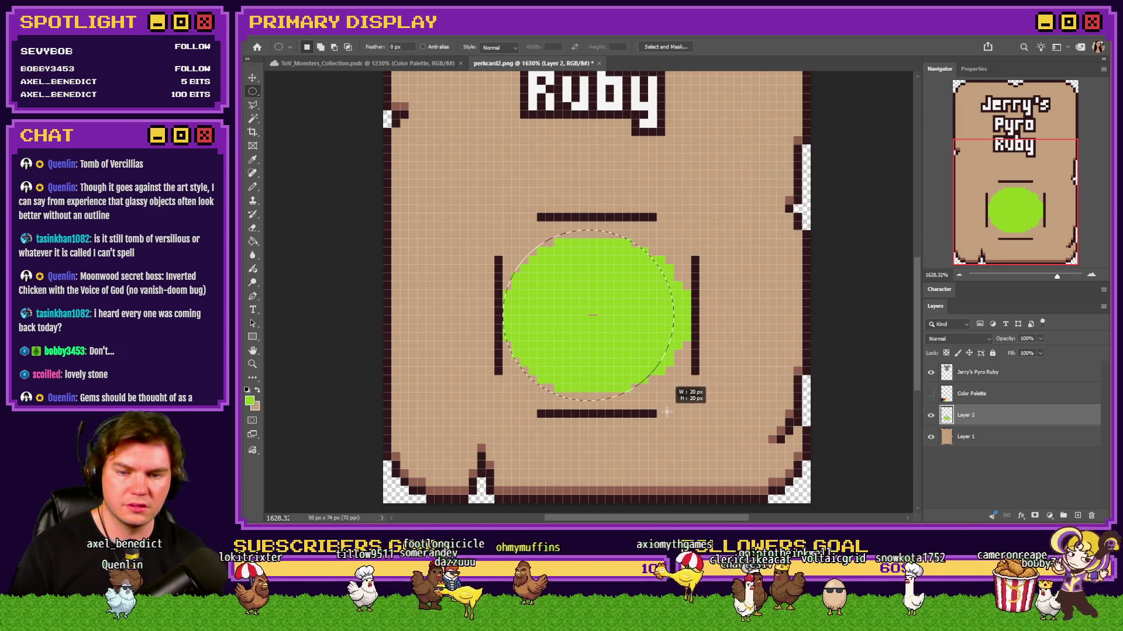
{"action": "left_click_drag", "start_coordinate": [661, 397], "coordinate": [666, 412]}
{"action": "key", "text": "g"}
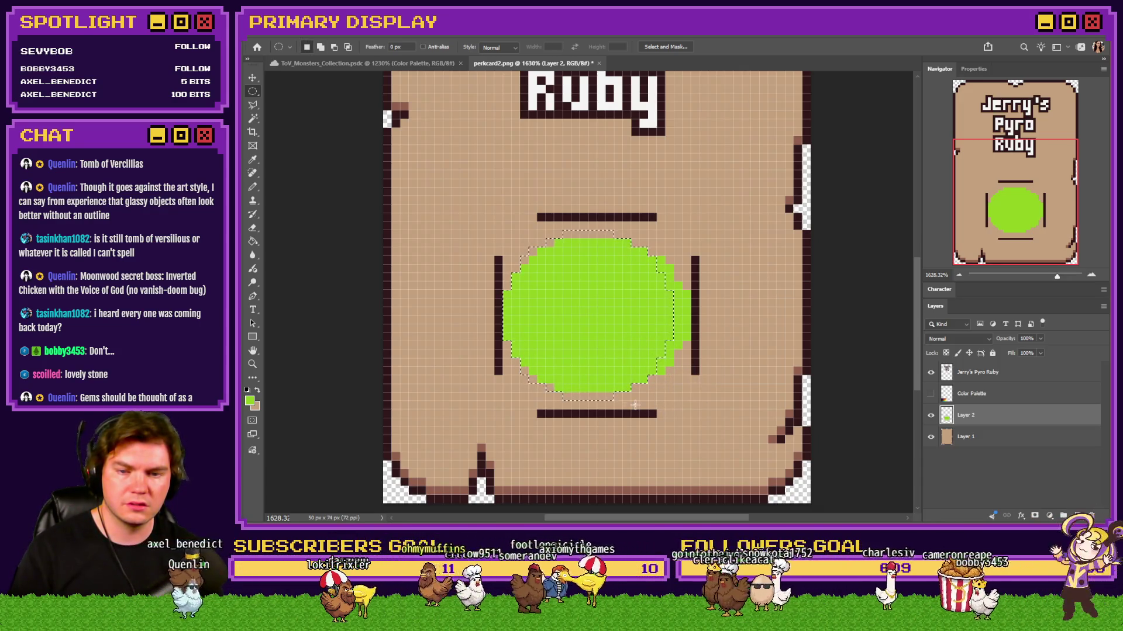
{"action": "left_click", "coordinate": [589, 243]}
{"action": "key", "text": "ctrl+d"}
{"action": "key", "text": "m"}
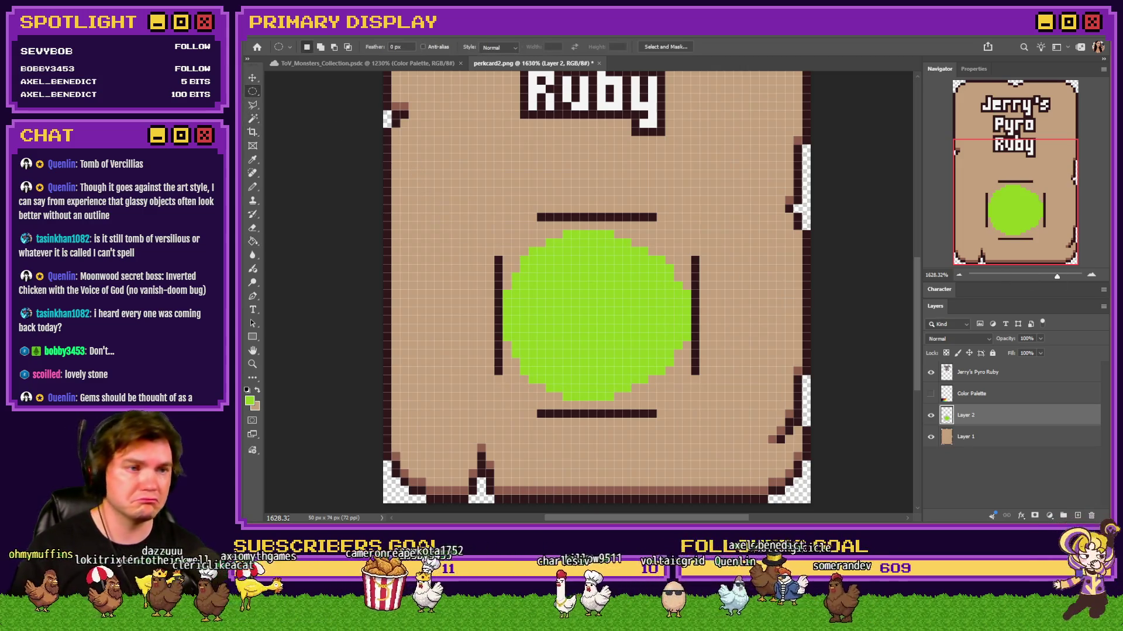
{"action": "key", "text": "alt+Tab"}
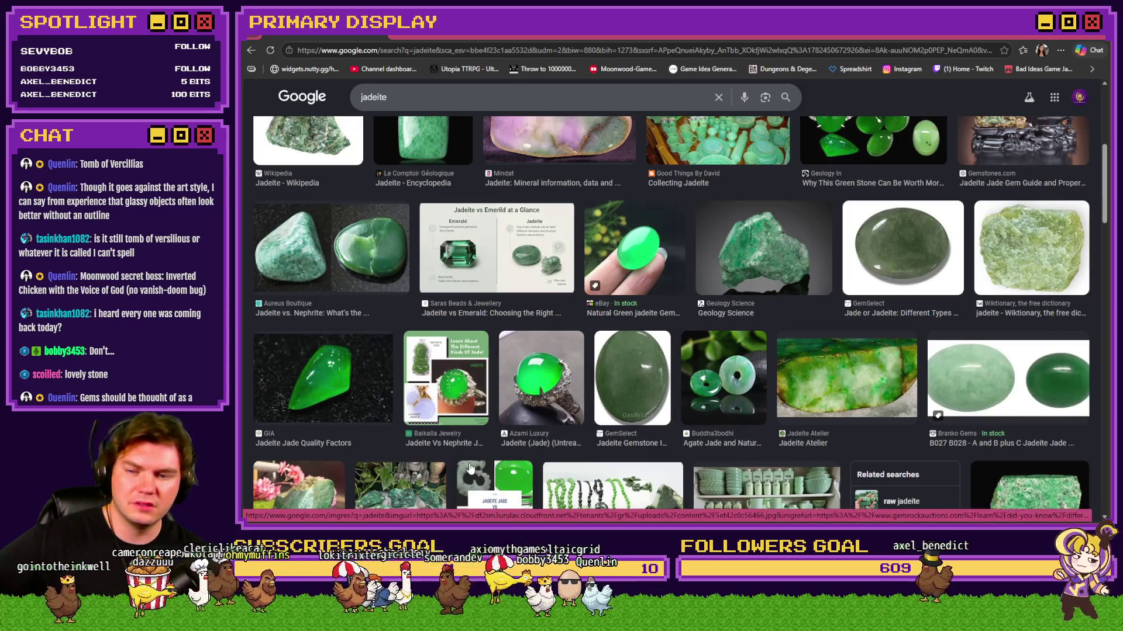
Step: Open the GIA jadeite quality-factors photo preview, then switch to the Jerry's Gemstones task card
{"action": "left_click", "coordinate": [323, 377]}
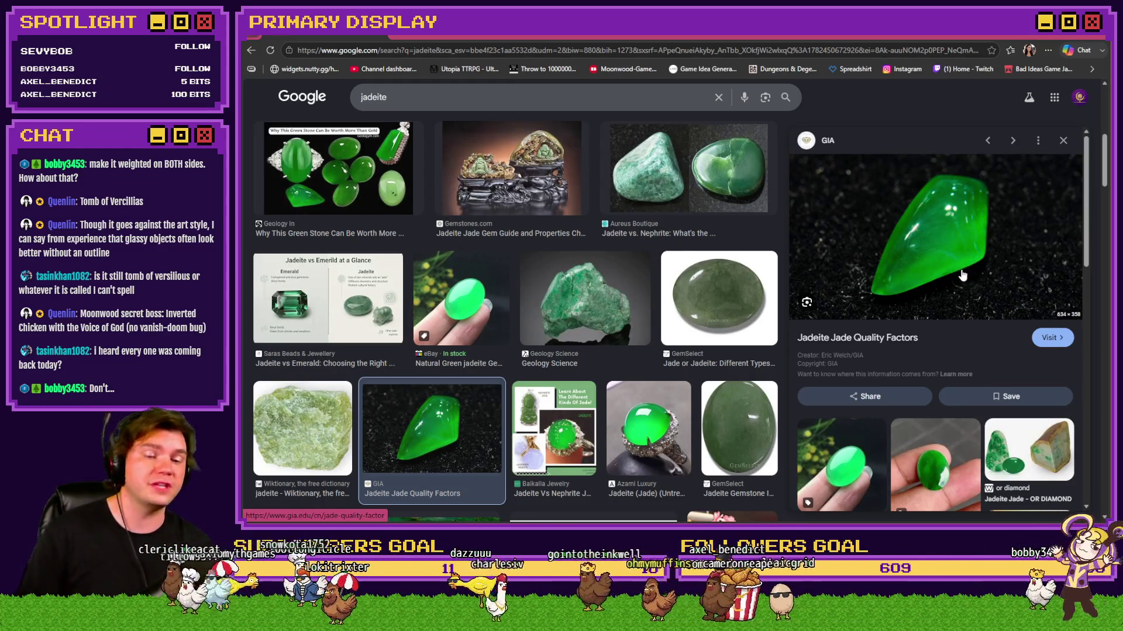
{"action": "scroll", "coordinate": [957, 275], "scroll_direction": "down", "scroll_amount": 2}
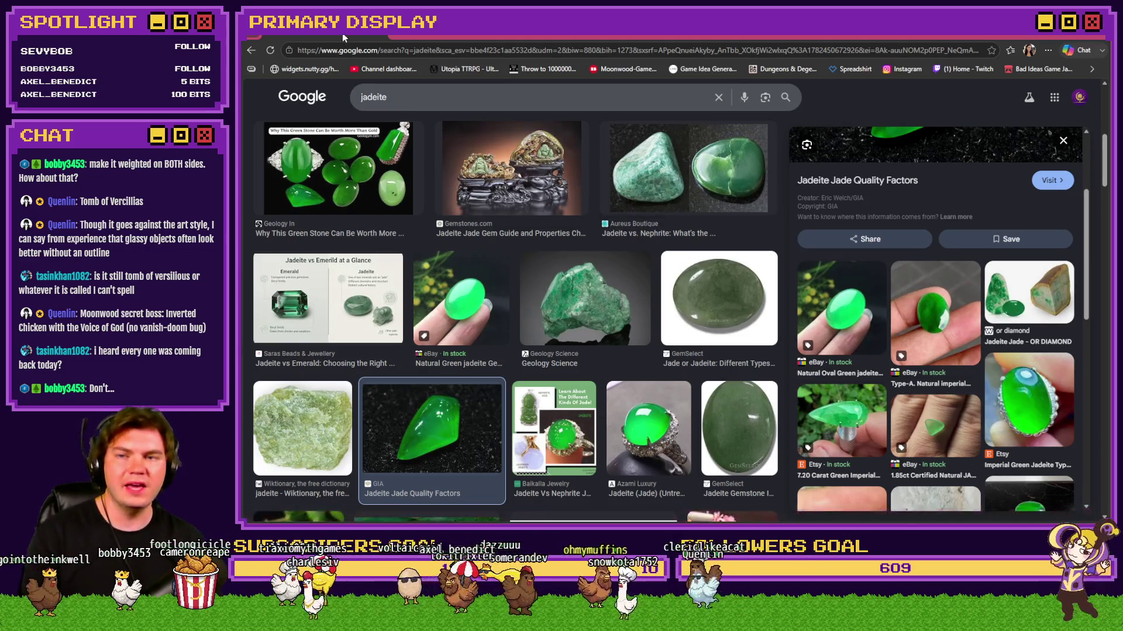
{"action": "key", "text": "ctrl+Tab"}
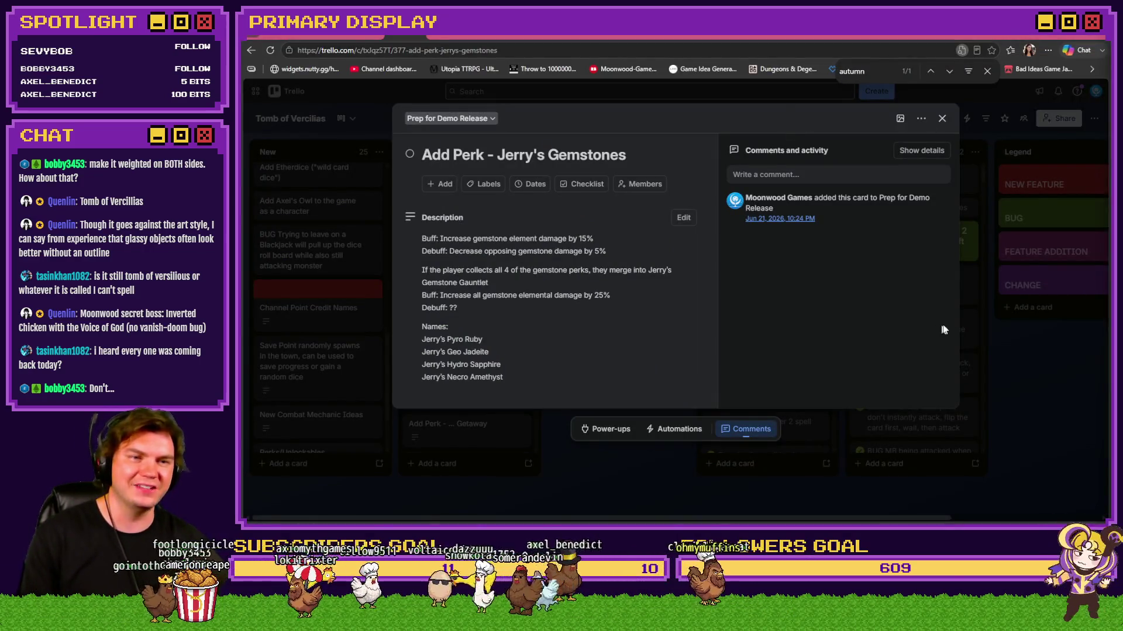
Step: Return from the Trello perk-name list to the perk card artwork in Photoshop
{"action": "key", "text": "alt+Tab"}
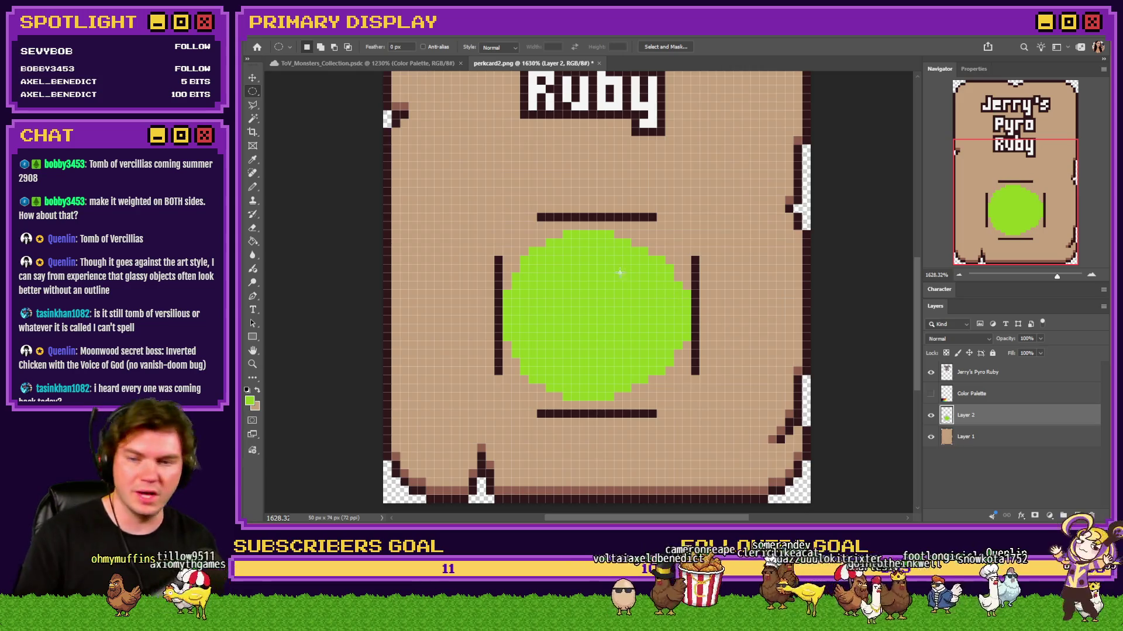
Step: Show the Color Palette layer, sample its mint swatch and Paint-Bucket the gem circle mint green on Layer 2
{"action": "left_click", "coordinate": [931, 394]}
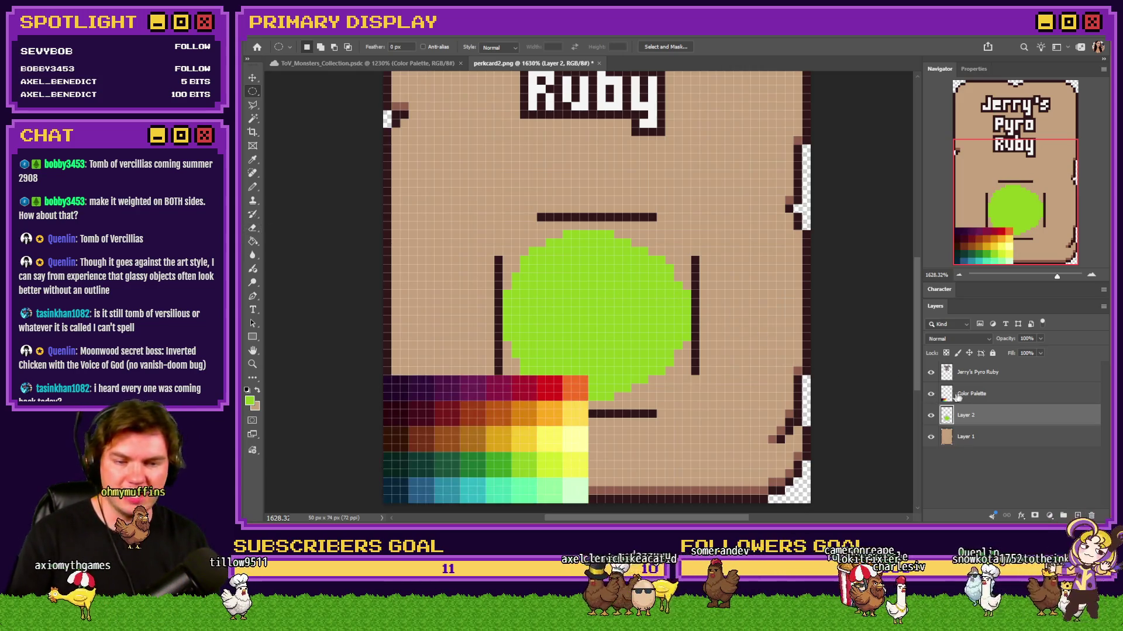
{"action": "left_click", "coordinate": [975, 394]}
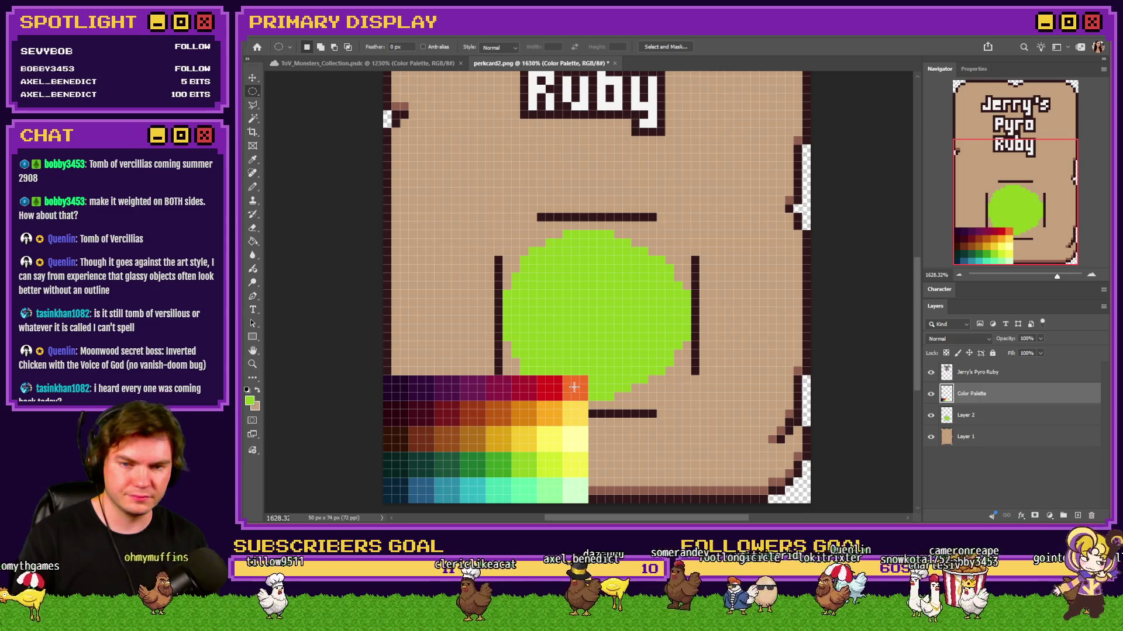
{"action": "left_click", "coordinate": [253, 241]}
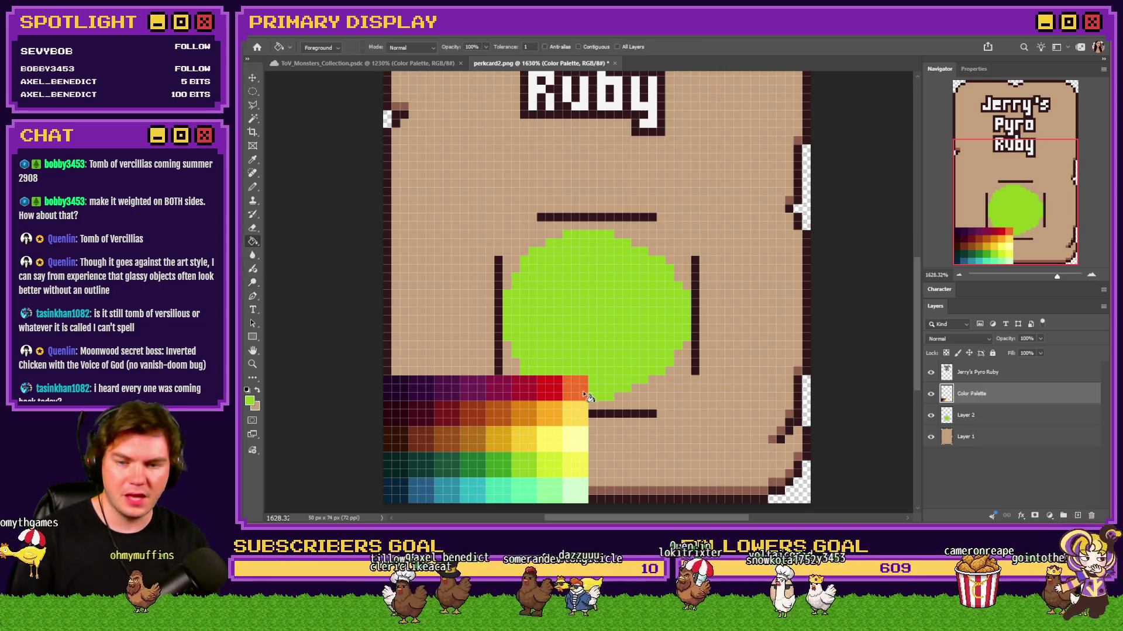
{"action": "scroll", "coordinate": [552, 456], "scroll_direction": "down", "scroll_amount": 1}
{"action": "left_click", "coordinate": [603, 262]}
{"action": "key", "text": "ctrl+z"}
{"action": "key", "text": "alt+bracketleft"}
{"action": "left_click", "coordinate": [627, 298]}
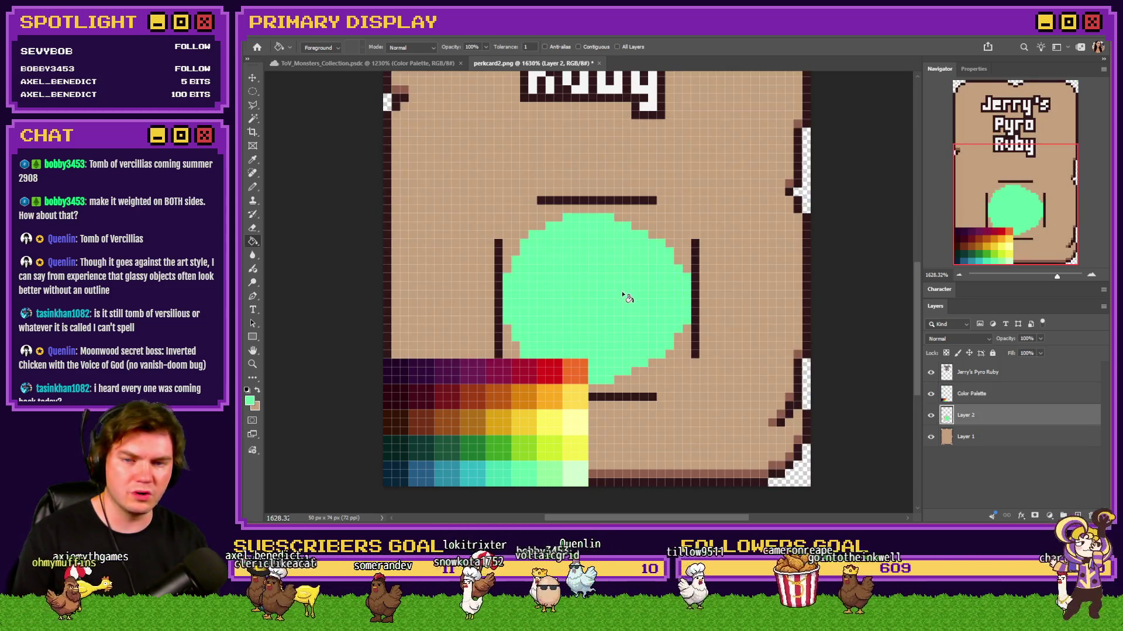
Step: Nudge the colour palette up slightly and undo the stray full-canvas and circle fills
{"action": "key", "text": "alt+bracketright"}
{"action": "mouse_move", "coordinate": [607, 356]}
{"action": "left_mouse_down"}
{"action": "mouse_move", "coordinate": [600, 282]}
{"action": "mouse_move", "coordinate": [602, 363]}
{"action": "left_mouse_up"}
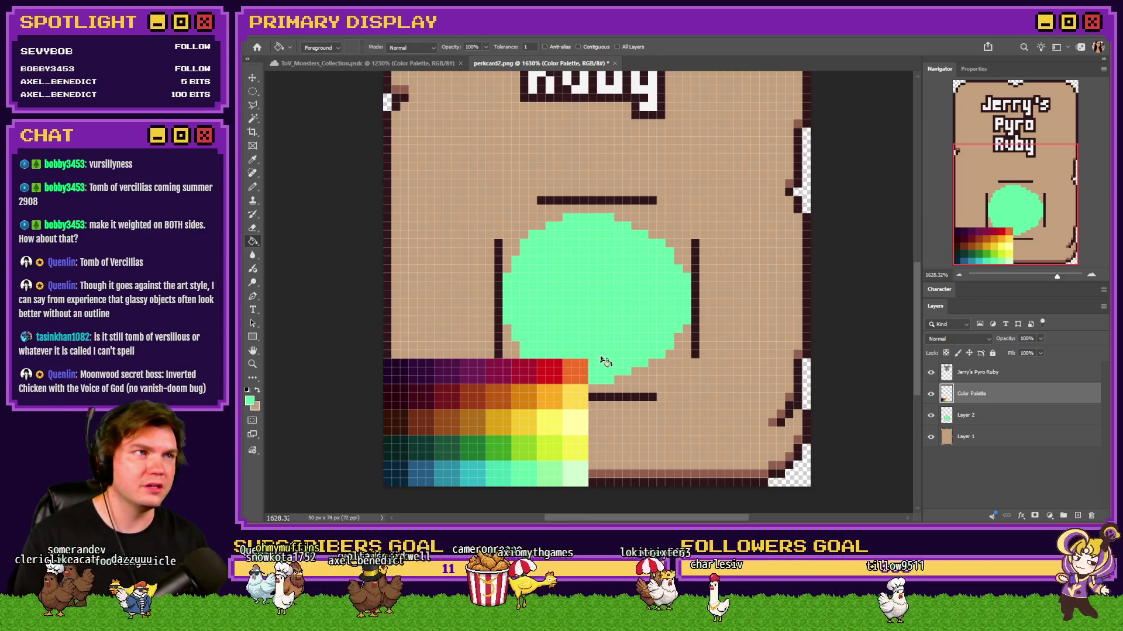
{"action": "left_click", "coordinate": [585, 342]}
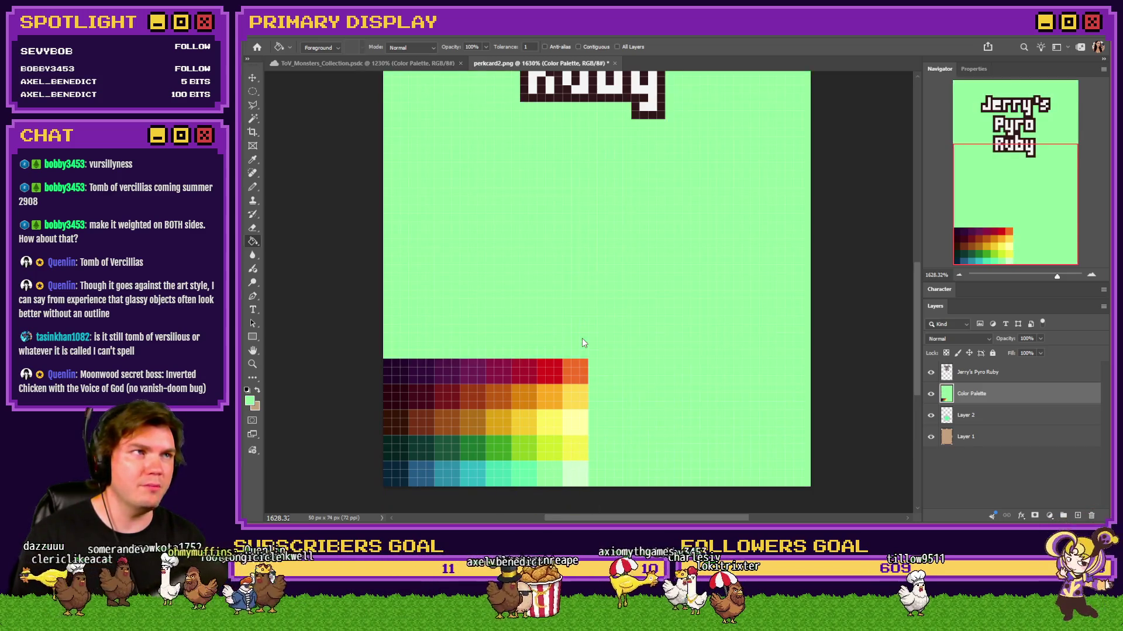
{"action": "key", "text": "ctrl+z"}
{"action": "left_click", "coordinate": [974, 413]}
{"action": "left_click", "coordinate": [568, 297]}
{"action": "key", "text": "ctrl+z"}
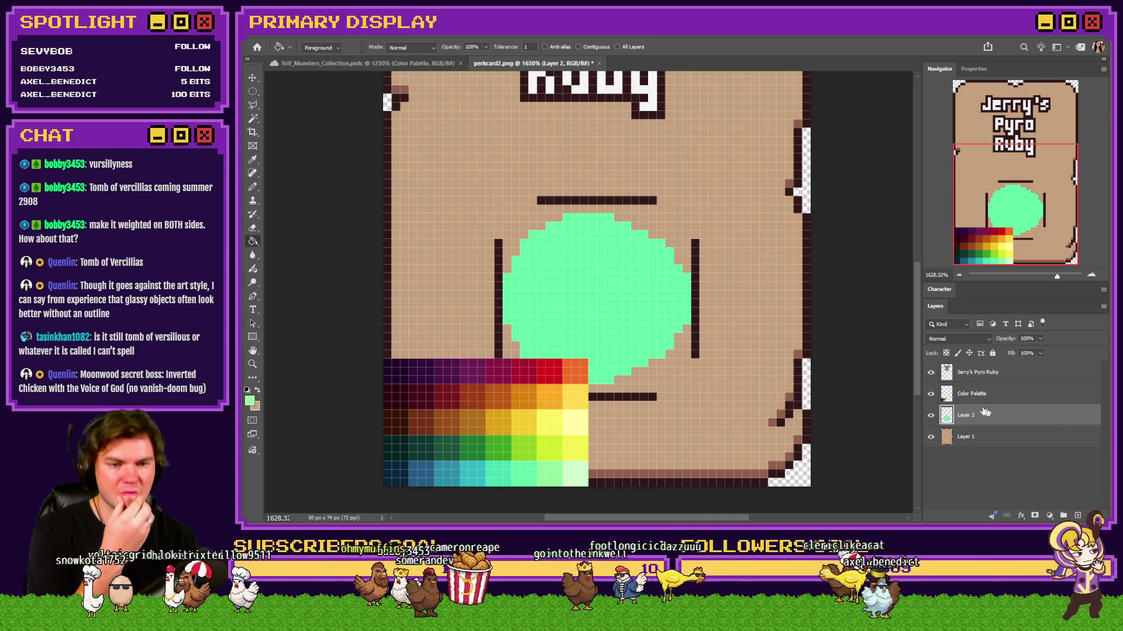
Step: Marquee-select the mint circle on Layer 2 and delete it, keeping the dark frame lines
{"action": "key", "text": "m"}
{"action": "left_click_drag", "start_coordinate": [744, 427], "coordinate": [472, 186]}
{"action": "key", "text": "Delete"}
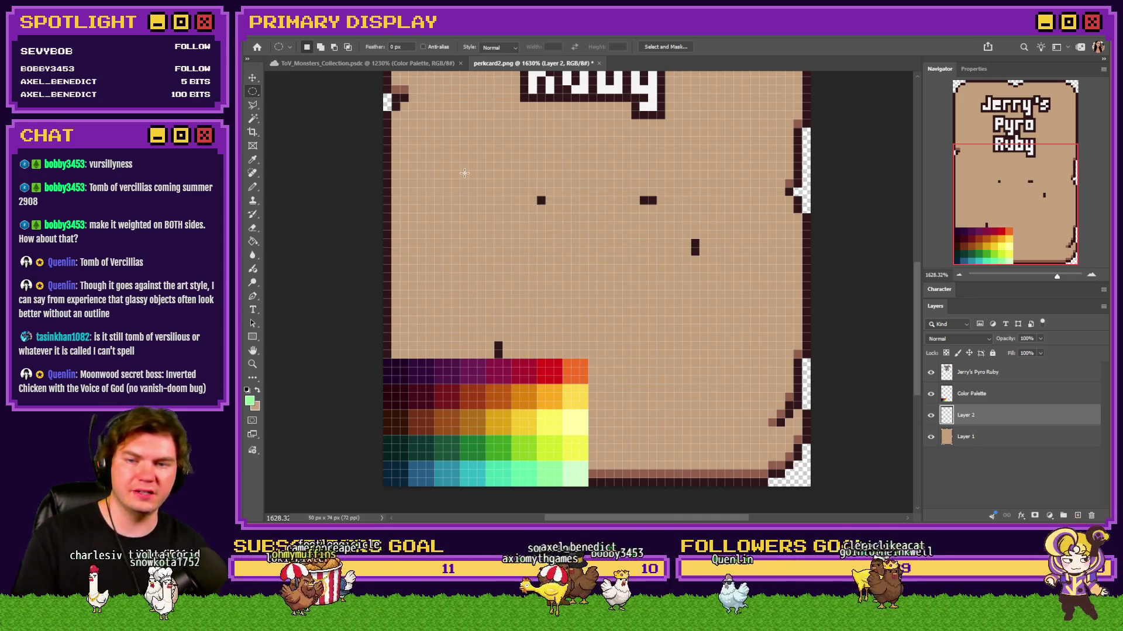
{"action": "key", "text": "ctrl+z"}
{"action": "left_click_drag", "start_coordinate": [691, 207], "coordinate": [519, 369]}
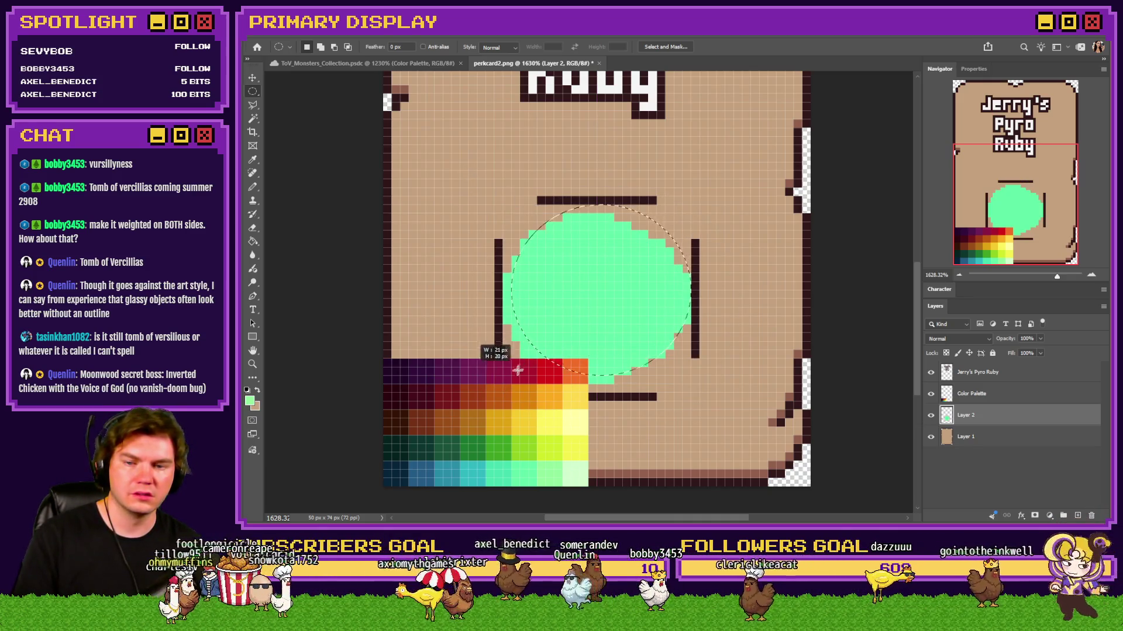
{"action": "key", "text": "Delete"}
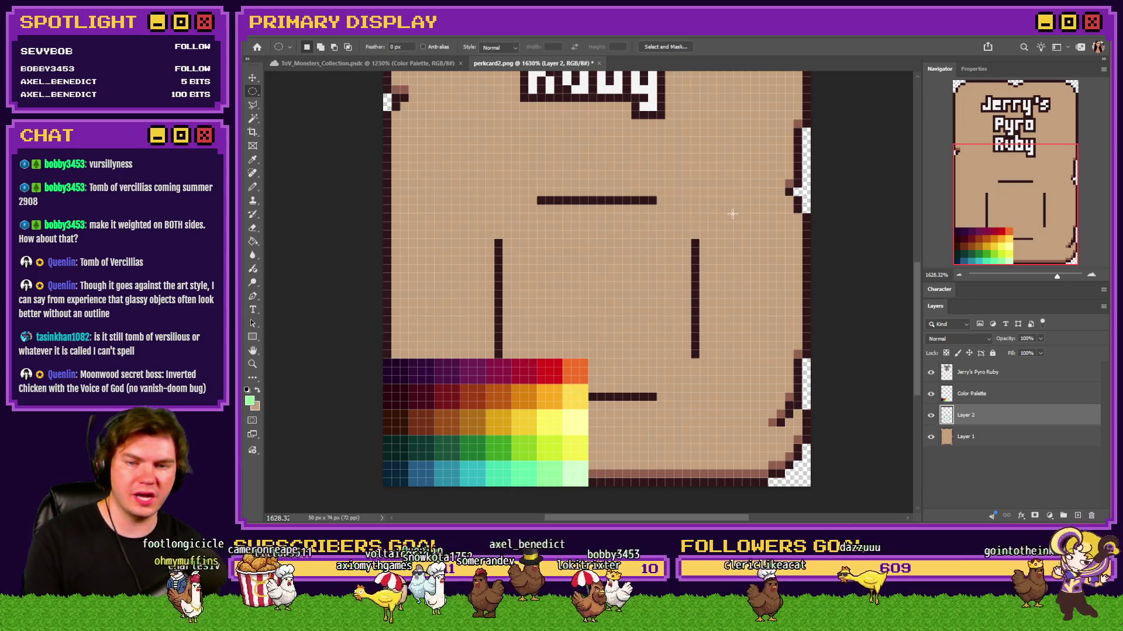
Step: With a green Pencil, draw the arc from below the top line down the gem's right side
{"action": "left_click", "coordinate": [253, 187]}
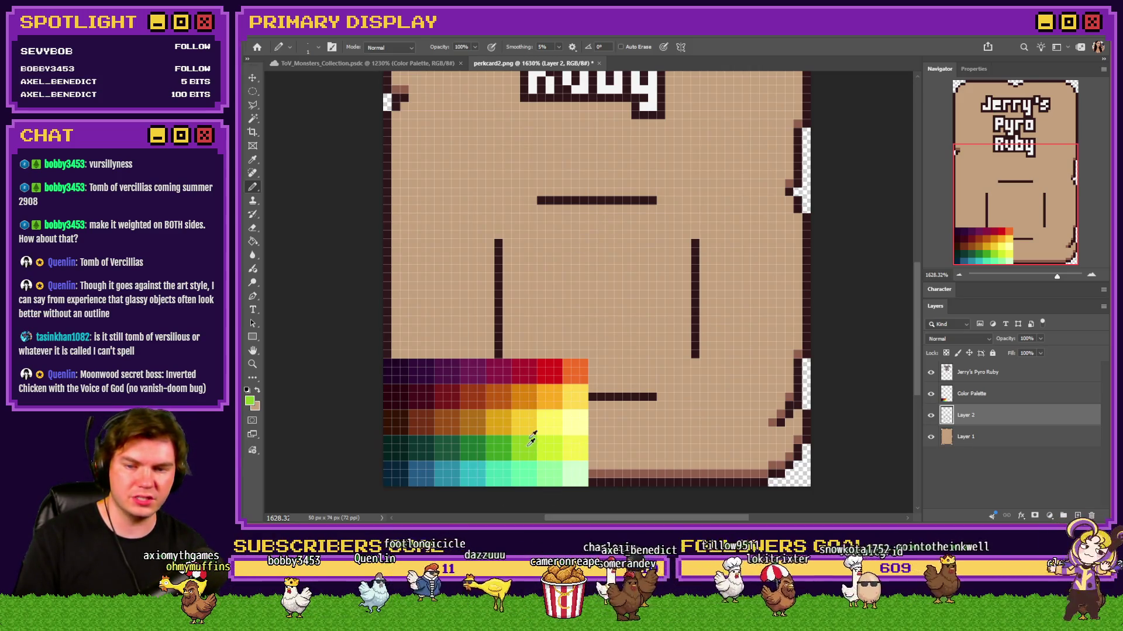
{"action": "left_click_drag", "start_coordinate": [504, 441], "coordinate": [506, 443]}
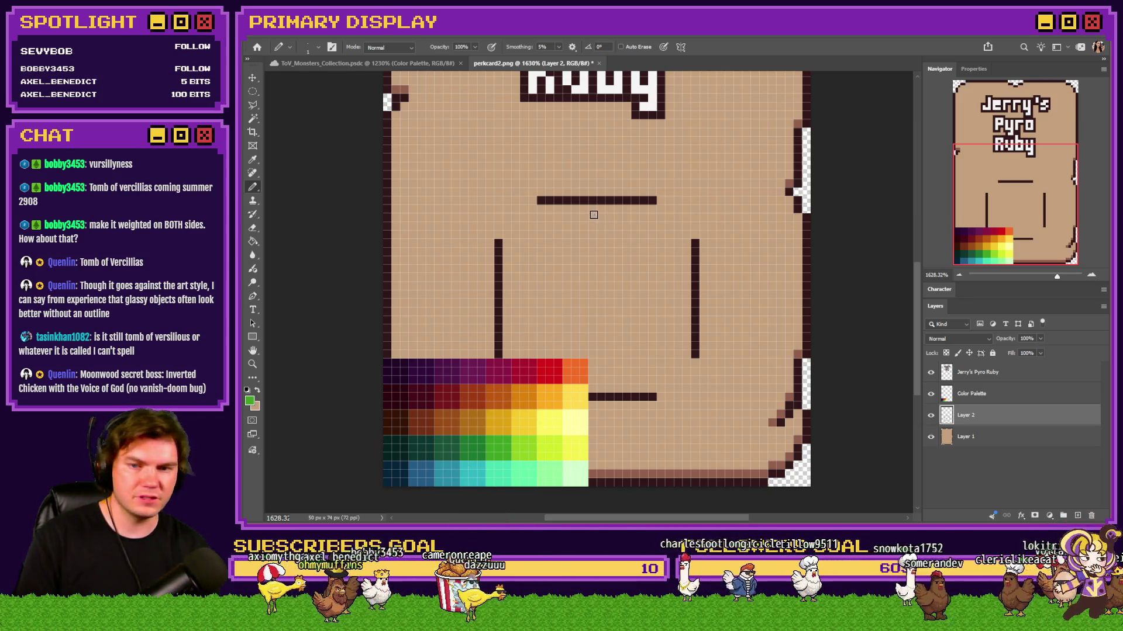
{"action": "left_click_drag", "start_coordinate": [593, 211], "coordinate": [610, 211]}
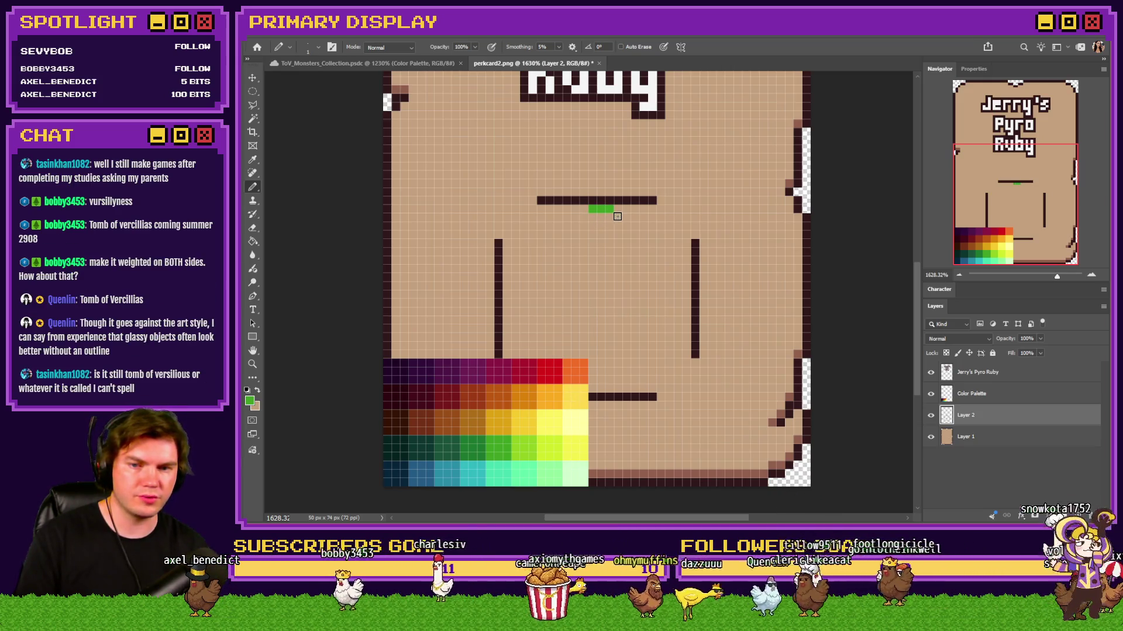
{"action": "left_click", "coordinate": [619, 217]}
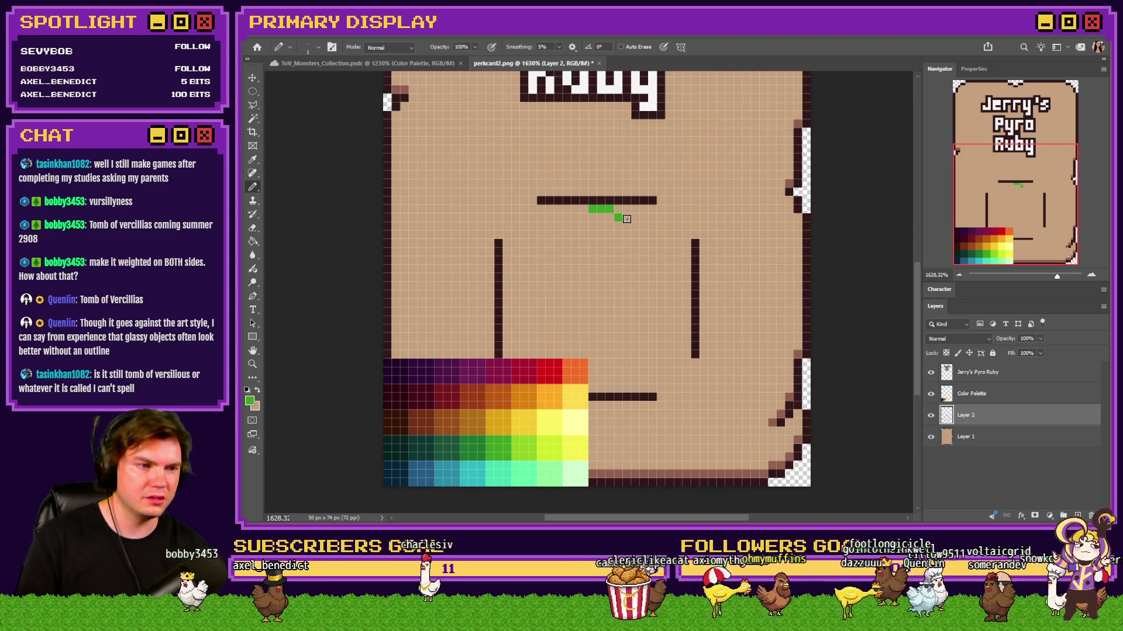
{"action": "left_click_drag", "start_coordinate": [628, 219], "coordinate": [639, 219]}
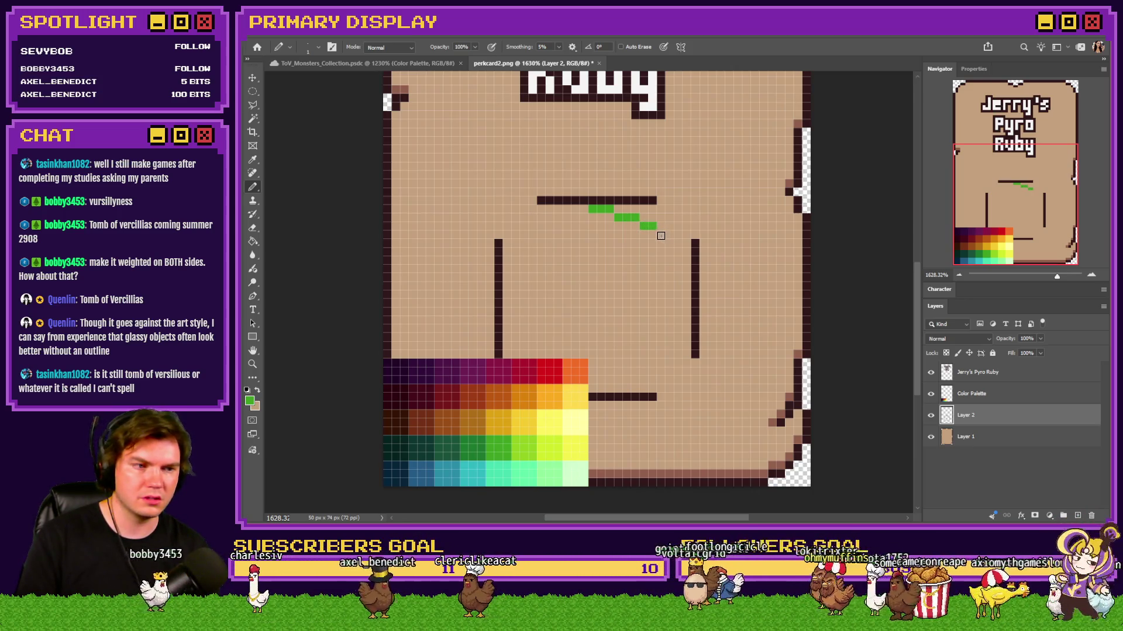
{"action": "left_click_drag", "start_coordinate": [661, 235], "coordinate": [672, 235]}
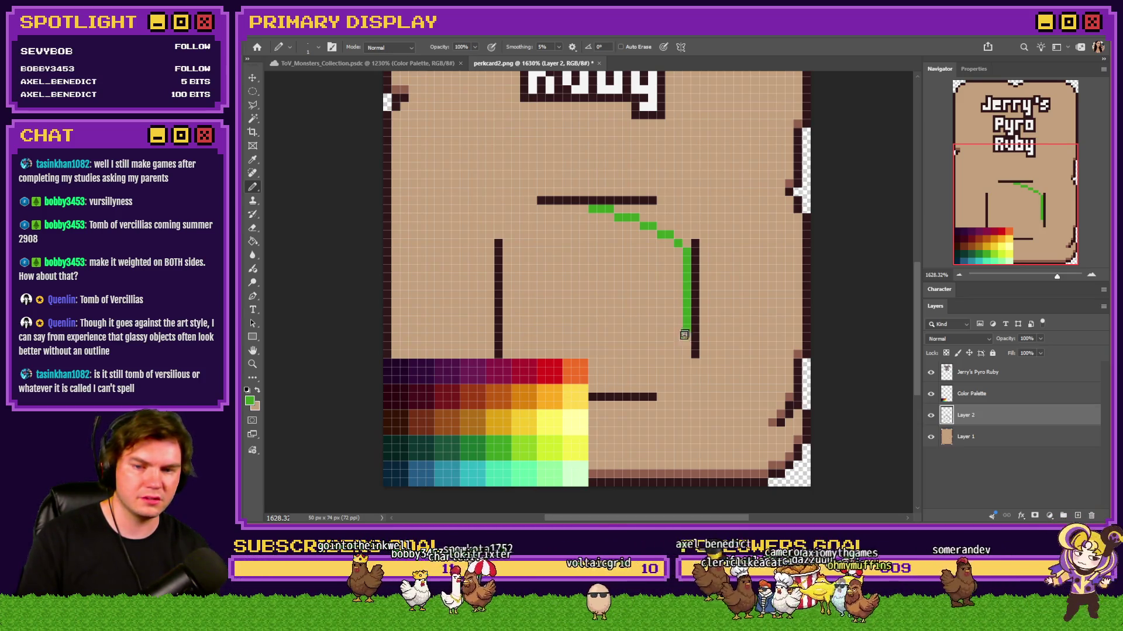
Step: Nudge the palette swatches down, curve the green arc around the bottom leftward, then hide the Color Palette layer
{"action": "left_click", "coordinate": [991, 395]}
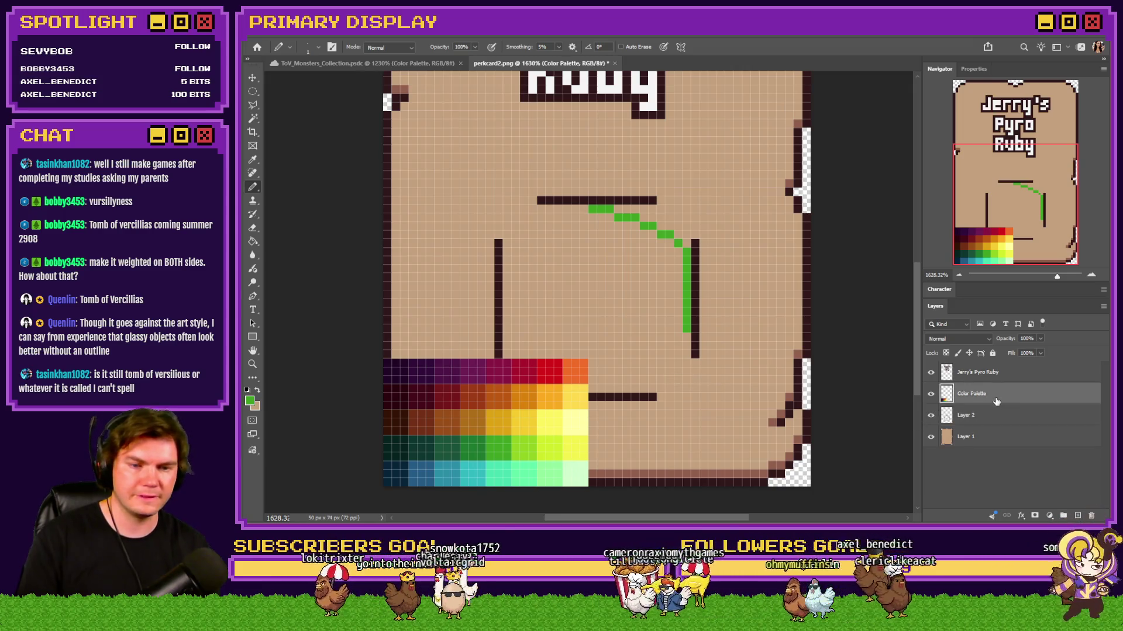
{"action": "key", "text": "ctrl+Down"}
{"action": "key", "text": "ctrl+Down"}
{"action": "key", "text": "ctrl+Down"}
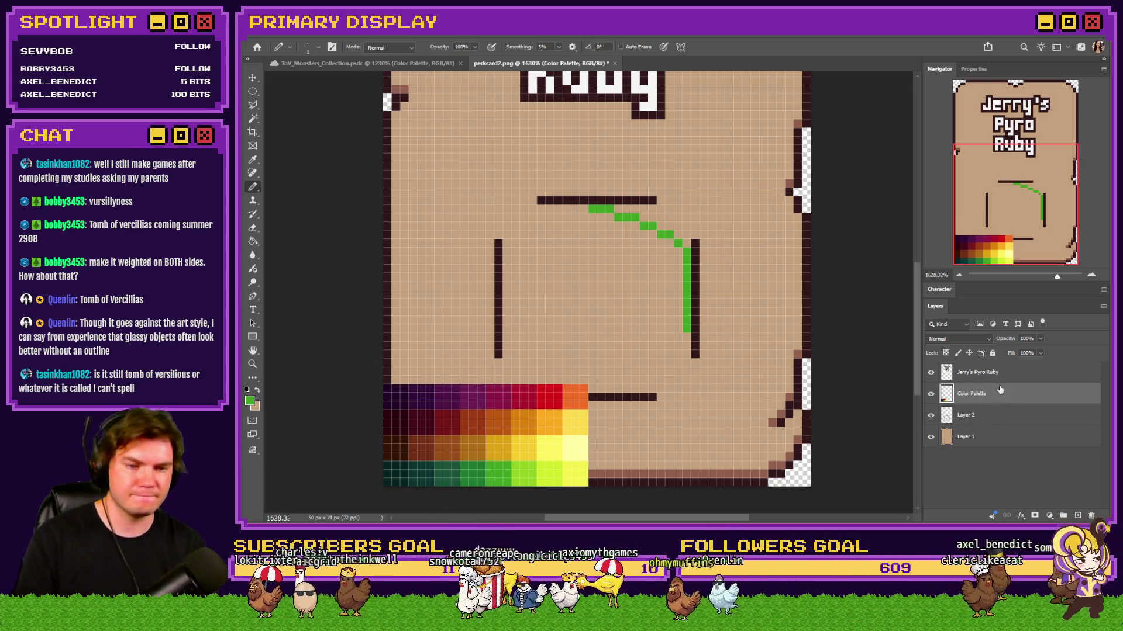
{"action": "left_click", "coordinate": [1000, 415]}
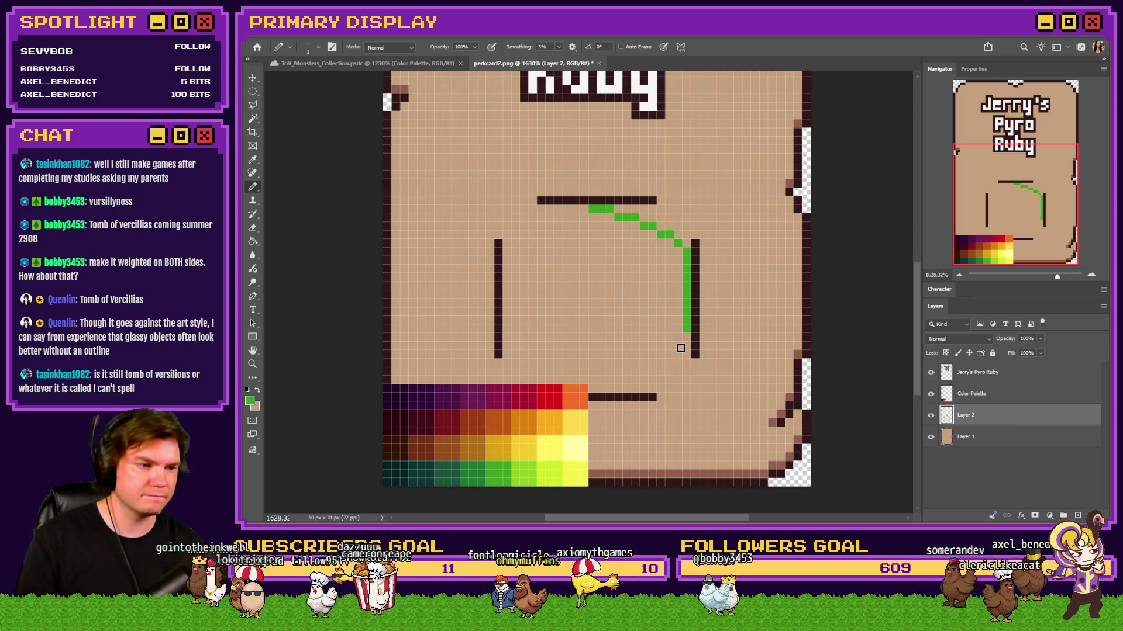
{"action": "left_click", "coordinate": [677, 338]}
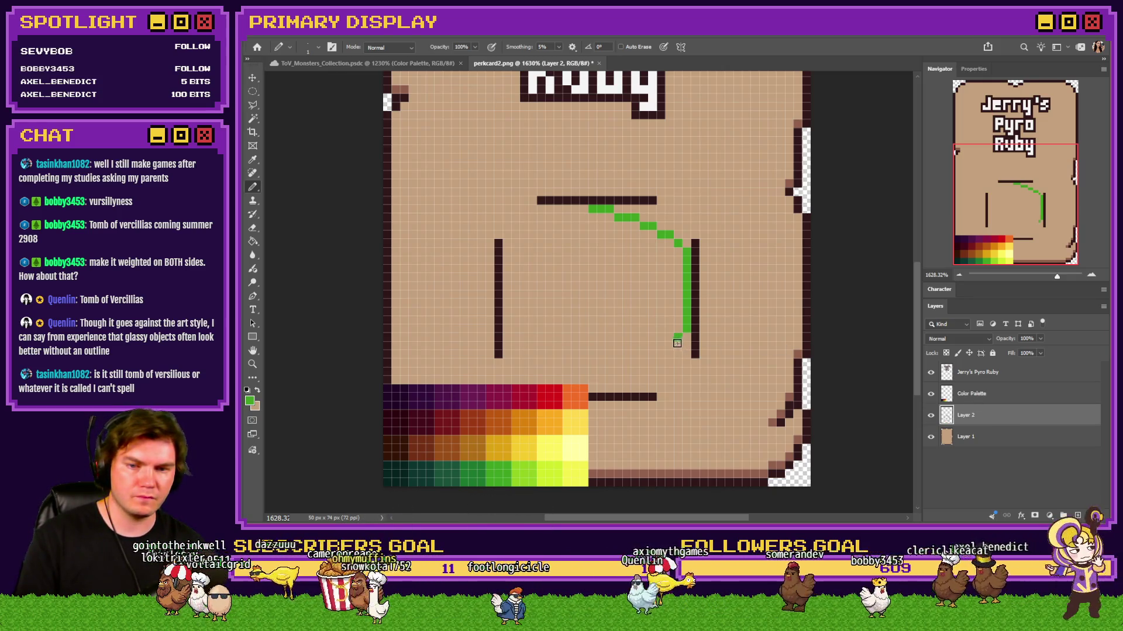
{"action": "left_click", "coordinate": [670, 345]}
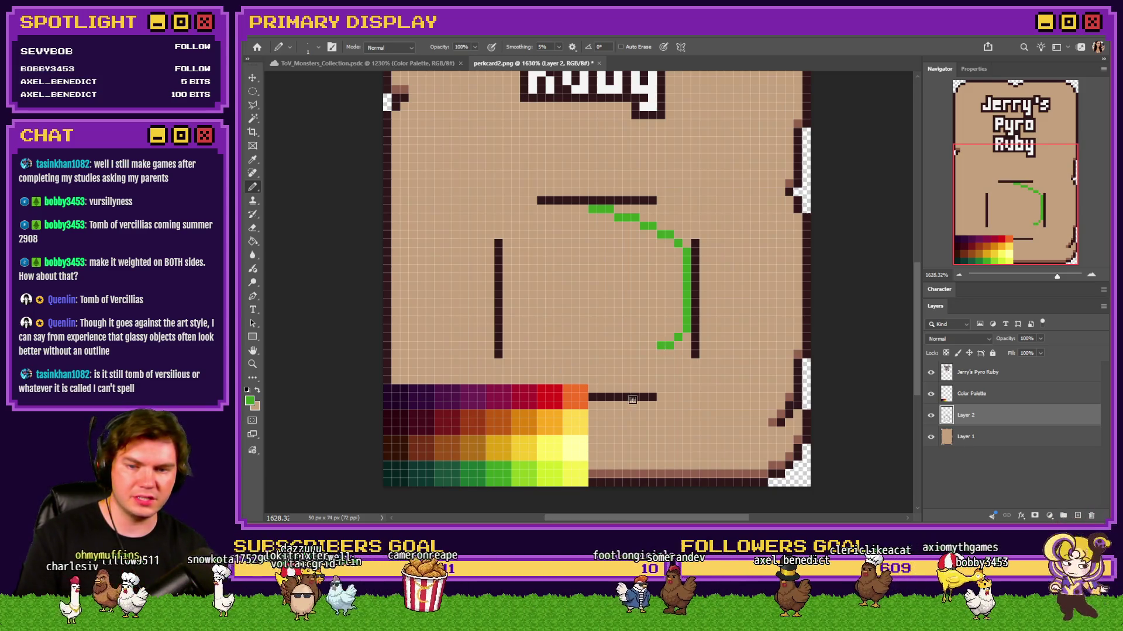
{"action": "left_click", "coordinate": [651, 352]}
{"action": "left_click", "coordinate": [634, 364]}
{"action": "left_click", "coordinate": [652, 345]}
{"action": "left_click", "coordinate": [642, 353]}
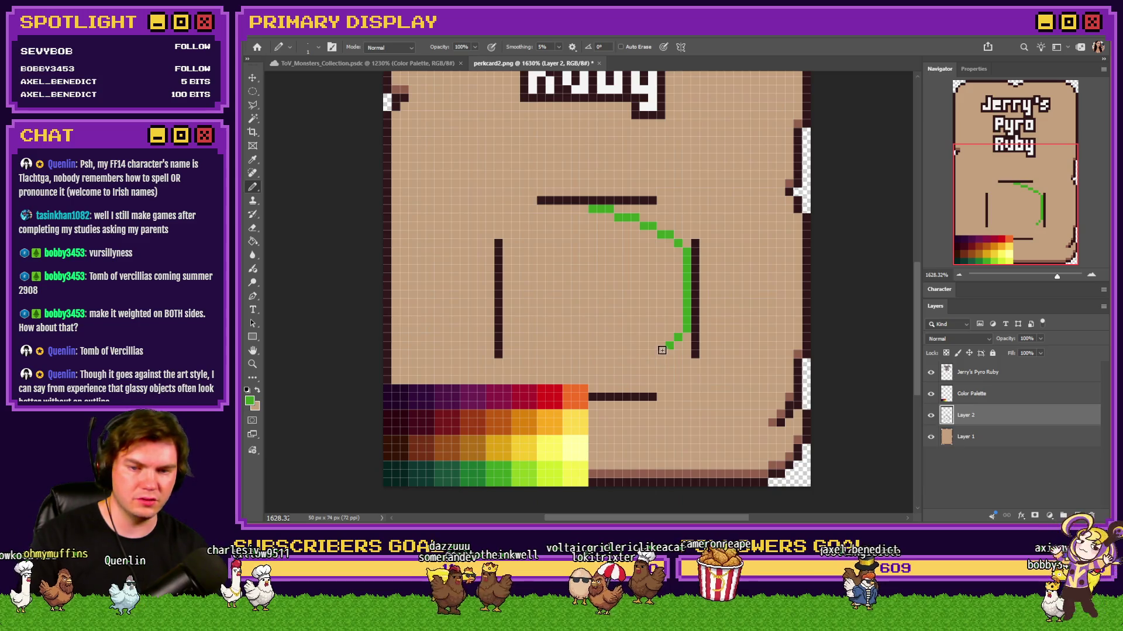
{"action": "left_click", "coordinate": [632, 354]}
{"action": "left_click", "coordinate": [626, 354]}
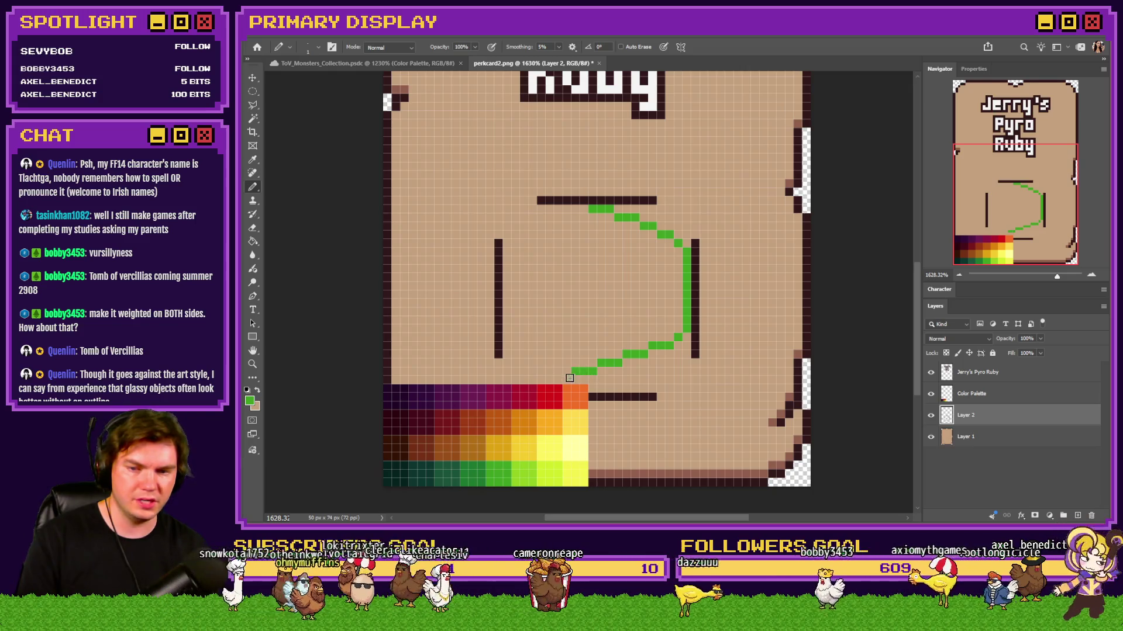
{"action": "left_click", "coordinate": [931, 393]}
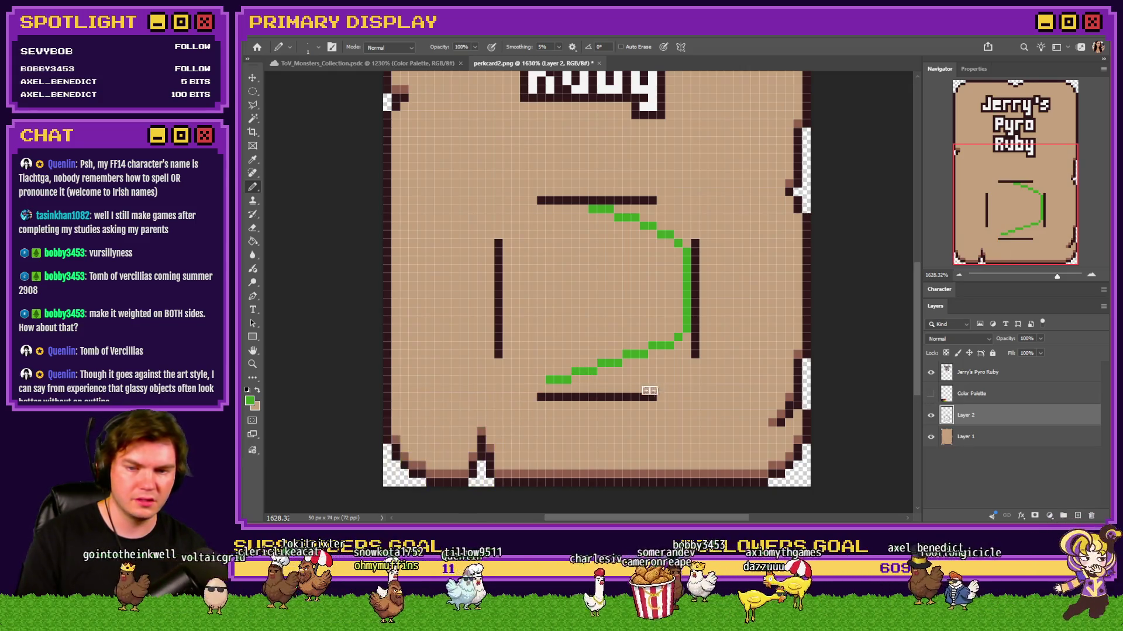
Step: Draw the gem's left green curve from the top down to the bottom line, undoing misplaced pixels
{"action": "left_click", "coordinate": [541, 388]}
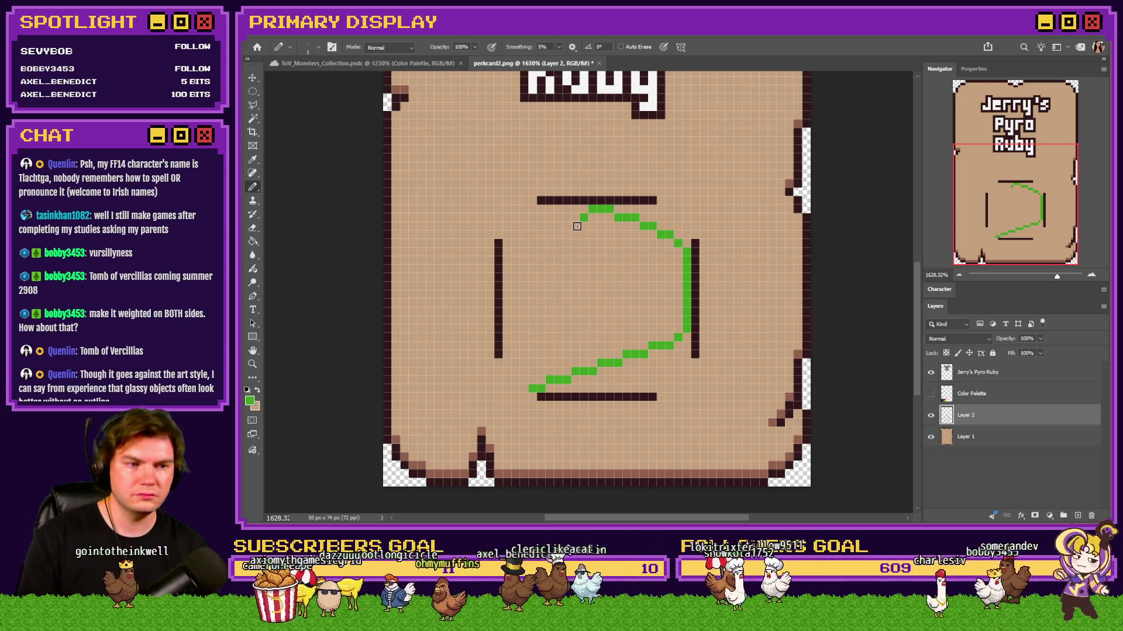
{"action": "left_click_drag", "start_coordinate": [575, 230], "coordinate": [557, 269]}
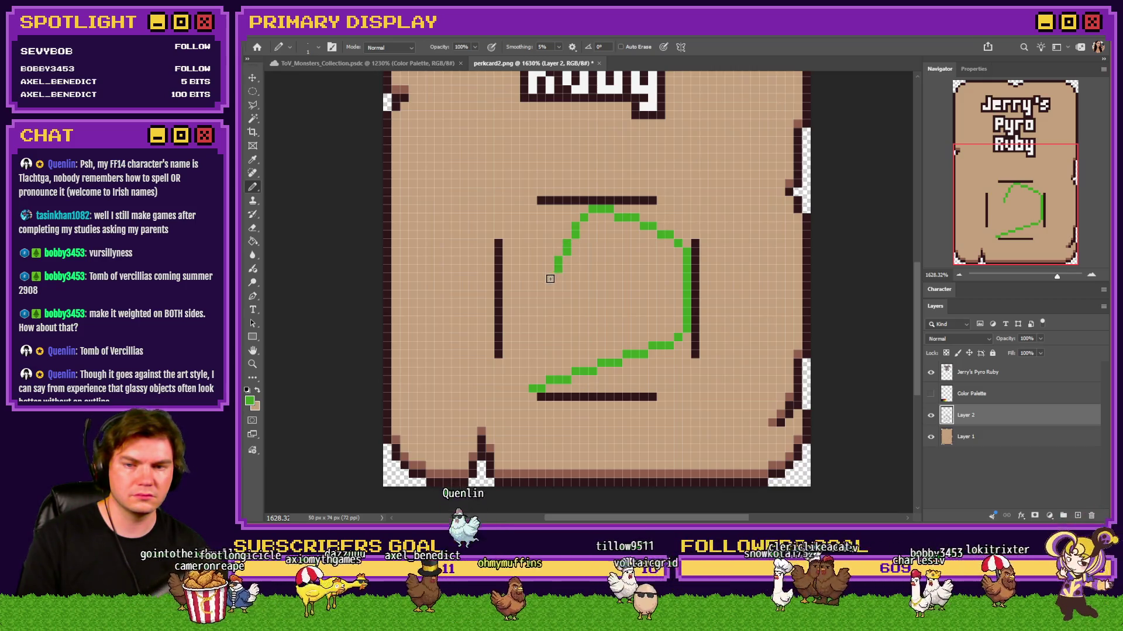
{"action": "key", "text": "ctrl+z"}
{"action": "key", "text": "ctrl+z"}
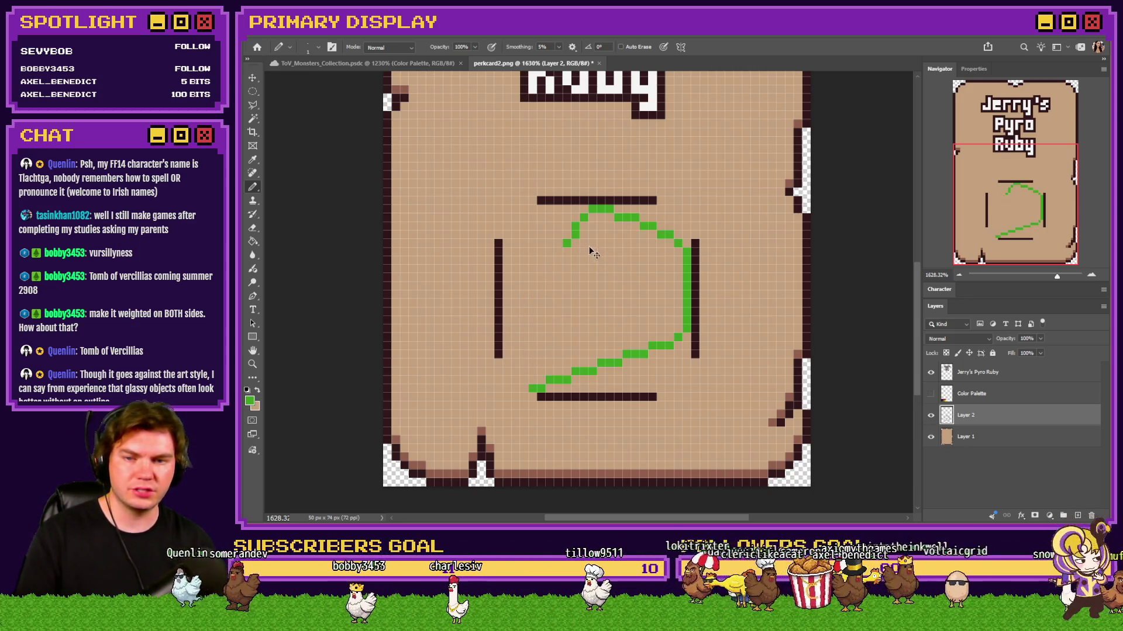
{"action": "left_click", "coordinate": [559, 260]}
{"action": "left_click_drag", "start_coordinate": [560, 260], "coordinate": [549, 277]}
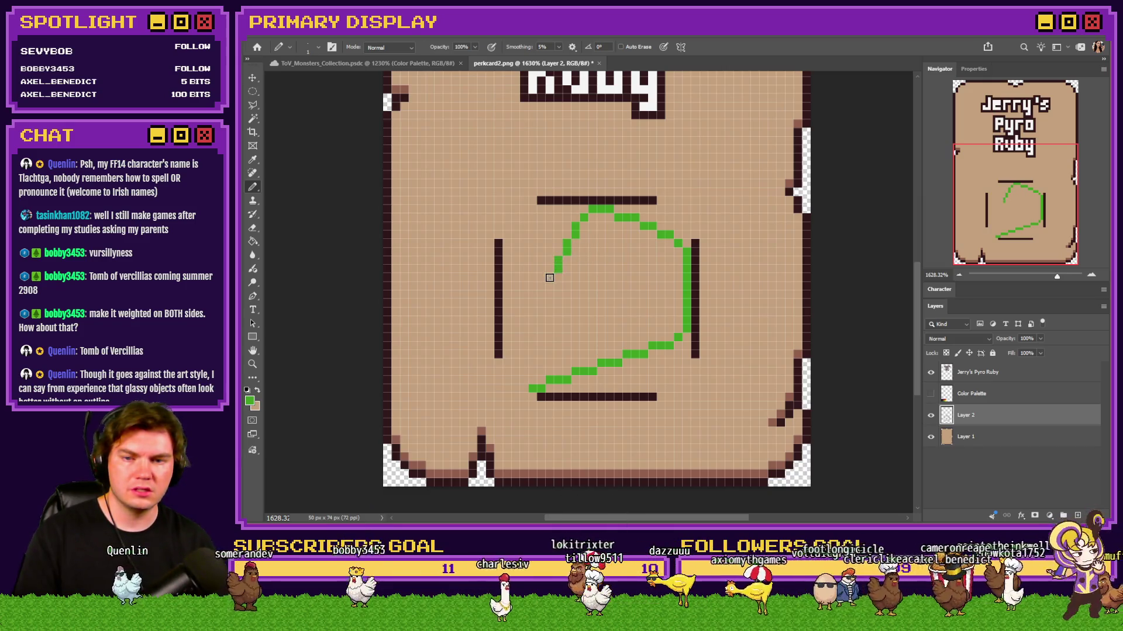
{"action": "left_click", "coordinate": [530, 319]}
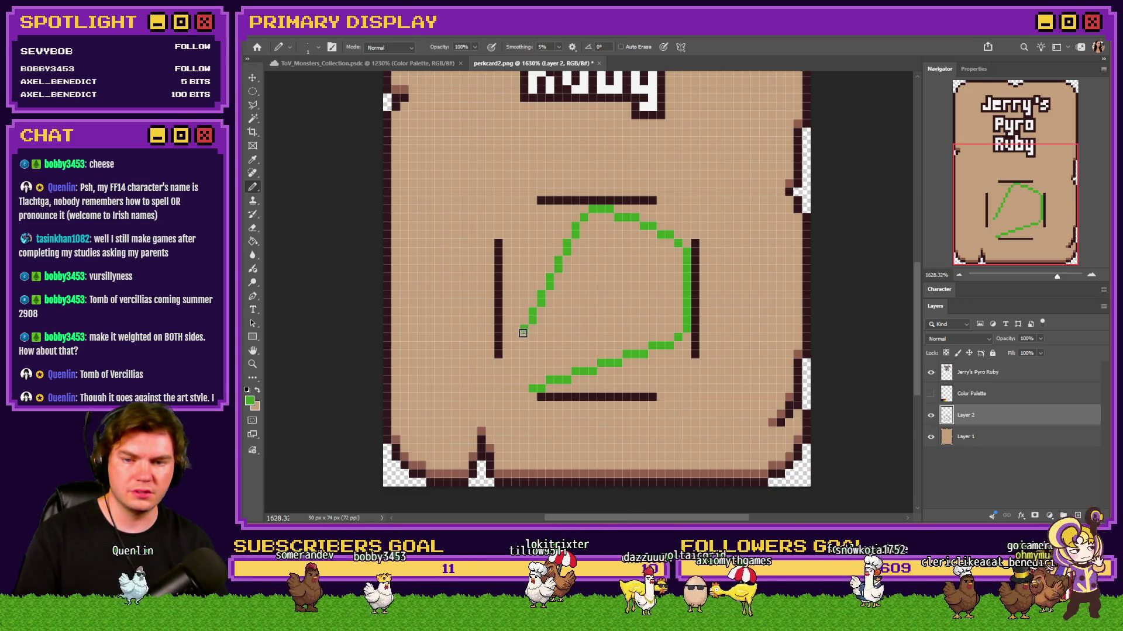
{"action": "left_click_drag", "start_coordinate": [515, 355], "coordinate": [506, 365]}
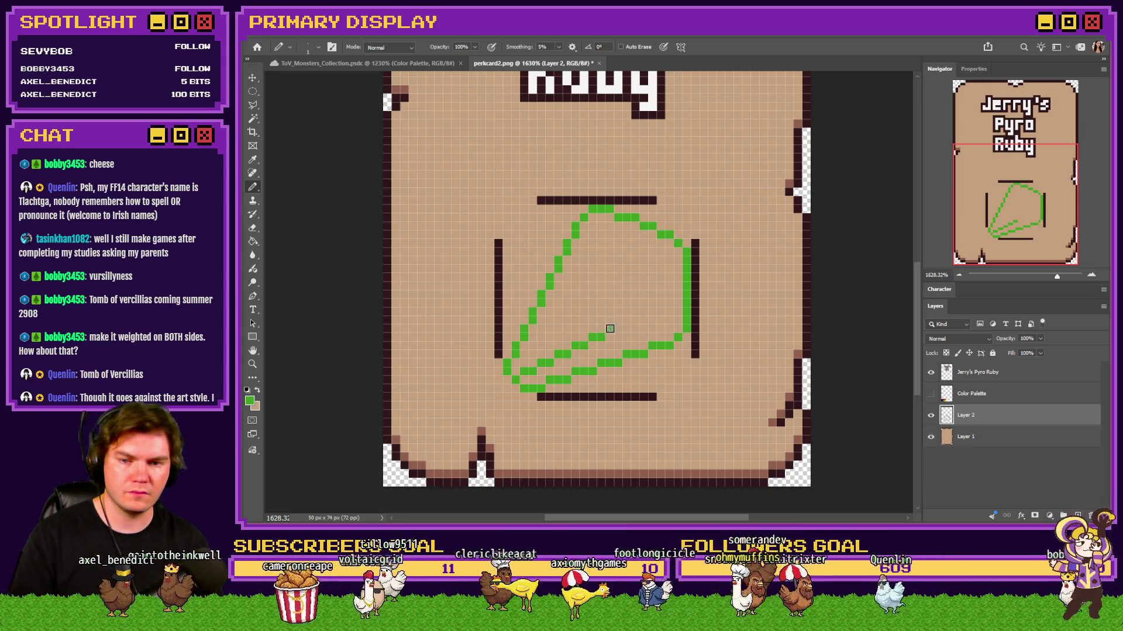
Step: Add an inner diagonal green line up to the right side, then bring up the jadeite reference images
{"action": "left_click", "coordinate": [630, 319]}
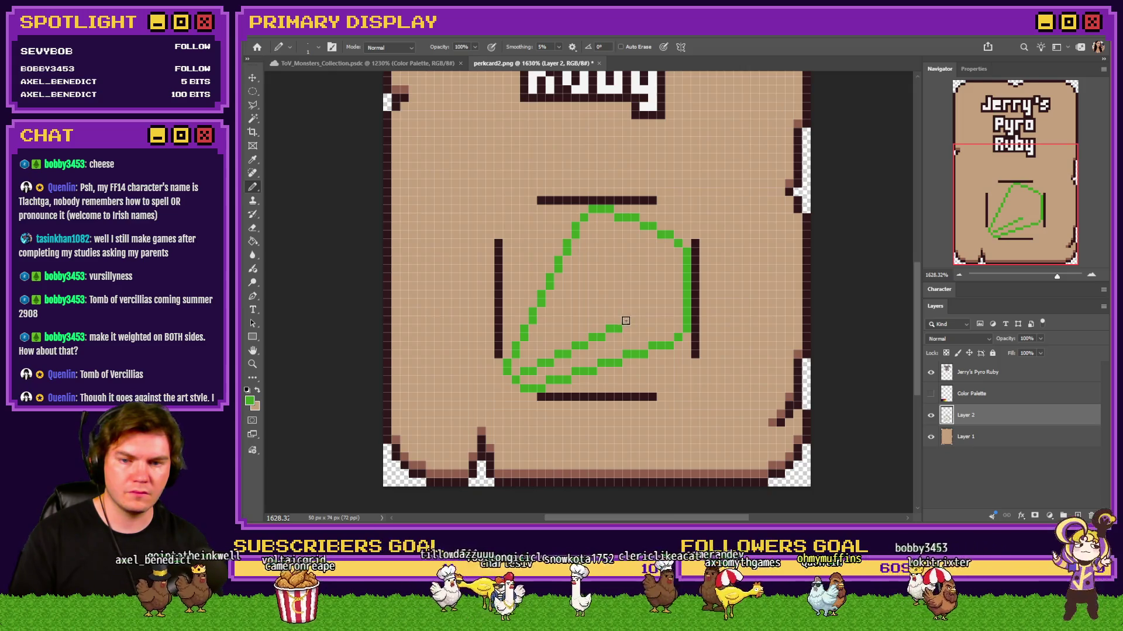
{"action": "left_click", "coordinate": [653, 302]}
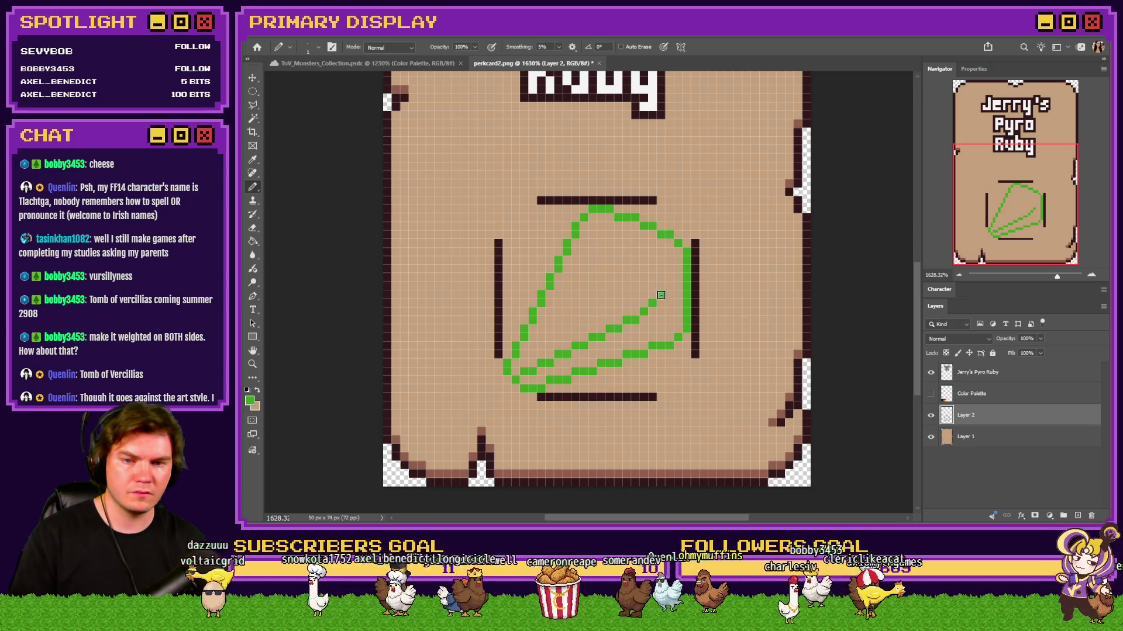
{"action": "key", "text": "ctrl+z"}
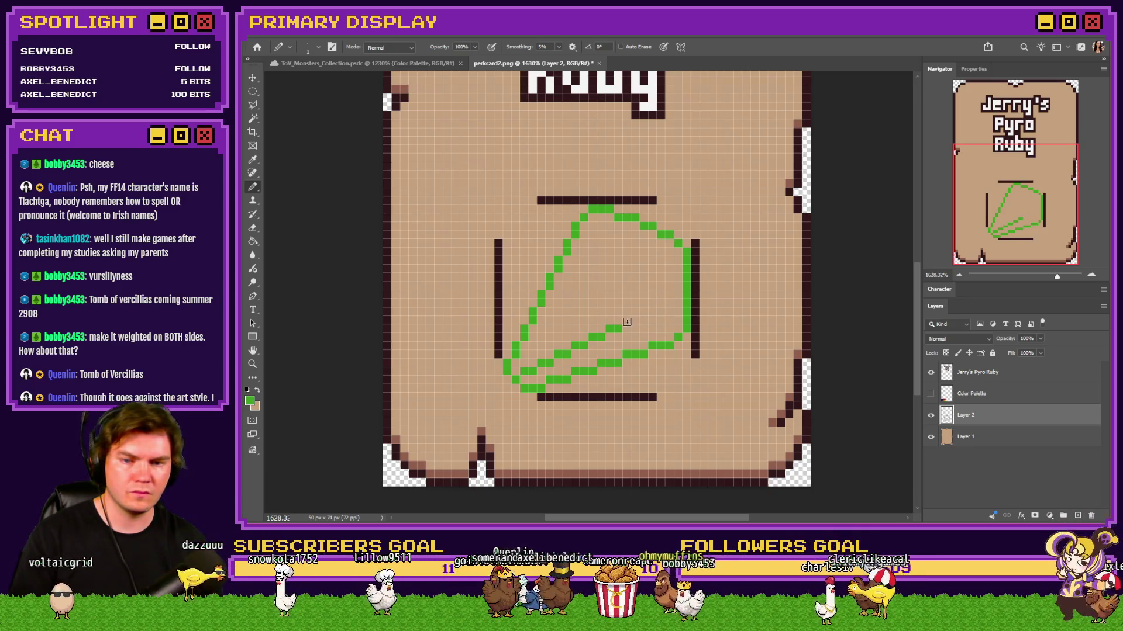
{"action": "left_click", "coordinate": [636, 312]}
{"action": "left_click_drag", "start_coordinate": [650, 295], "coordinate": [668, 258]}
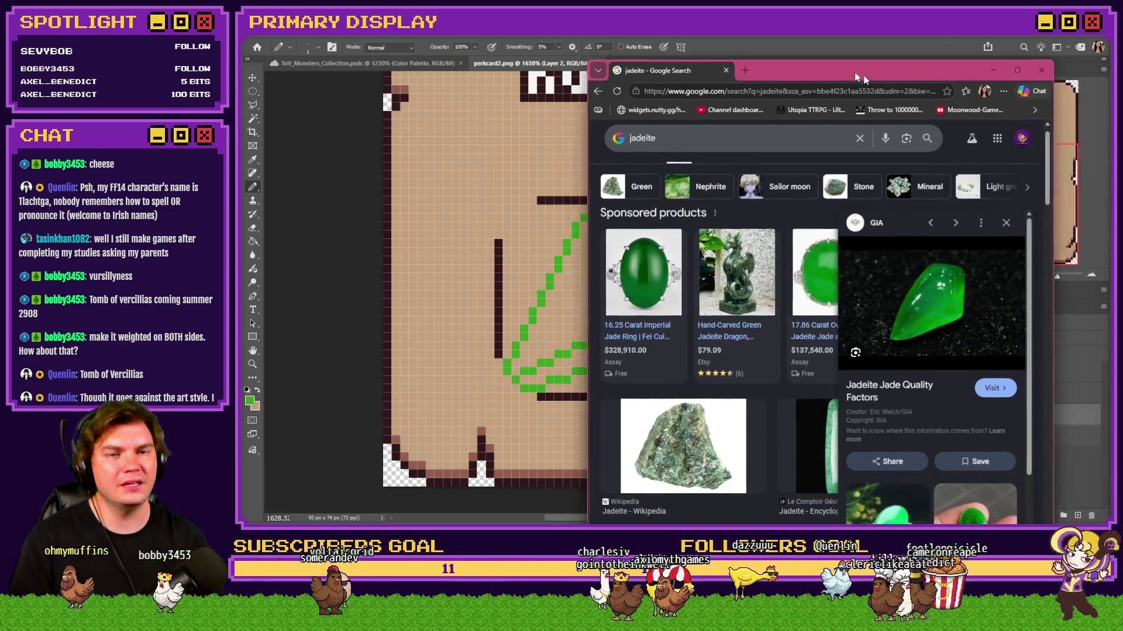
{"action": "double_click", "coordinate": [708, 78]}
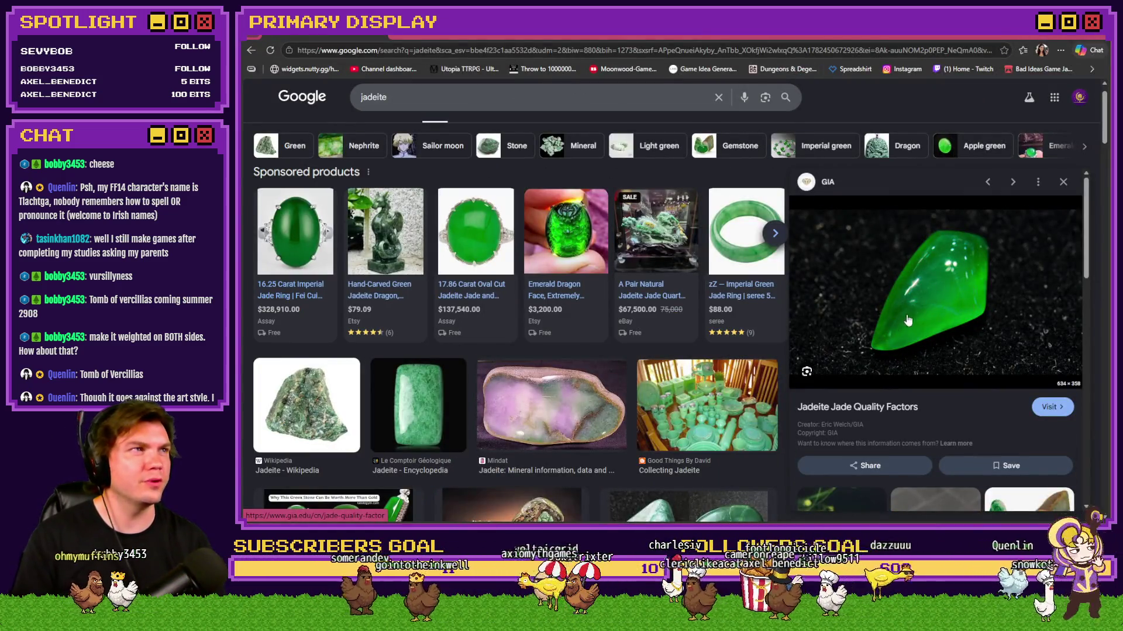
Step: Flip between the perk card and Chrome's GIA jadeite photo to compare the green outline
{"action": "key", "text": "alt+Tab"}
{"action": "key", "text": "alt+Tab"}
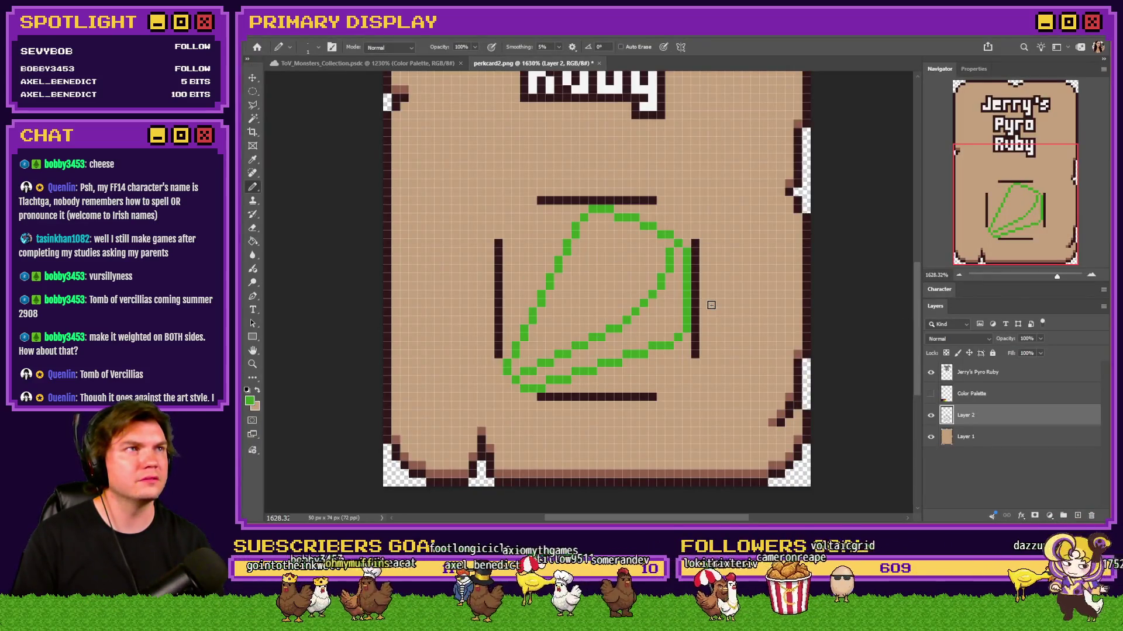
{"action": "key", "text": "alt+Tab"}
{"action": "key", "text": "alt+Tab"}
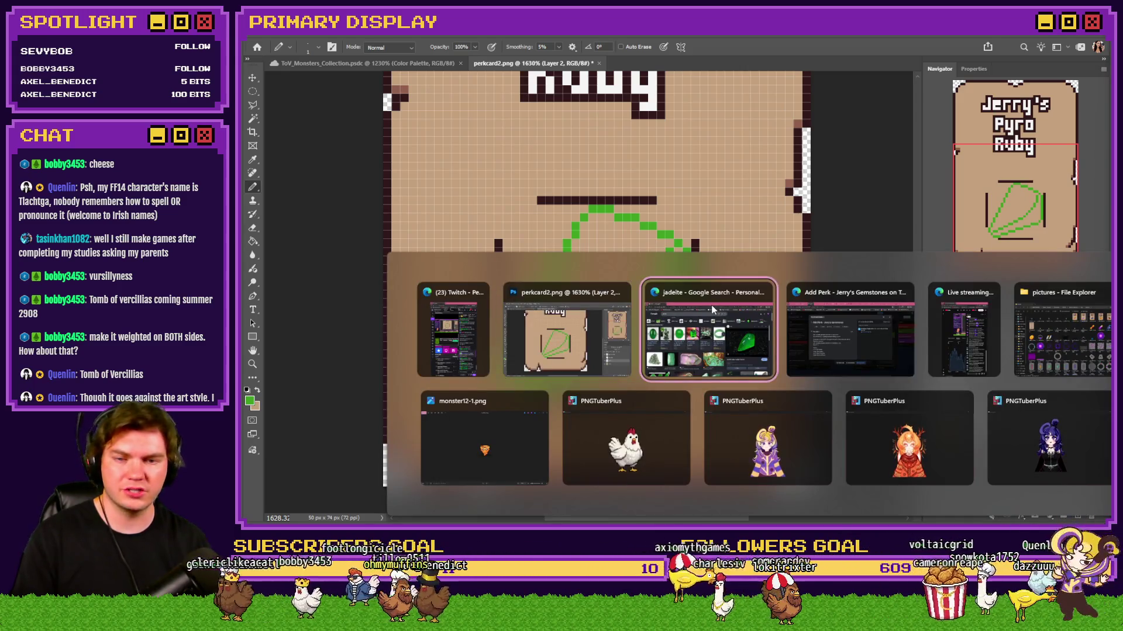
{"action": "key", "text": "alt+Tab"}
{"action": "key", "text": "alt+Tab"}
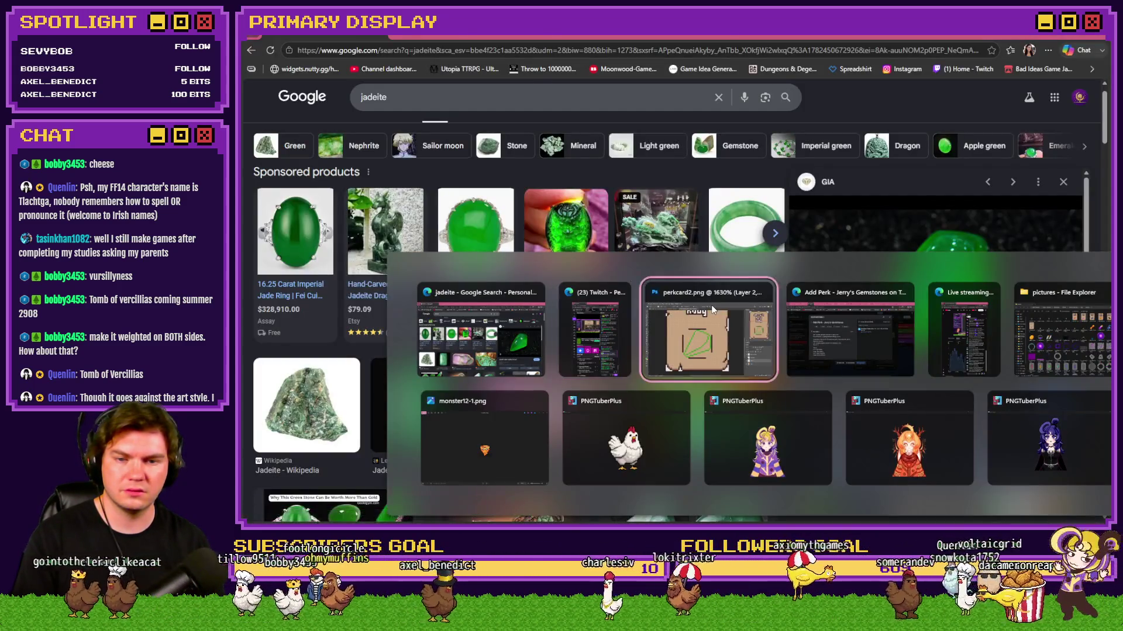
{"action": "left_click", "coordinate": [713, 309]}
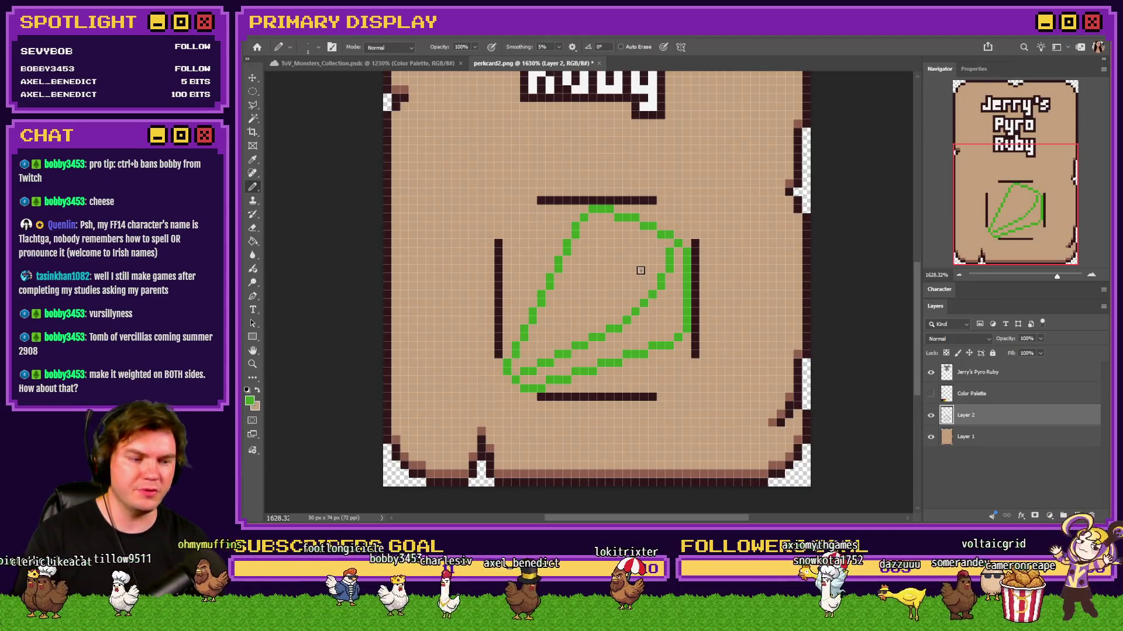
{"action": "key", "text": "alt+Tab"}
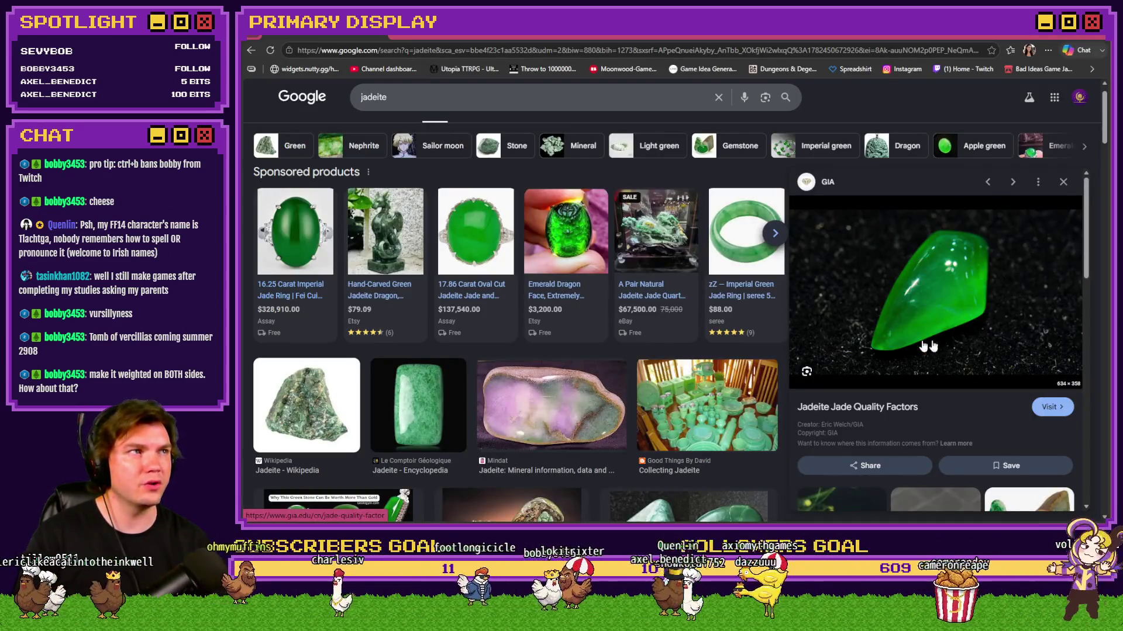
{"action": "key", "text": "alt+Tab"}
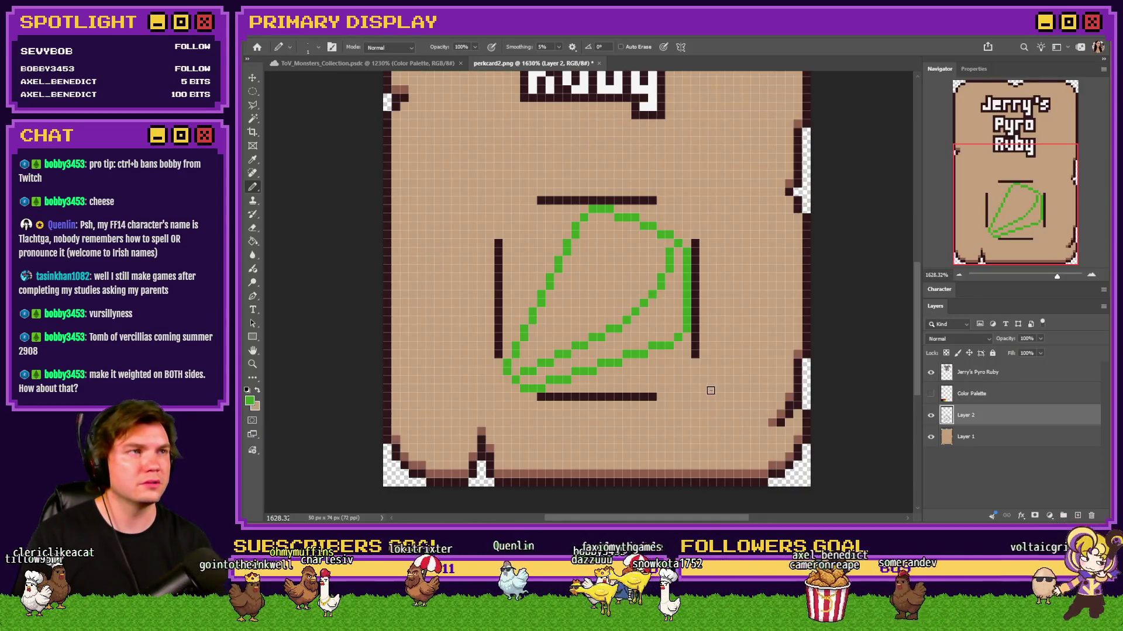
{"action": "key", "text": "alt+Tab"}
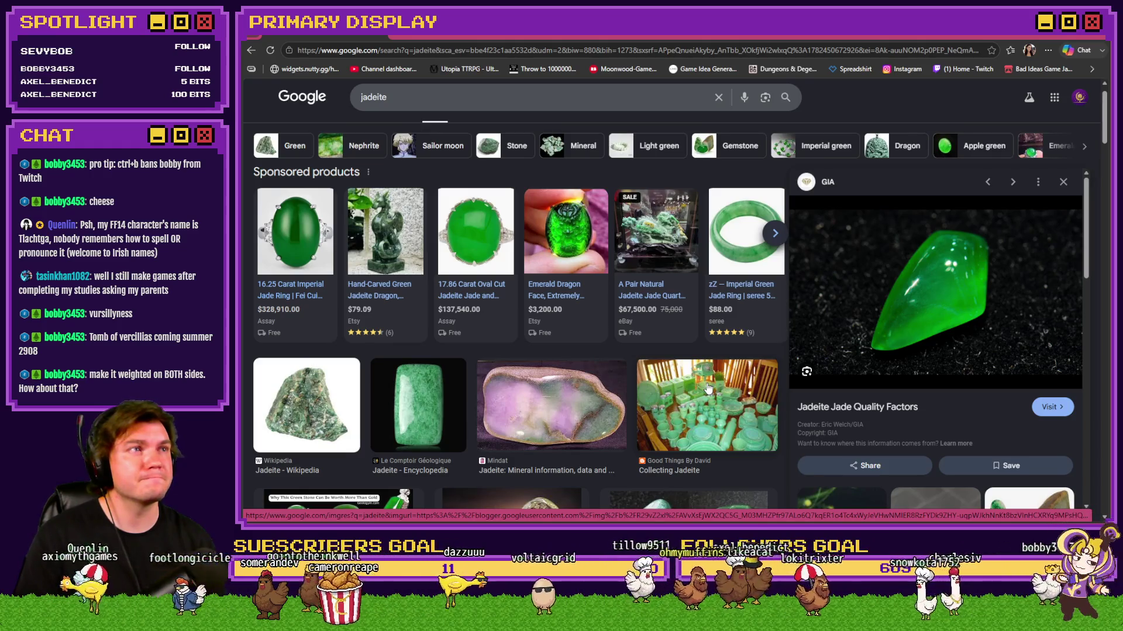
{"action": "scroll", "coordinate": [707, 389], "scroll_direction": "down", "scroll_amount": 4}
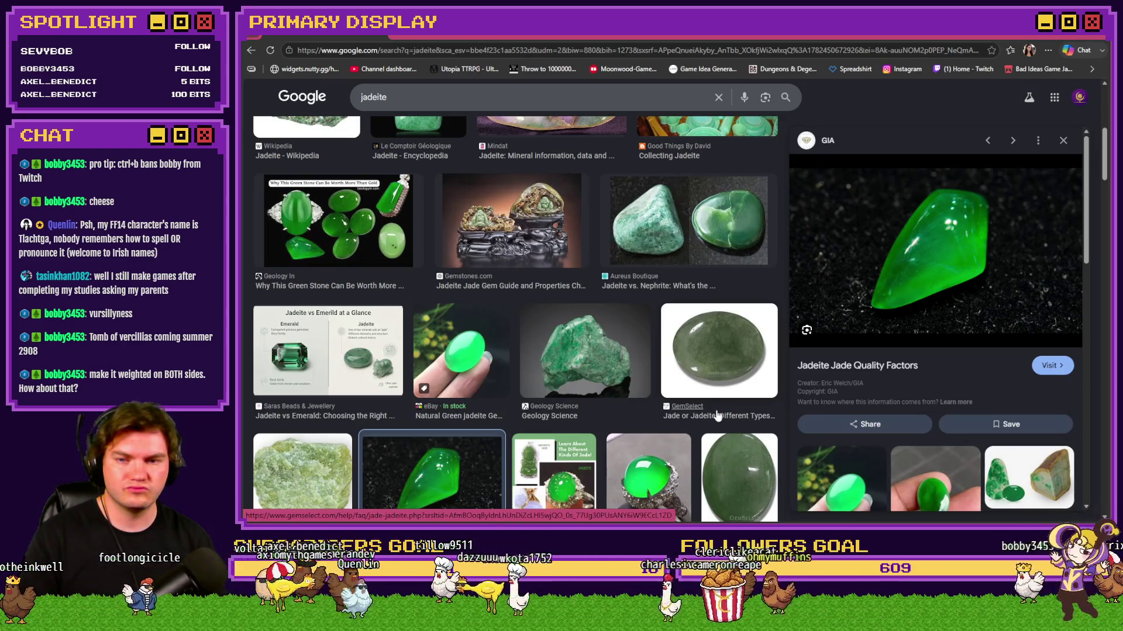
{"action": "scroll", "coordinate": [716, 415], "scroll_direction": "down", "scroll_amount": 3}
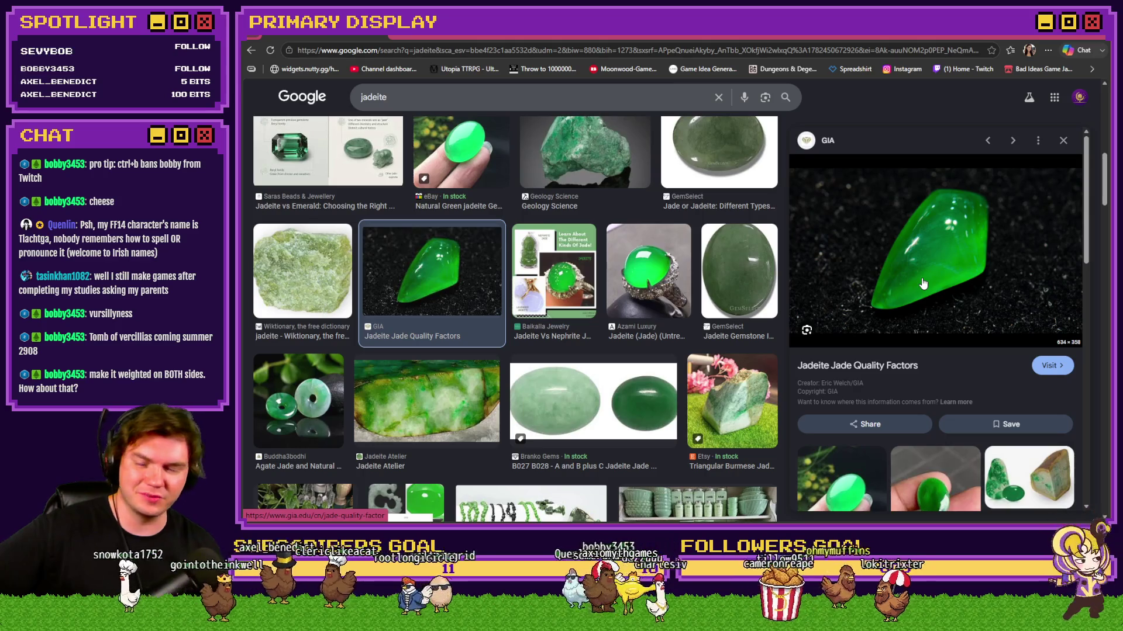
{"action": "scroll", "coordinate": [496, 373], "scroll_direction": "down", "scroll_amount": 3}
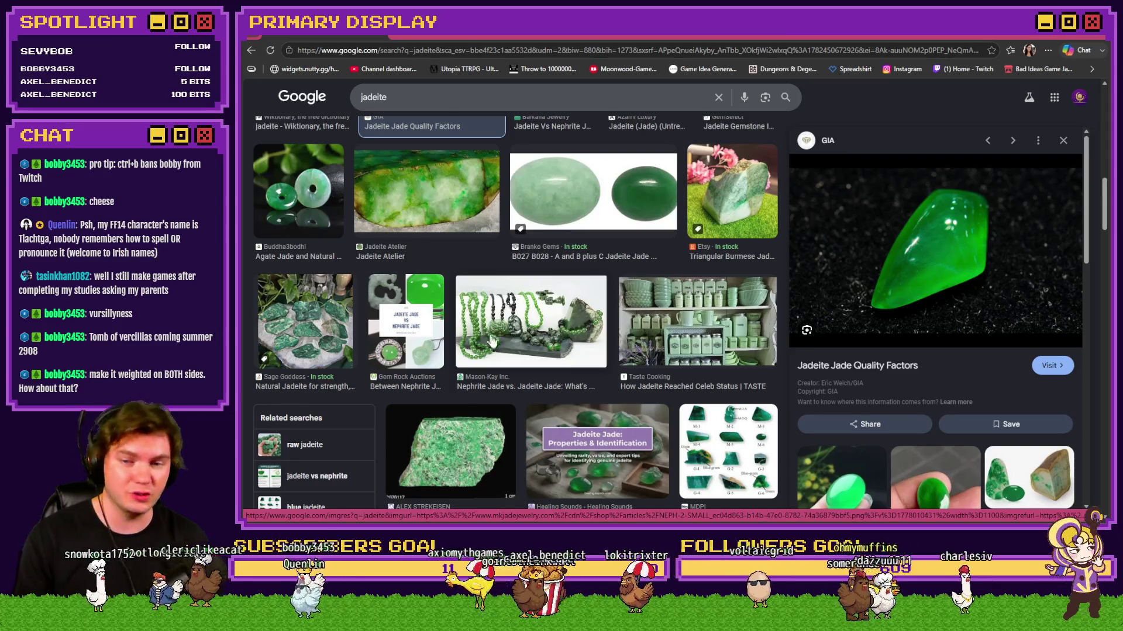
{"action": "scroll", "coordinate": [488, 340], "scroll_direction": "up", "scroll_amount": 3}
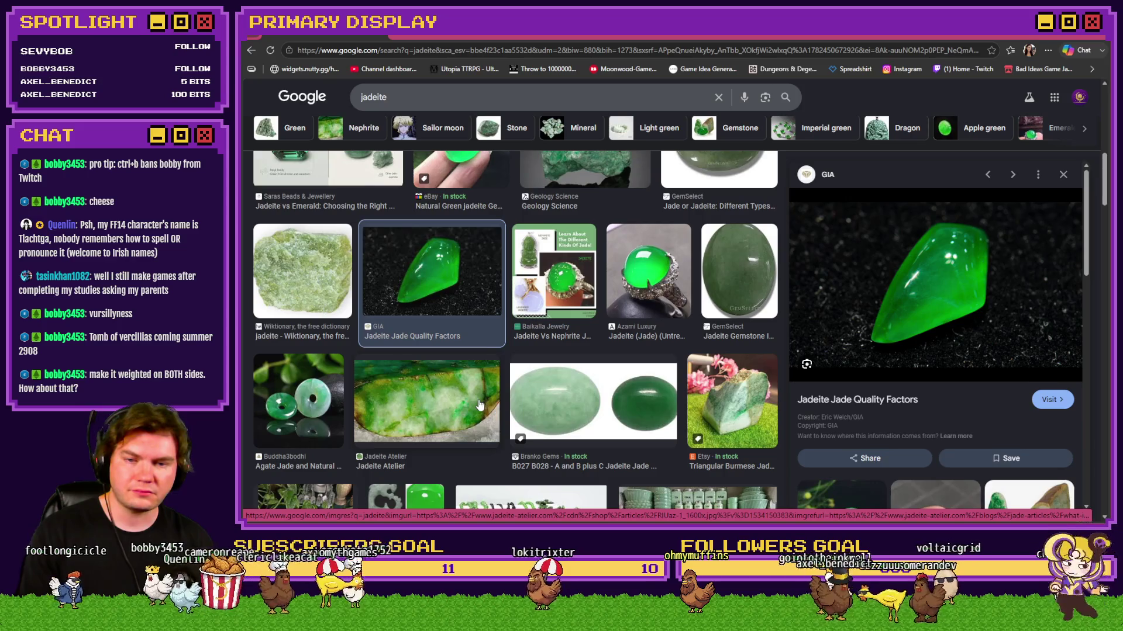
{"action": "scroll", "coordinate": [479, 406], "scroll_direction": "down", "scroll_amount": 5}
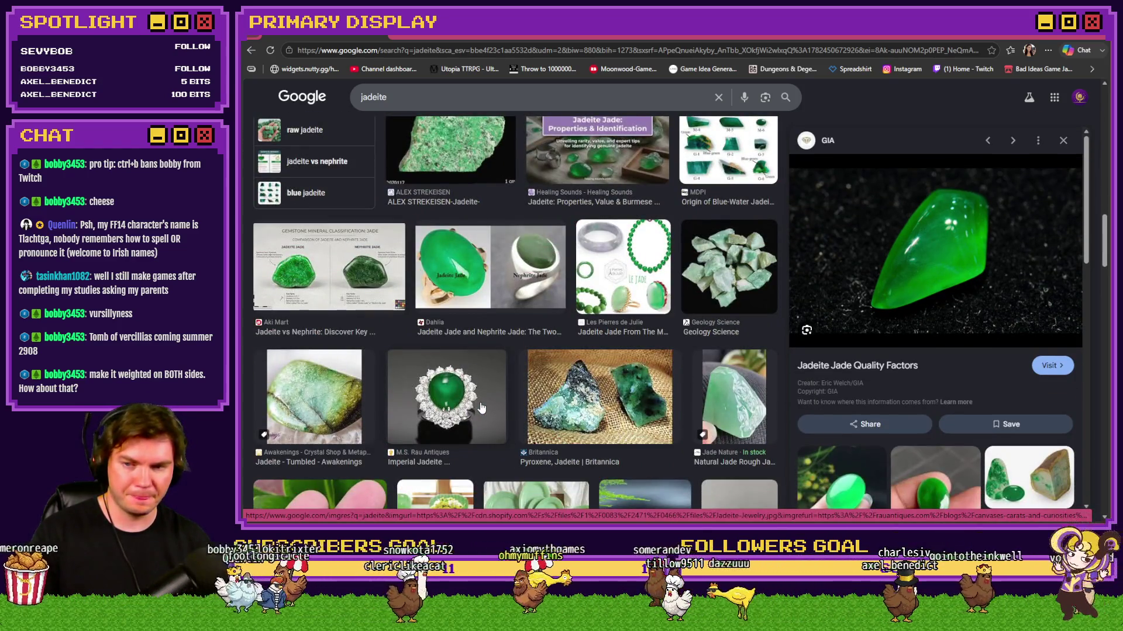
{"action": "scroll", "coordinate": [480, 406], "scroll_direction": "down", "scroll_amount": 3}
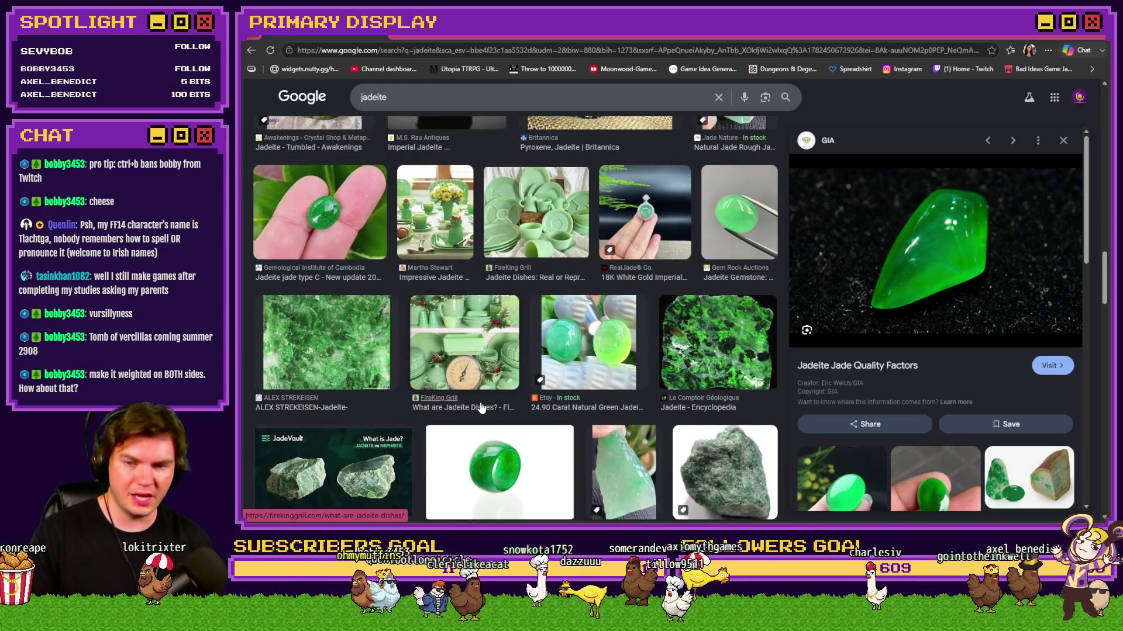
{"action": "scroll", "coordinate": [480, 406], "scroll_direction": "up", "scroll_amount": 3}
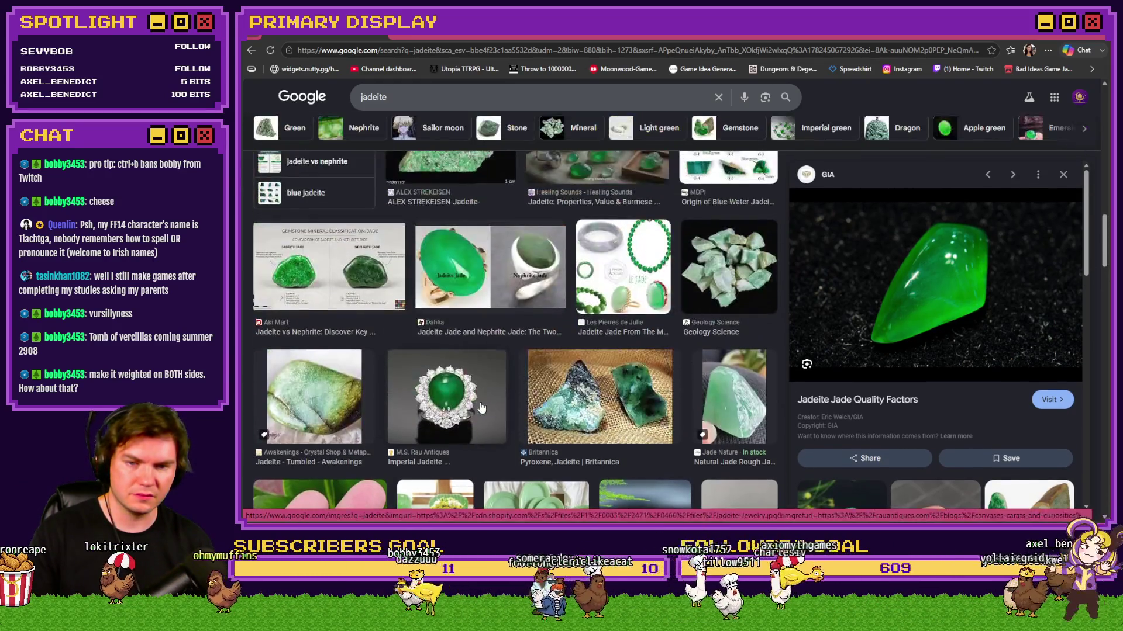
{"action": "scroll", "coordinate": [480, 406], "scroll_direction": "down", "scroll_amount": 3}
{"action": "scroll", "coordinate": [480, 406], "scroll_direction": "down", "scroll_amount": 2}
{"action": "scroll", "coordinate": [480, 405], "scroll_direction": "up", "scroll_amount": 6}
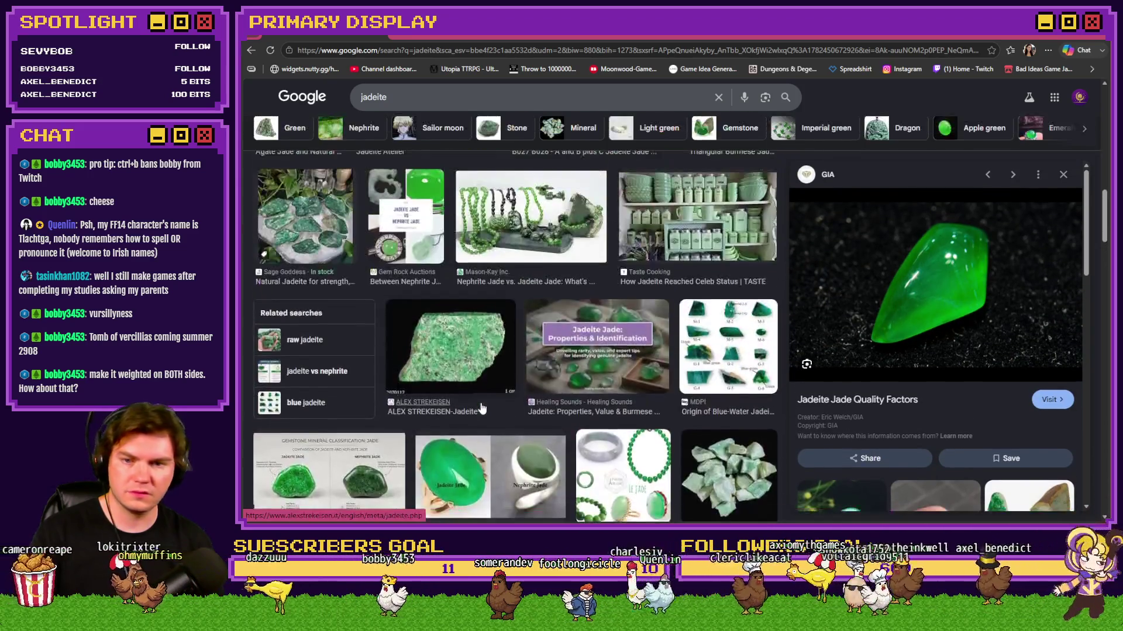
{"action": "scroll", "coordinate": [527, 394], "scroll_direction": "up", "scroll_amount": 3}
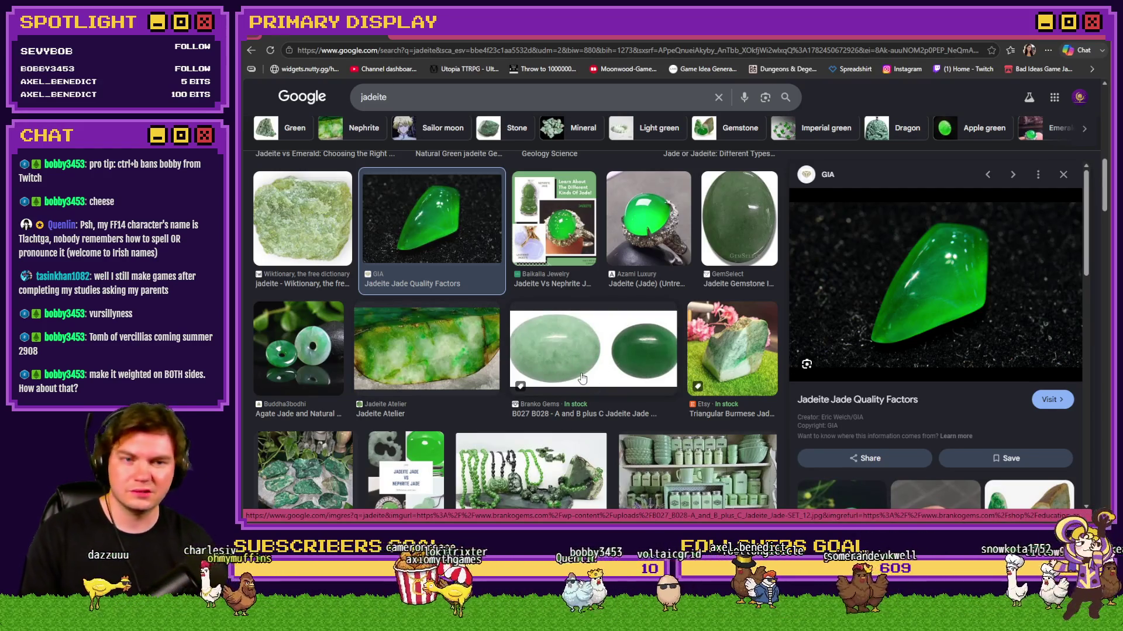
{"action": "scroll", "coordinate": [581, 378], "scroll_direction": "up", "scroll_amount": 1}
{"action": "scroll", "coordinate": [614, 351], "scroll_direction": "up", "scroll_amount": 1}
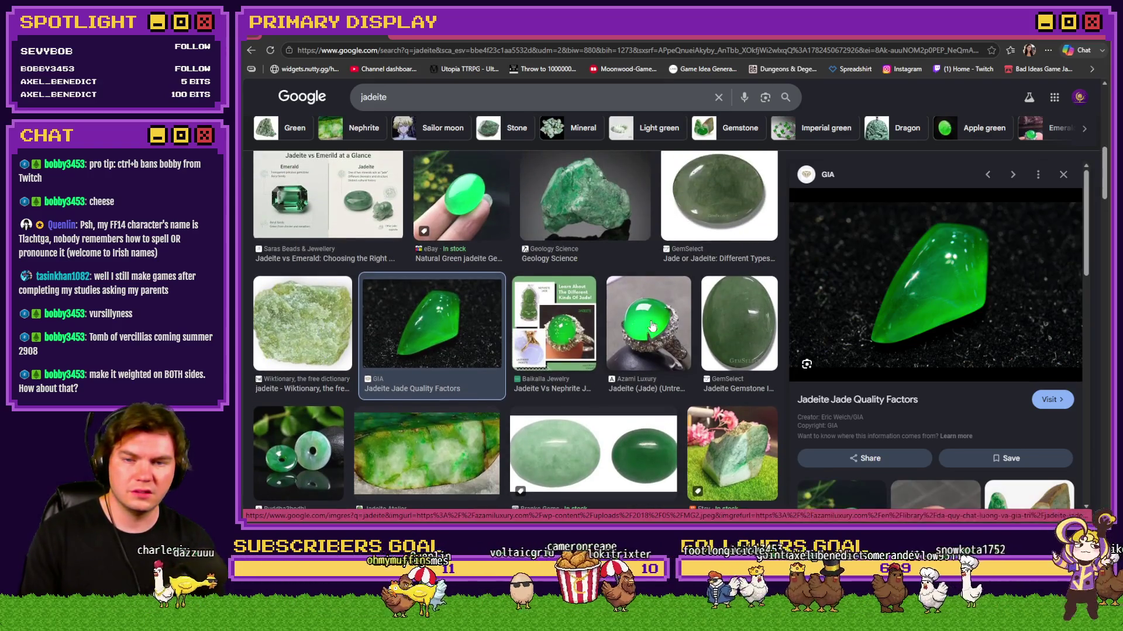
{"action": "scroll", "coordinate": [653, 326], "scroll_direction": "up", "scroll_amount": 1}
{"action": "scroll", "coordinate": [639, 378], "scroll_direction": "up", "scroll_amount": 1}
{"action": "scroll", "coordinate": [570, 307], "scroll_direction": "up", "scroll_amount": 1}
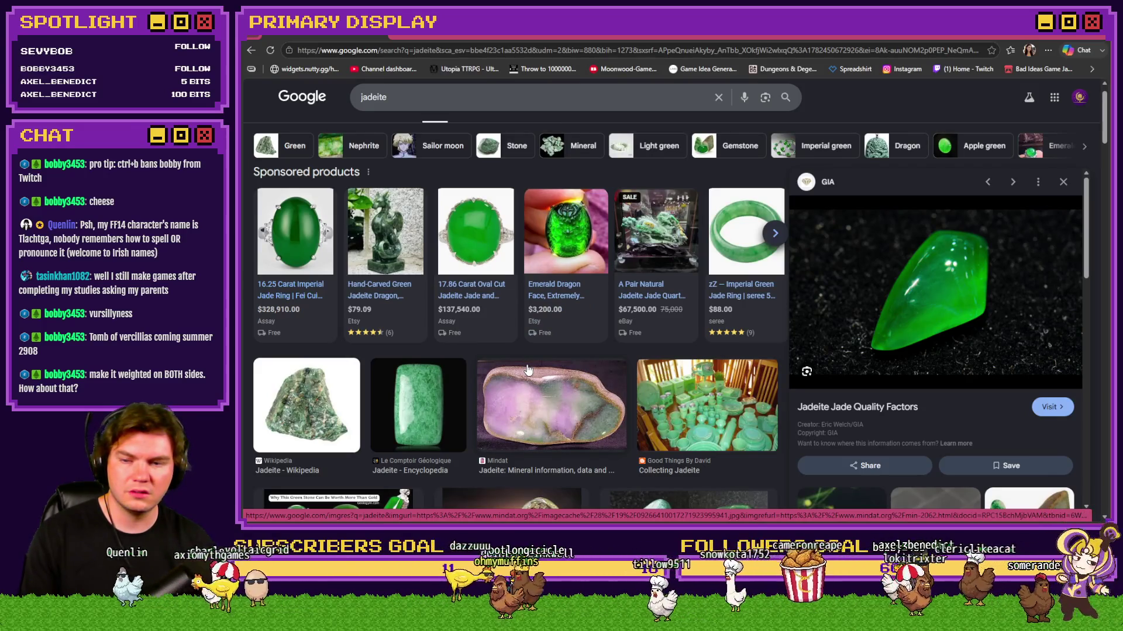
{"action": "mouse_move", "coordinate": [474, 263]}
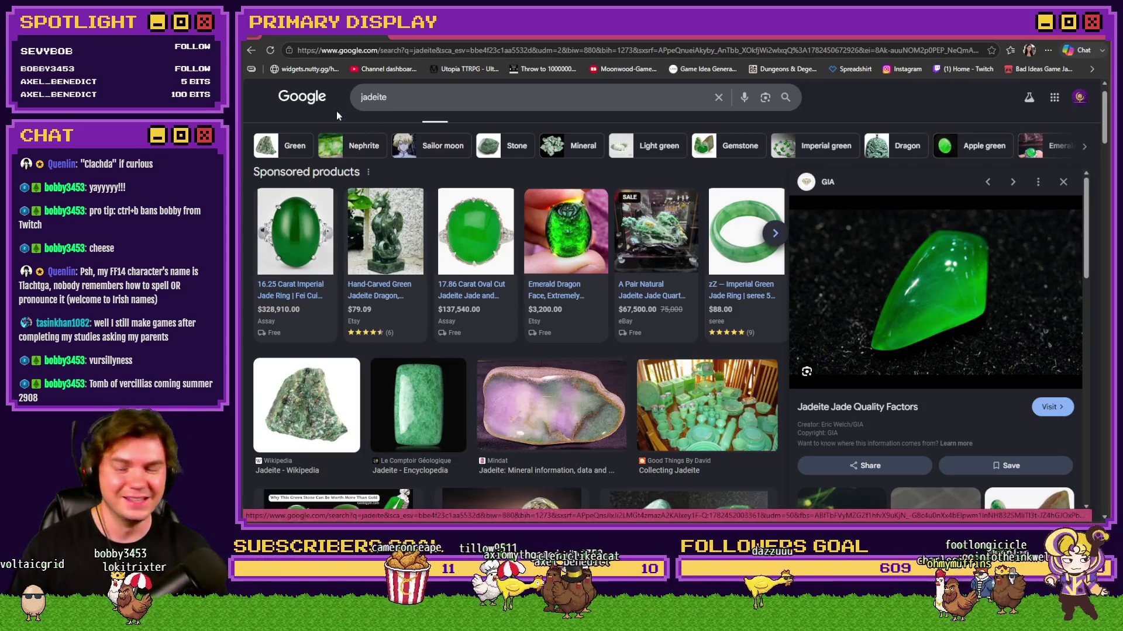
Step: Check the Trello gemstone perk card, then return to the pixel card in Photoshop
{"action": "key", "text": "ctrl+Tab"}
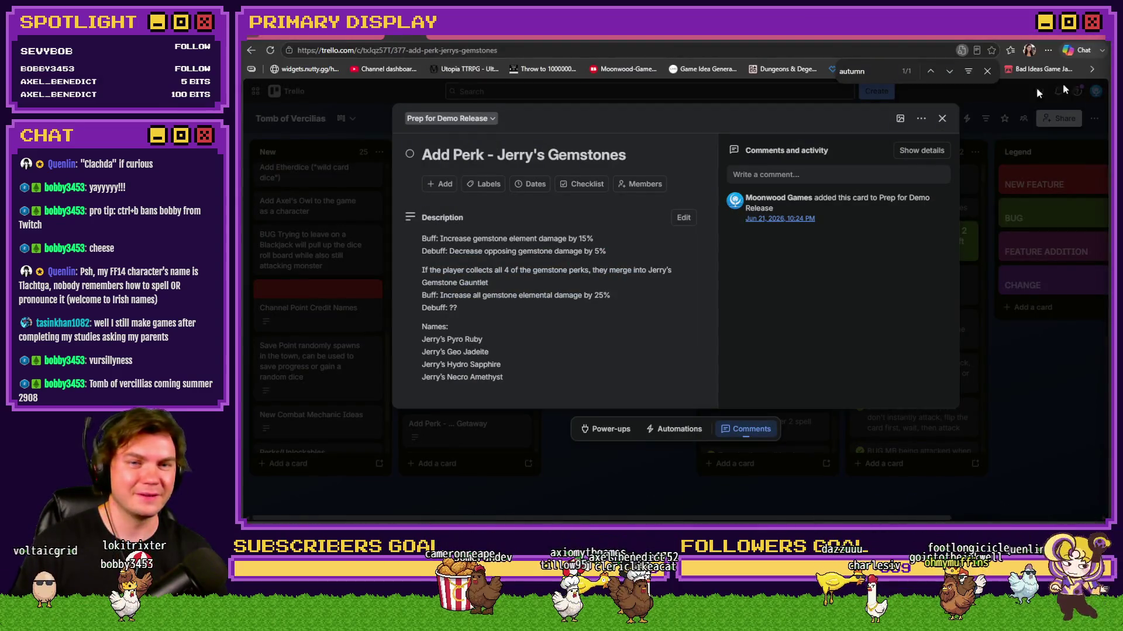
{"action": "key", "text": "alt+Tab"}
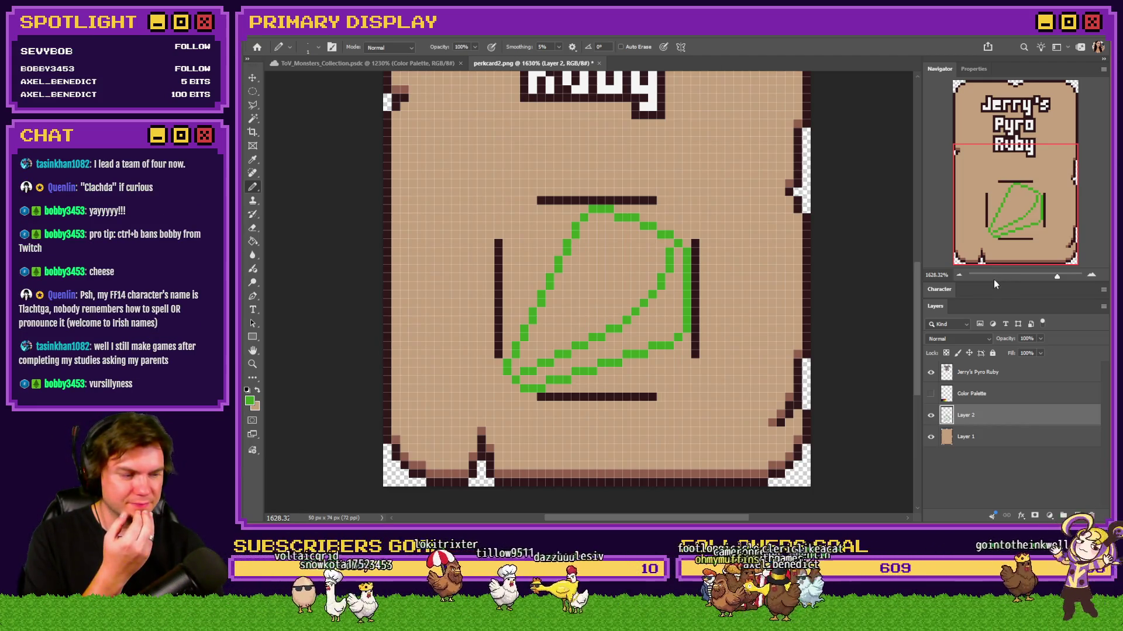
Step: Rectangular-marquee the green leaf outline, delete it and deselect
{"action": "left_click", "coordinate": [253, 91]}
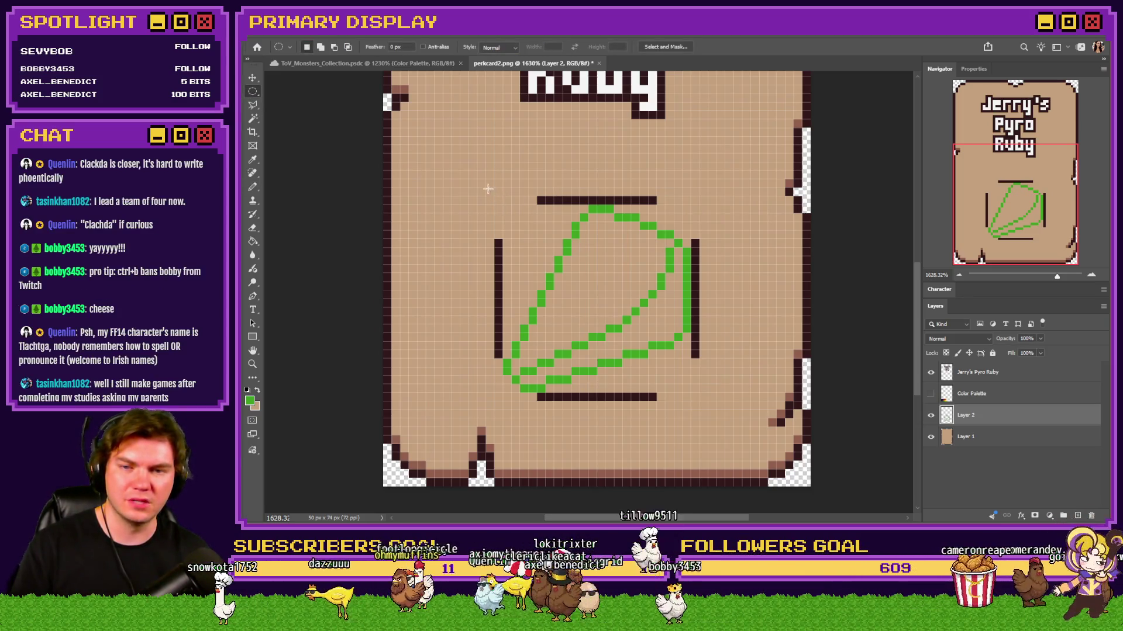
{"action": "left_click_drag", "start_coordinate": [487, 189], "coordinate": [698, 372]}
{"action": "right_click", "coordinate": [509, 138]}
{"action": "right_click", "coordinate": [253, 91]}
{"action": "left_click", "coordinate": [312, 91]}
{"action": "left_click_drag", "start_coordinate": [656, 314], "coordinate": [690, 397]}
{"action": "key", "text": "Delete"}
{"action": "key", "text": "ctrl+d"}
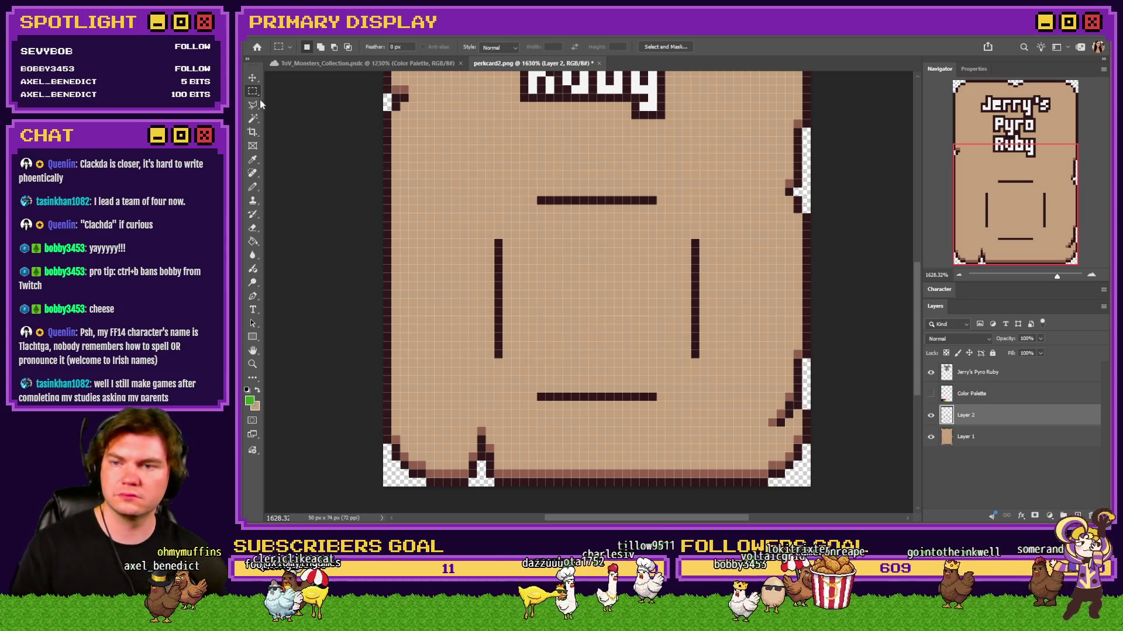
Step: Draw a round Elliptical Marquee between the frame bars, ready the Paint Bucket and show the Color Palette layer
{"action": "right_click", "coordinate": [253, 91]}
{"action": "left_click", "coordinate": [318, 102]}
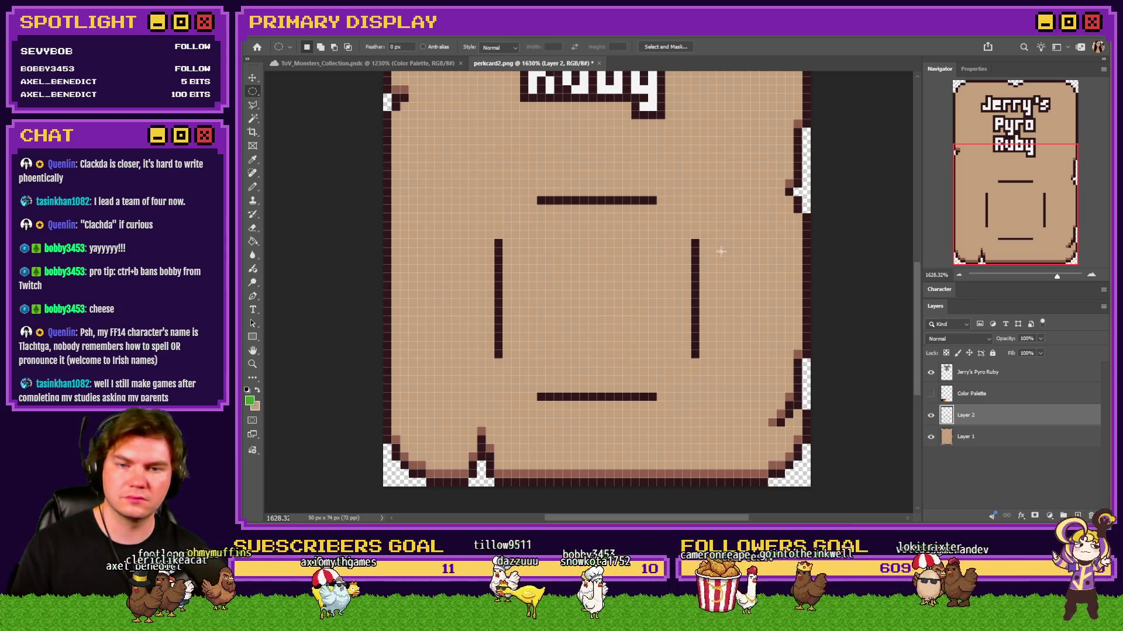
{"action": "left_click_drag", "start_coordinate": [684, 208], "coordinate": [523, 388]}
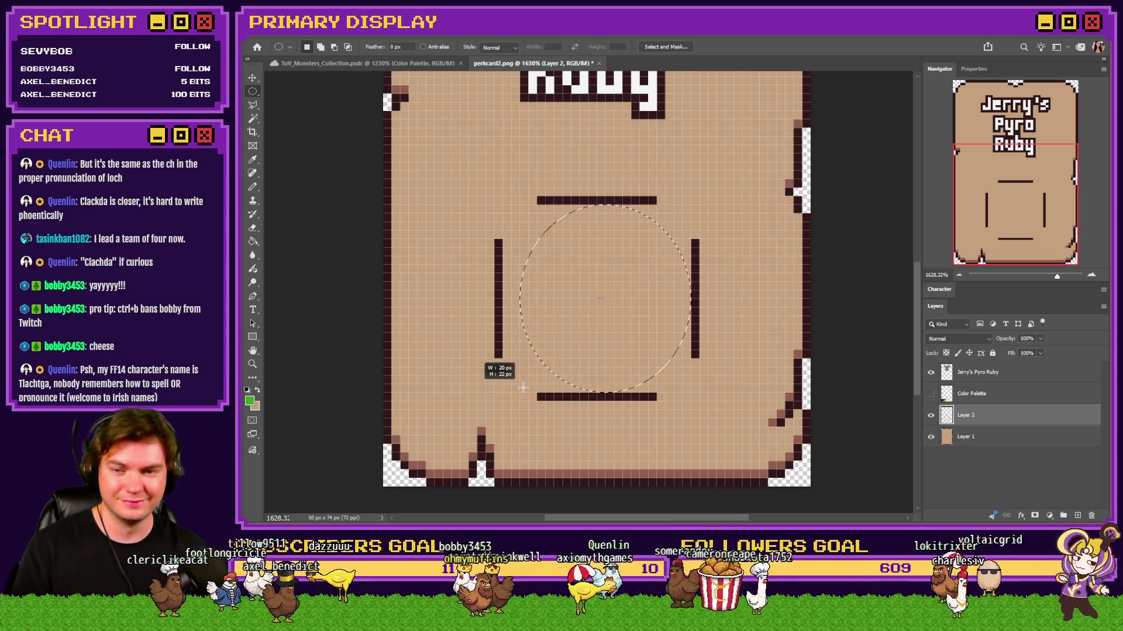
{"action": "left_click_drag", "start_coordinate": [535, 387], "coordinate": [541, 389]}
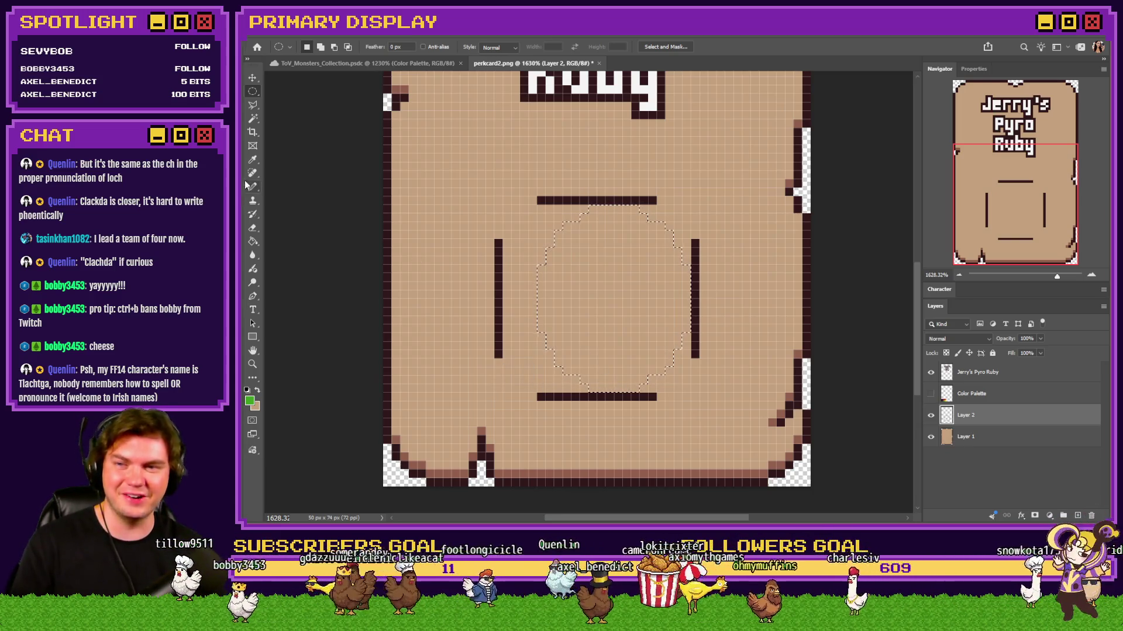
{"action": "right_click", "coordinate": [252, 92]}
{"action": "left_click", "coordinate": [290, 98]}
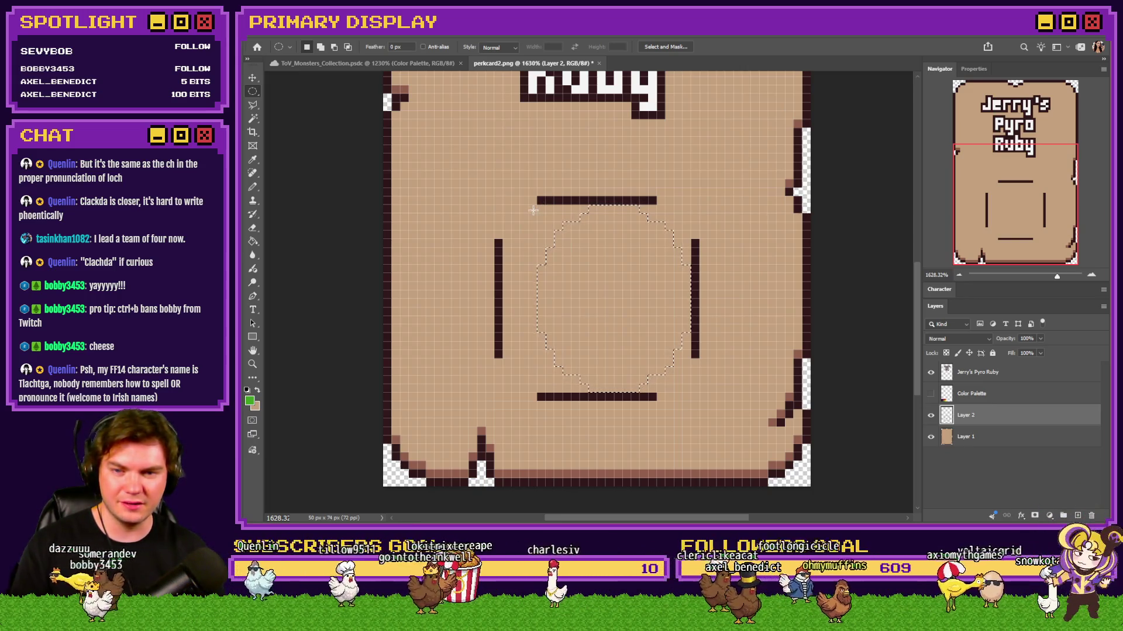
{"action": "mouse_move", "coordinate": [529, 206]}
{"action": "left_mouse_down"}
{"action": "mouse_move", "coordinate": [698, 327]}
{"action": "mouse_move", "coordinate": [699, 368]}
{"action": "left_mouse_up"}
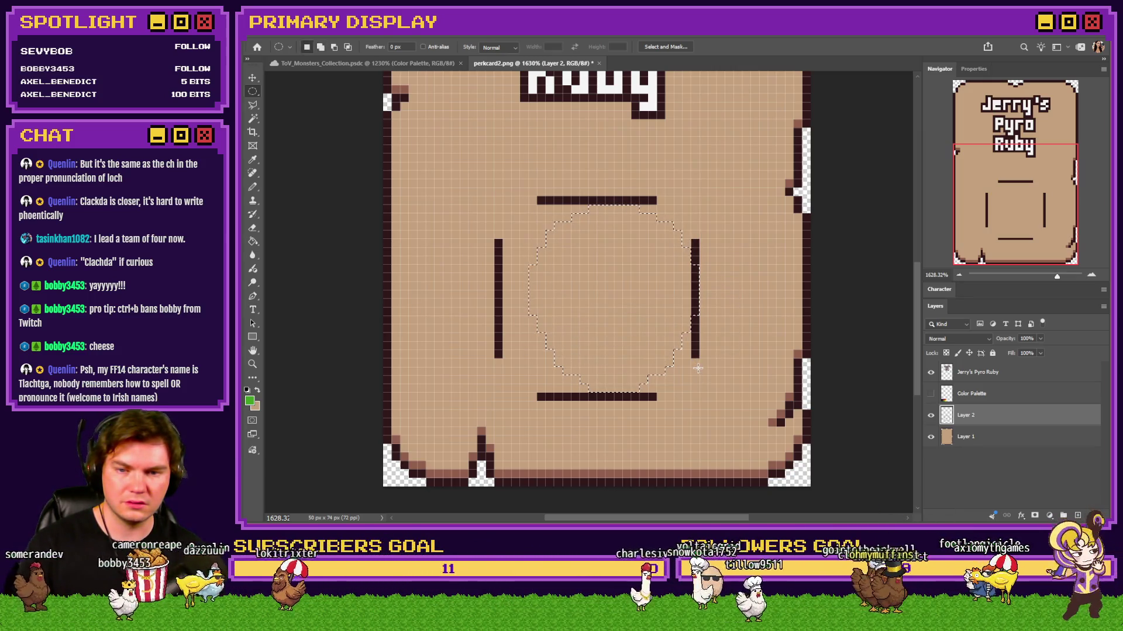
{"action": "left_click_drag", "start_coordinate": [630, 314], "coordinate": [623, 315]}
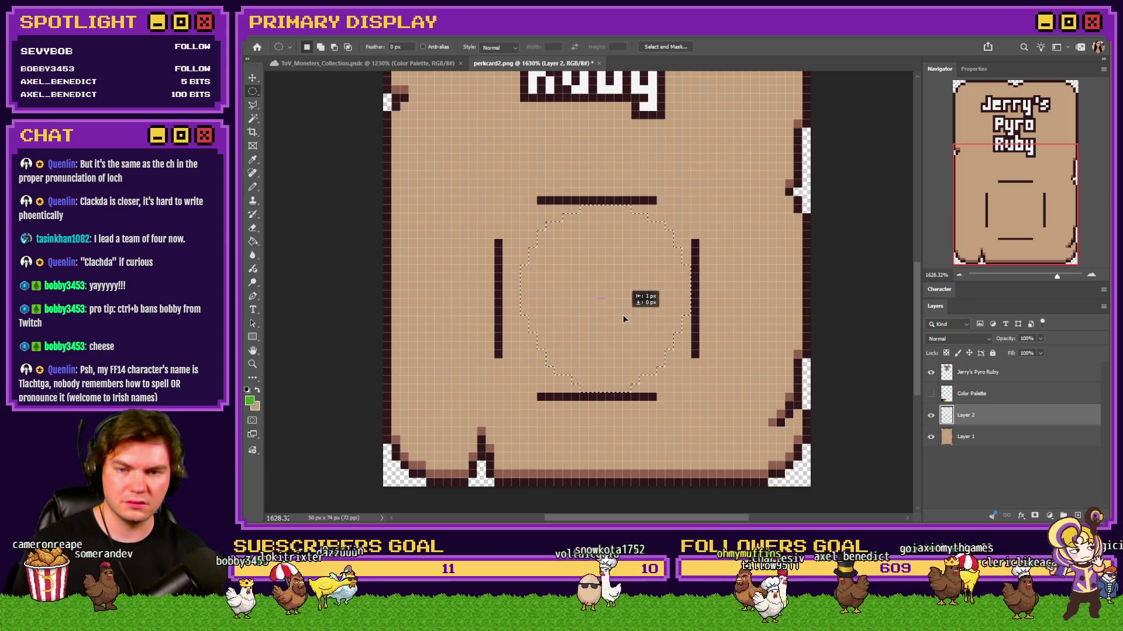
{"action": "left_click", "coordinate": [254, 242]}
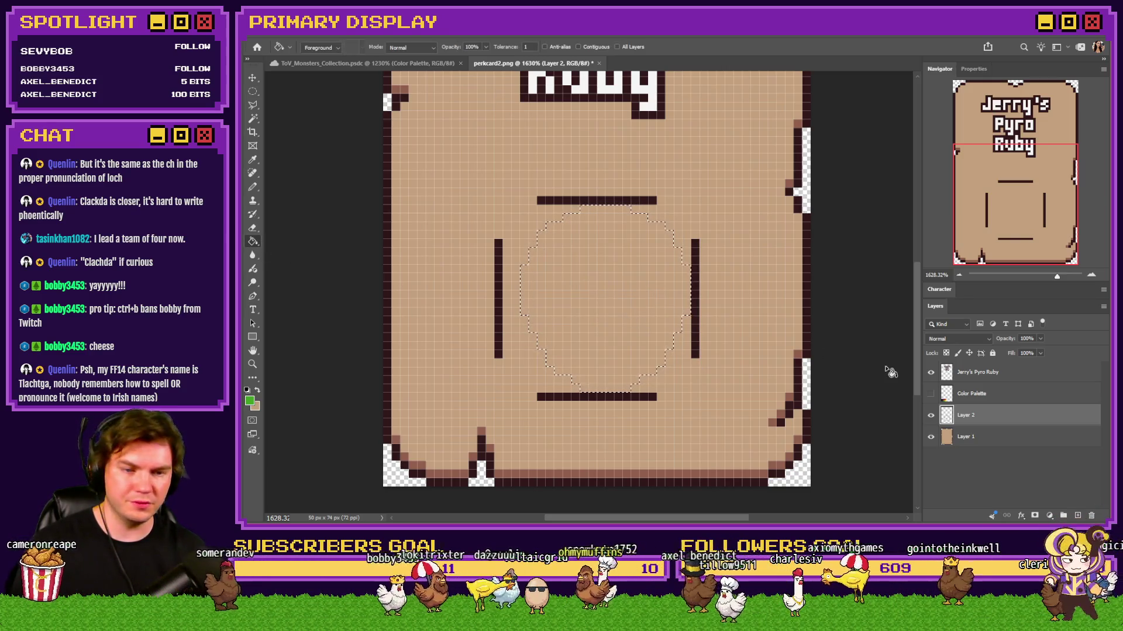
{"action": "left_click", "coordinate": [931, 393]}
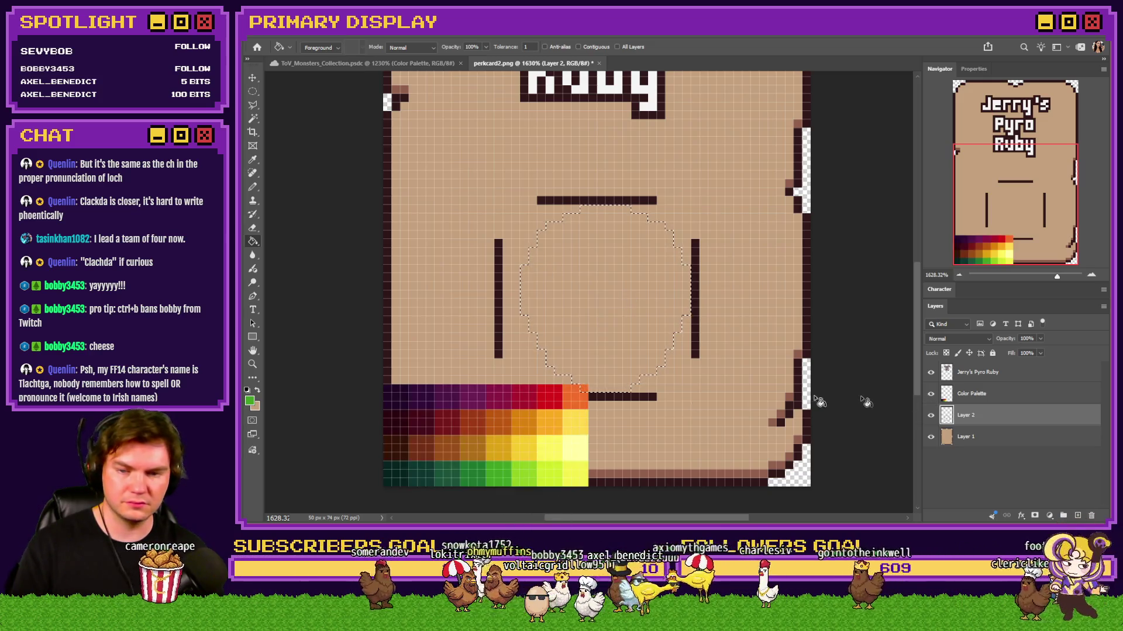
{"action": "left_click", "coordinate": [499, 465], "text": "alt"}
{"action": "left_click", "coordinate": [587, 343]}
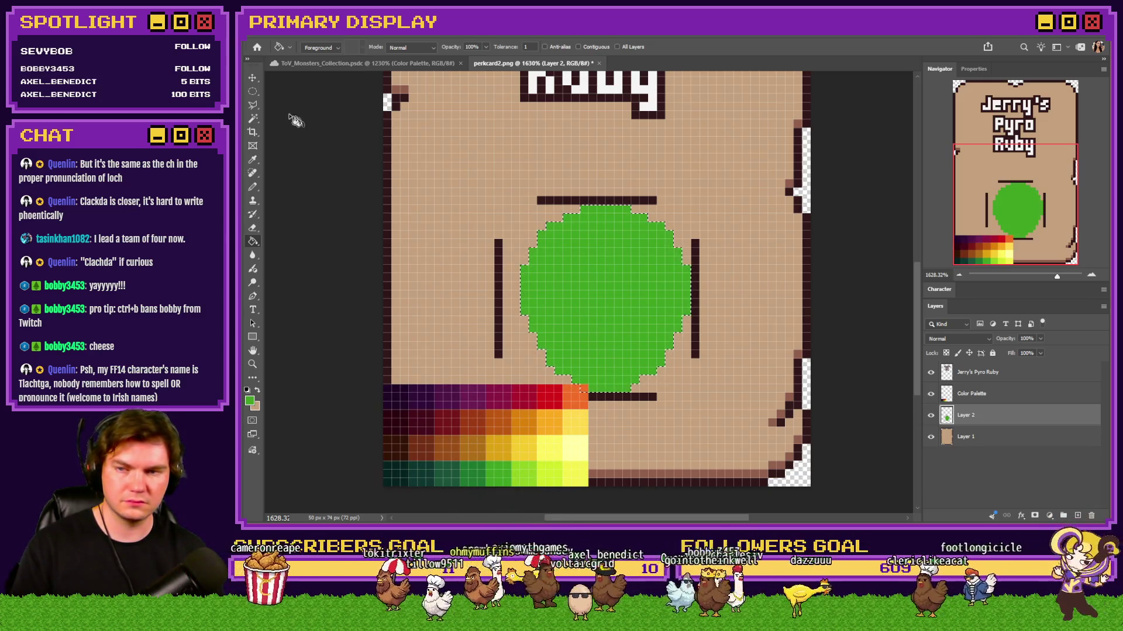
{"action": "key", "text": "ctrl+d"}
{"action": "key", "text": "m"}
{"action": "right_click", "coordinate": [604, 302]}
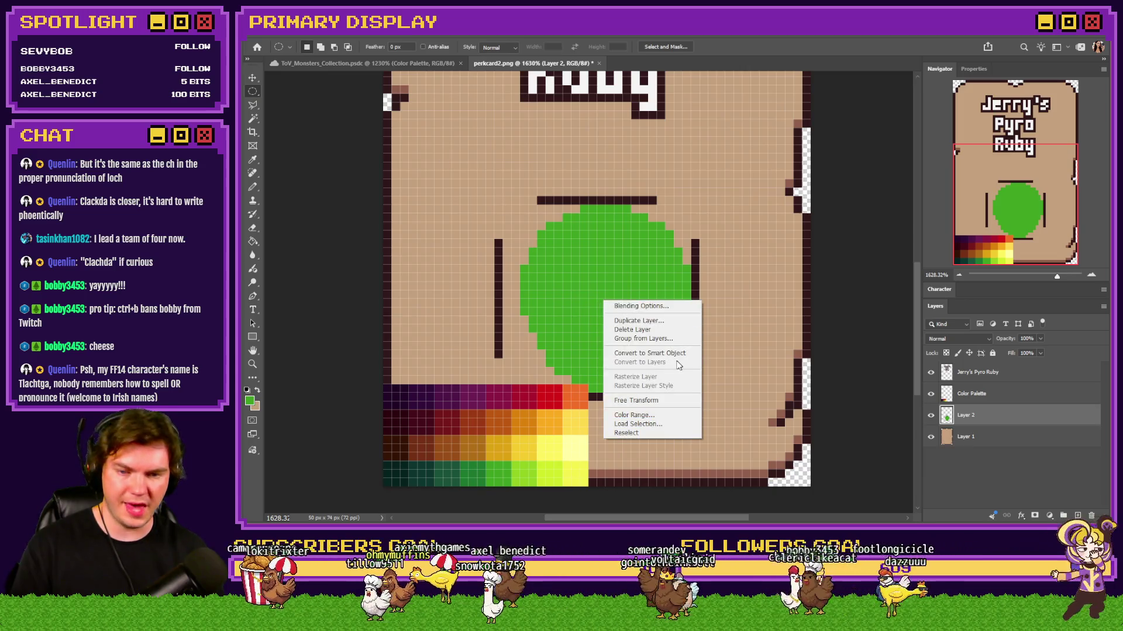
{"action": "left_click", "coordinate": [653, 401]}
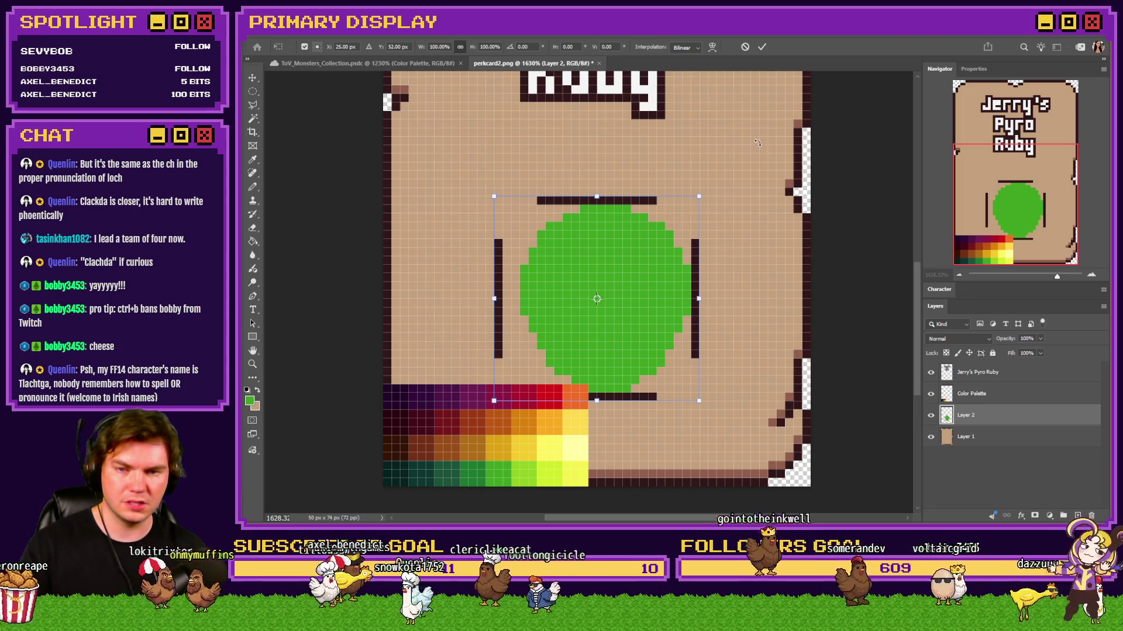
{"action": "key", "text": "Return"}
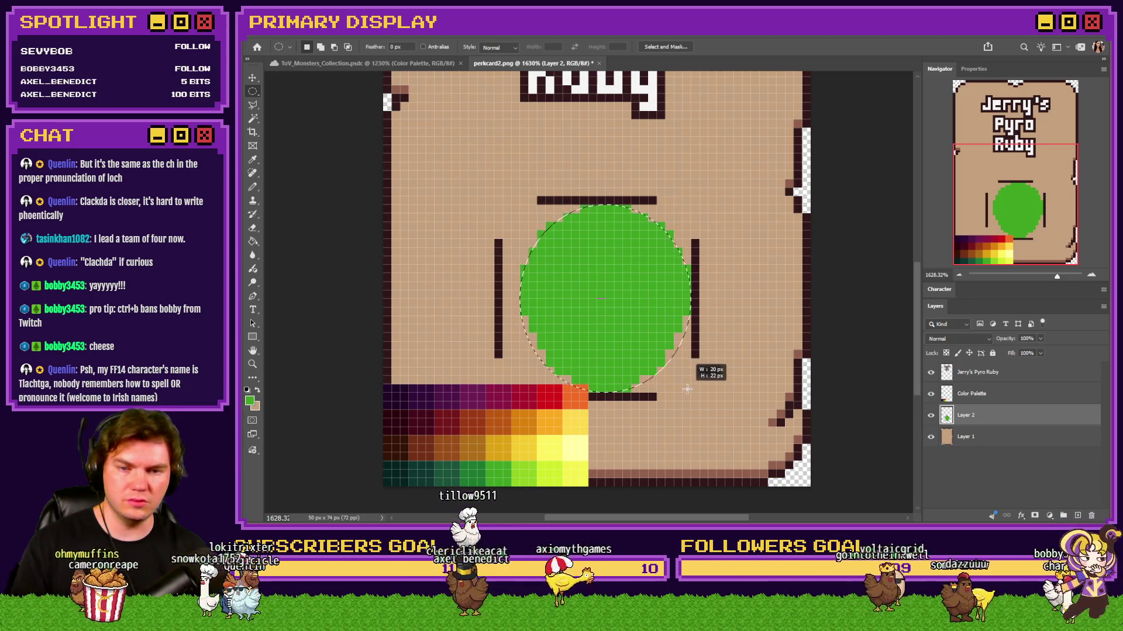
{"action": "right_click", "coordinate": [255, 85]}
{"action": "left_click", "coordinate": [298, 89]}
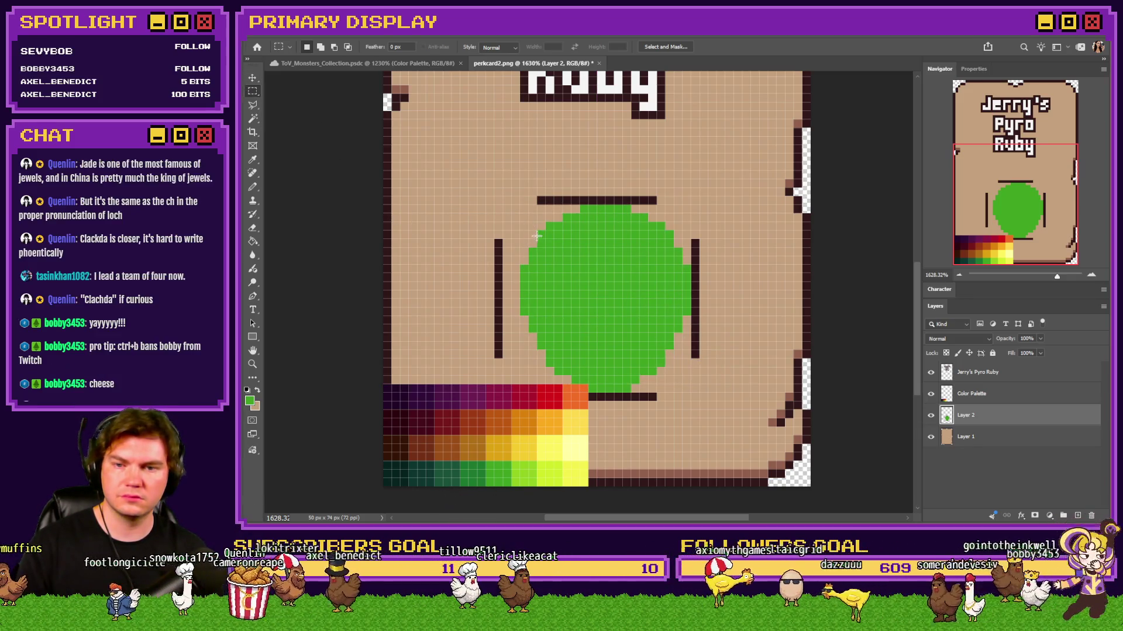
{"action": "left_click_drag", "start_coordinate": [520, 206], "coordinate": [690, 392]}
{"action": "right_click", "coordinate": [641, 331]}
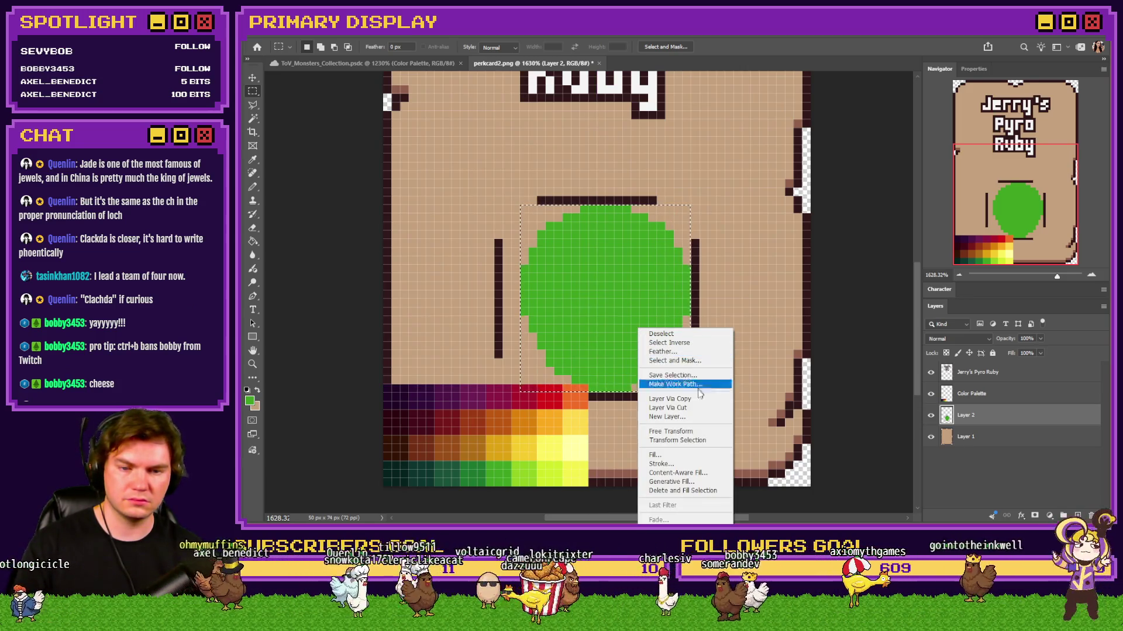
{"action": "left_click", "coordinate": [693, 433]}
{"action": "mouse_move", "coordinate": [606, 189]}
{"action": "left_mouse_down"}
{"action": "mouse_move", "coordinate": [452, 378]}
{"action": "mouse_move", "coordinate": [488, 463]}
{"action": "left_mouse_up"}
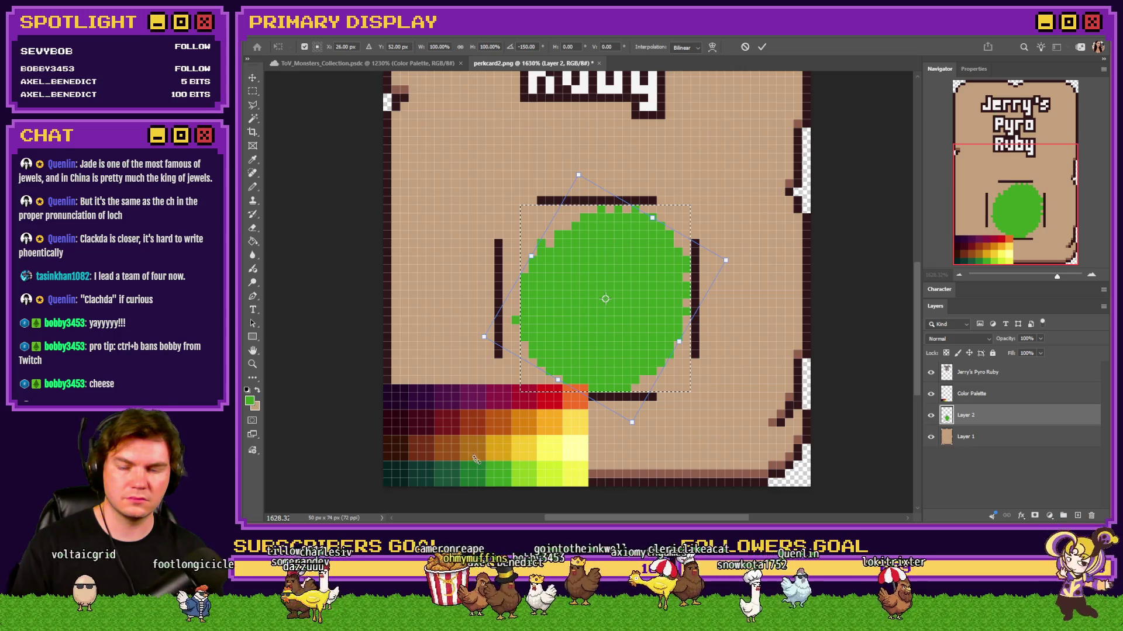
{"action": "left_click", "coordinate": [252, 92]}
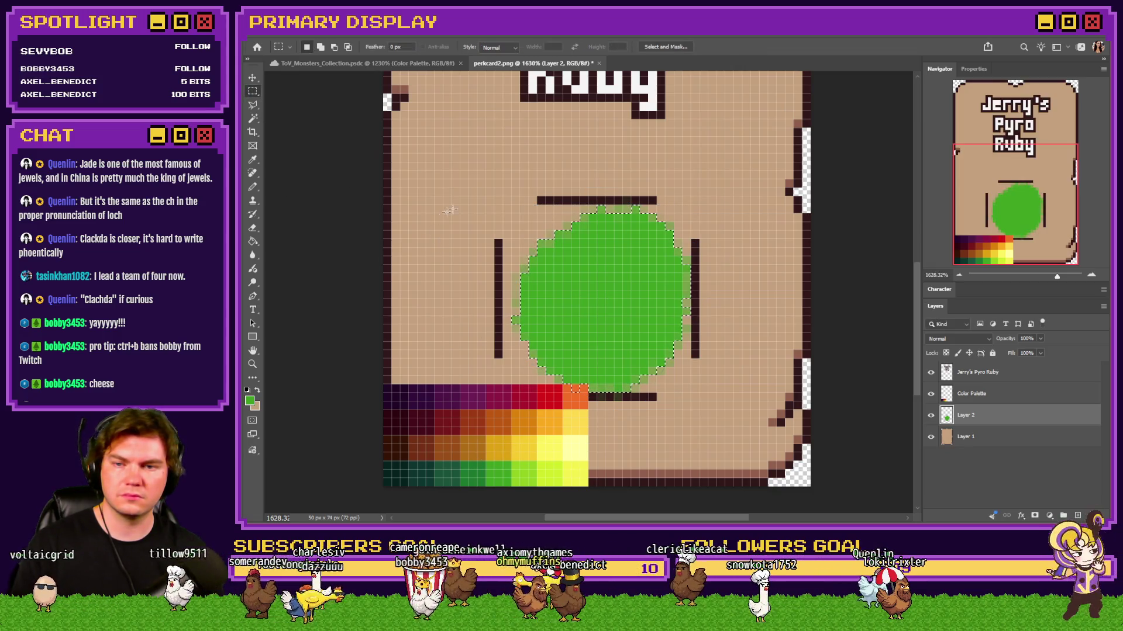
{"action": "right_click", "coordinate": [610, 266]}
{"action": "left_click", "coordinate": [643, 369]}
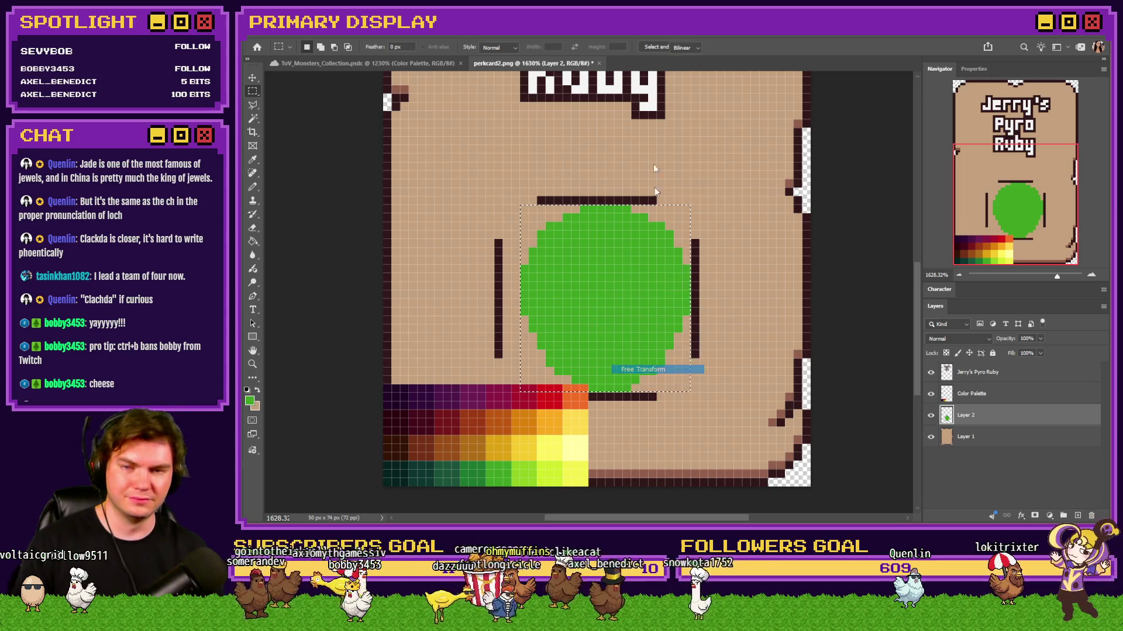
{"action": "left_click", "coordinate": [682, 47]}
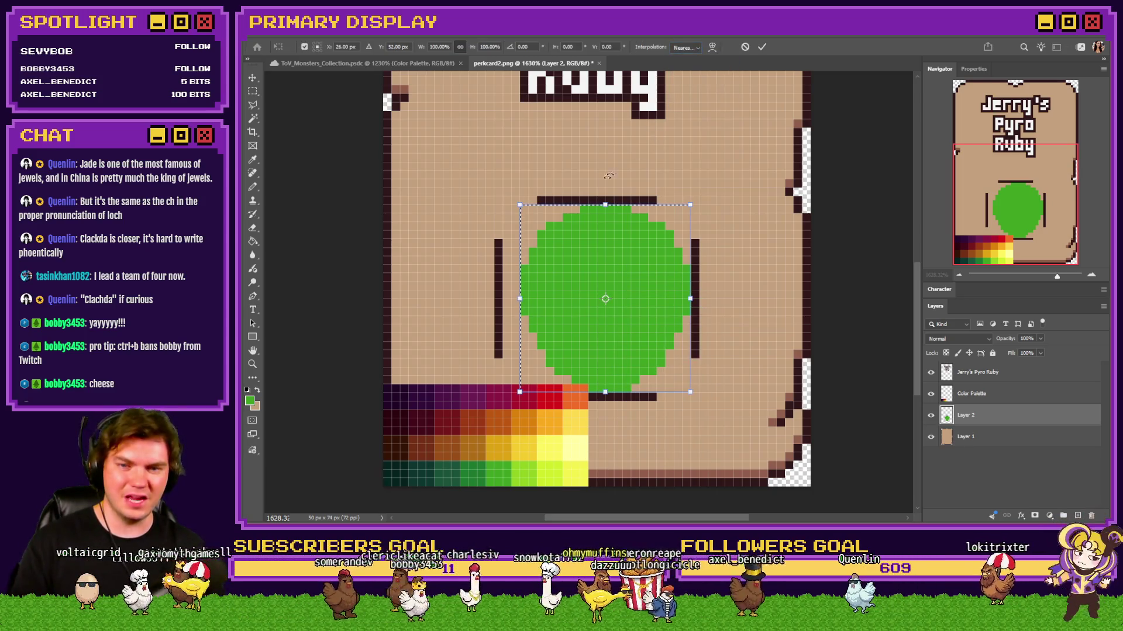
{"action": "mouse_move", "coordinate": [614, 176]}
{"action": "left_mouse_down"}
{"action": "mouse_move", "coordinate": [451, 373]}
{"action": "mouse_move", "coordinate": [461, 430]}
{"action": "left_mouse_up"}
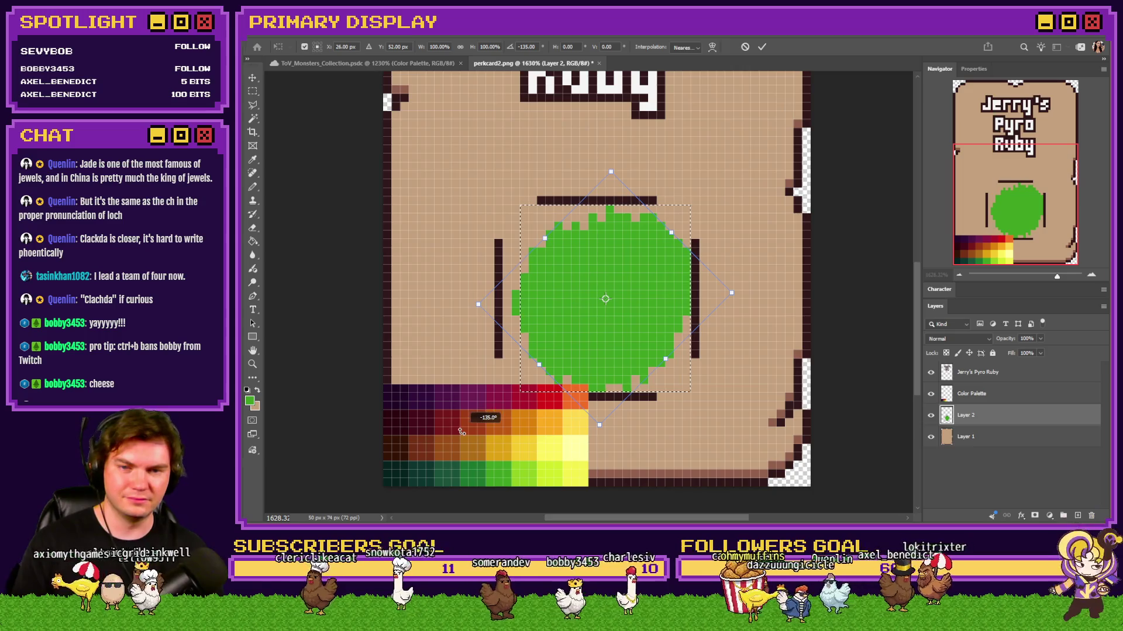
{"action": "key", "text": "Return"}
{"action": "key", "text": "ctrl+d"}
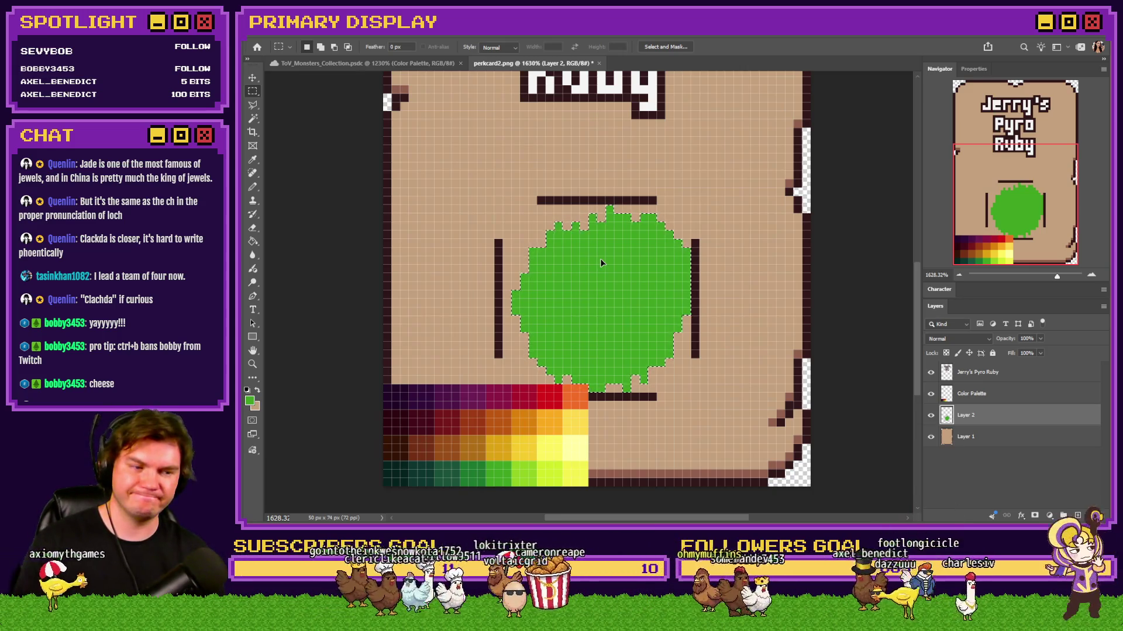
{"action": "key", "text": "ctrl+z"}
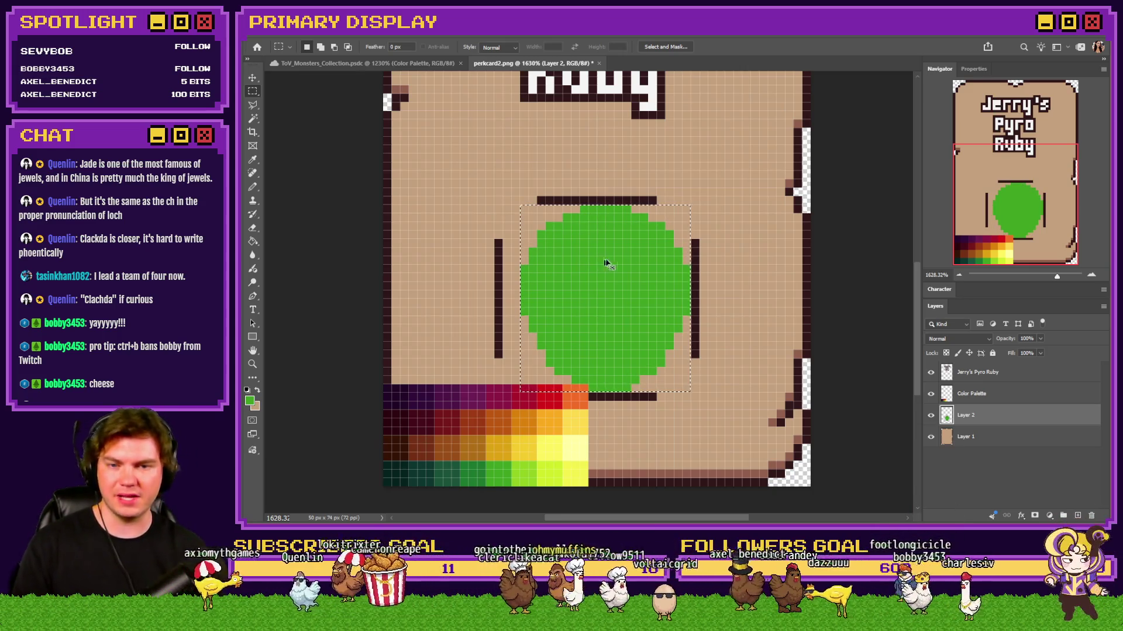
Step: Free Transform-flip the green circle into an egg narrower at top, nudge it one pixel left and deselect
{"action": "right_click", "coordinate": [647, 253]}
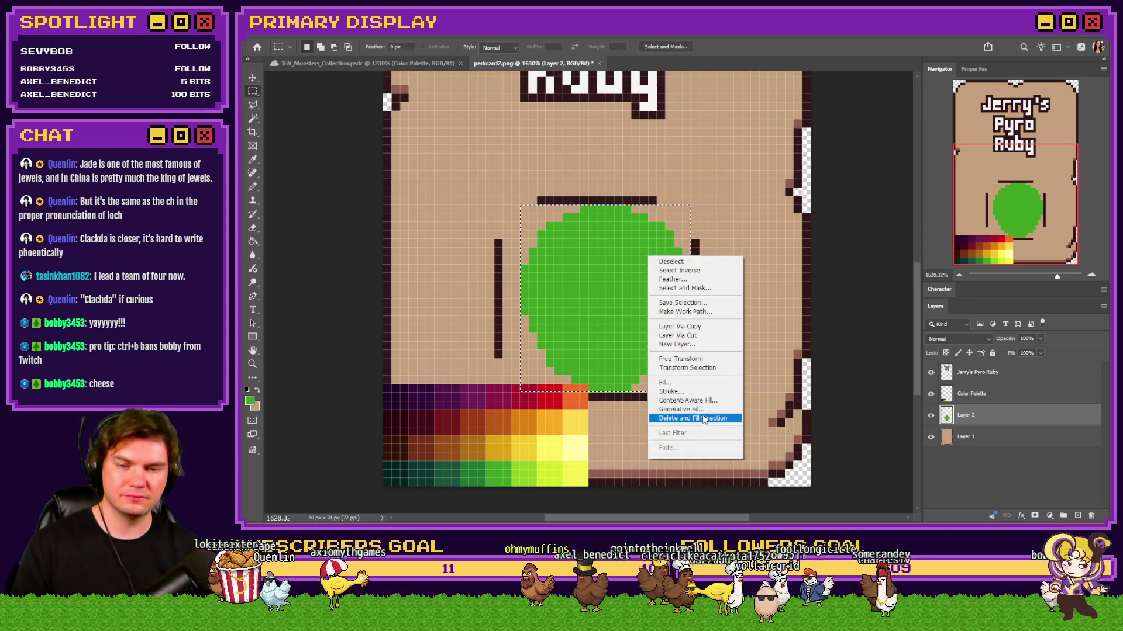
{"action": "left_click", "coordinate": [680, 365]}
{"action": "right_click", "coordinate": [639, 343]}
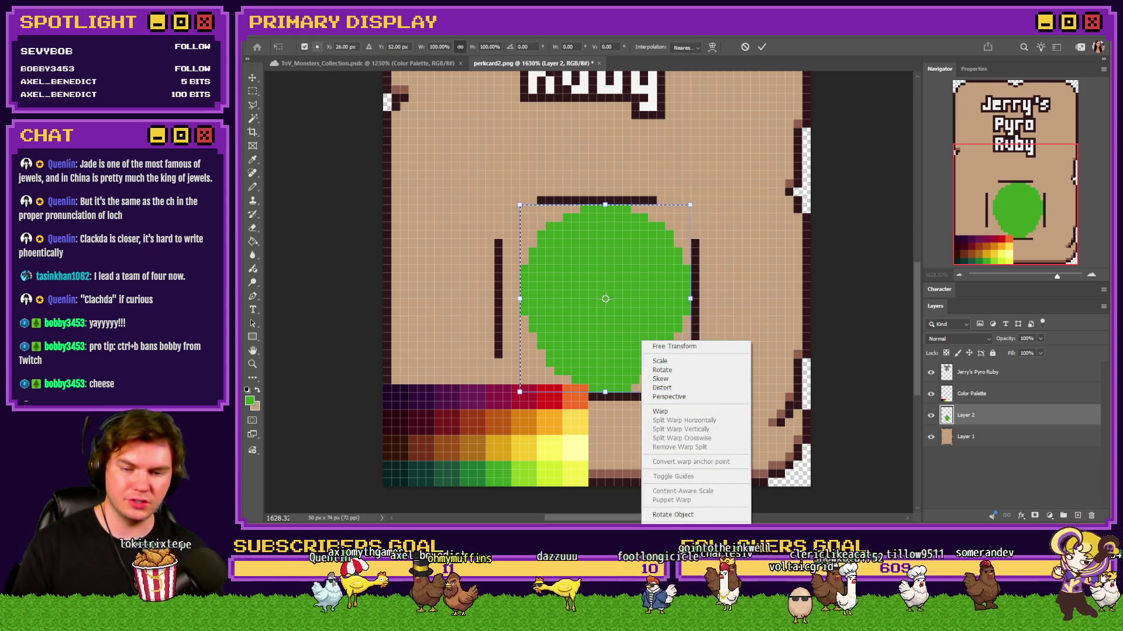
{"action": "key", "text": "Escape"}
{"action": "right_click", "coordinate": [620, 356]}
{"action": "key", "text": "Escape"}
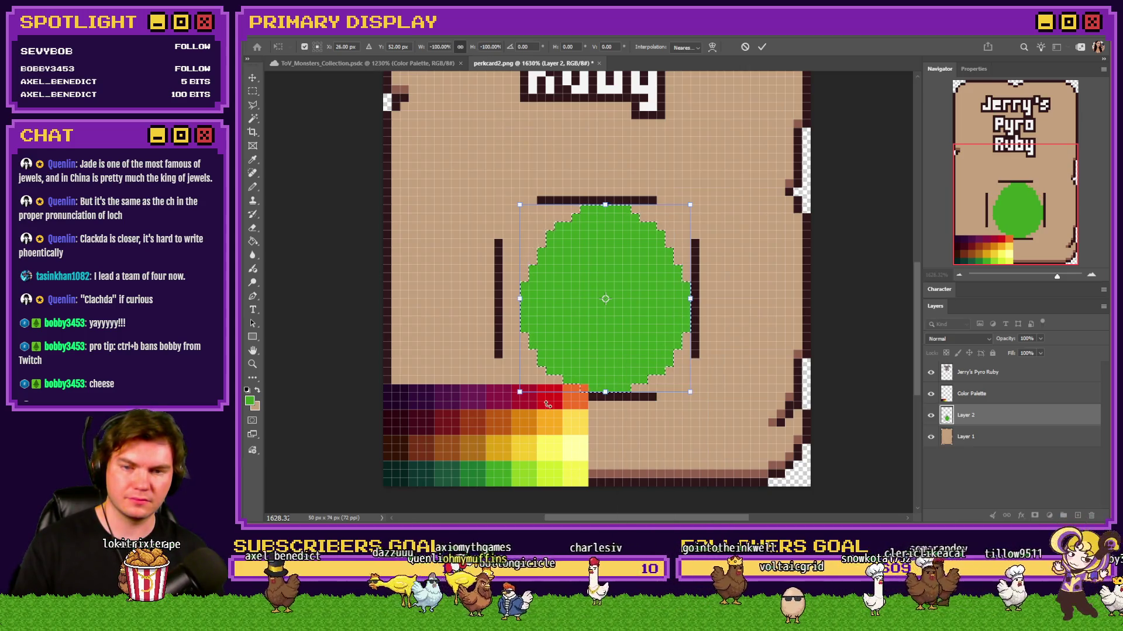
{"action": "key", "text": "Return"}
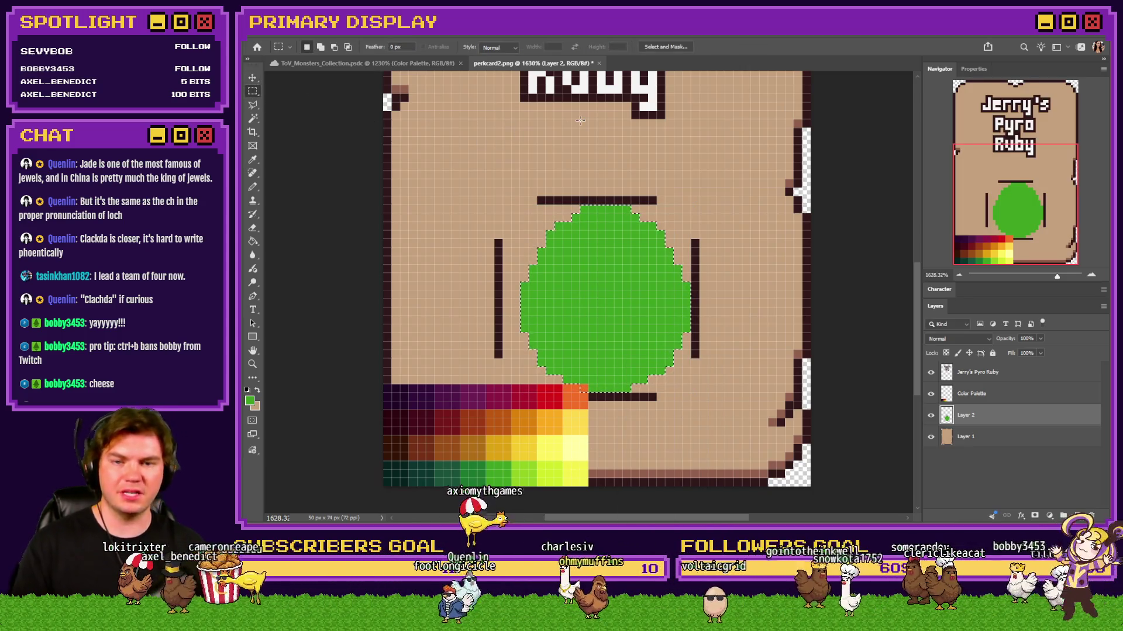
{"action": "key", "text": "ctrl+Left"}
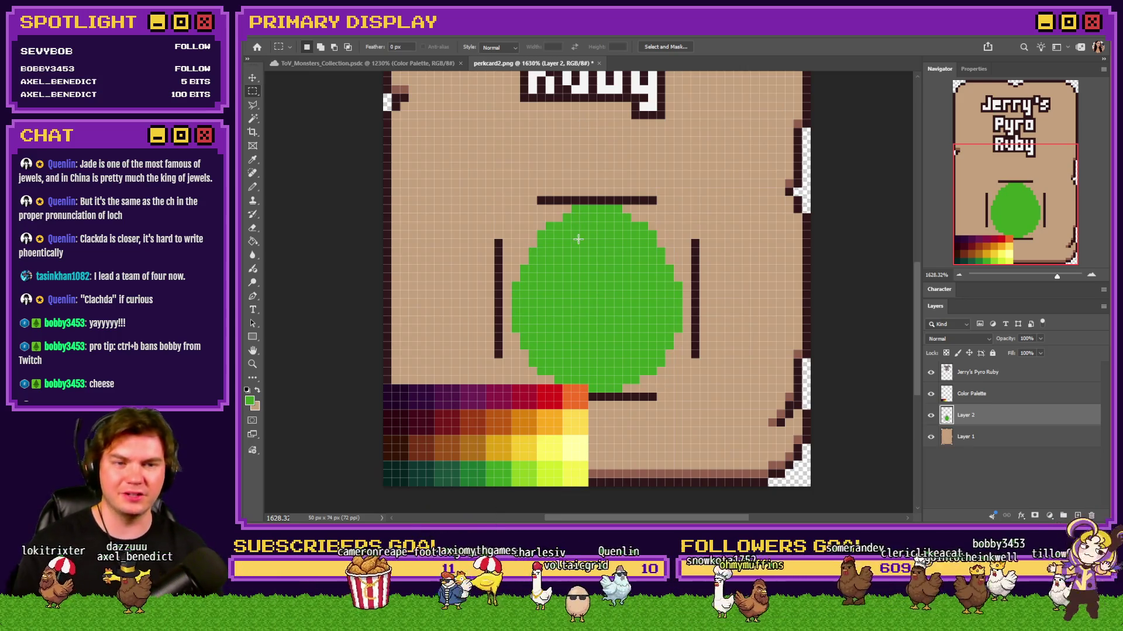
{"action": "key", "text": "ctrl+d"}
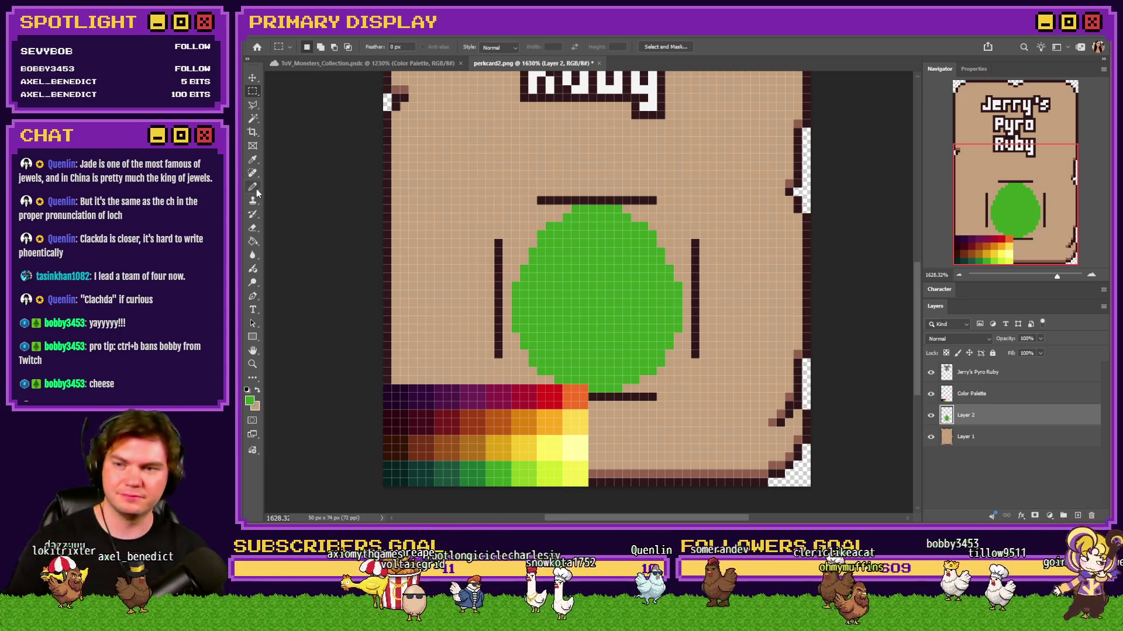
{"action": "left_click", "coordinate": [253, 188]}
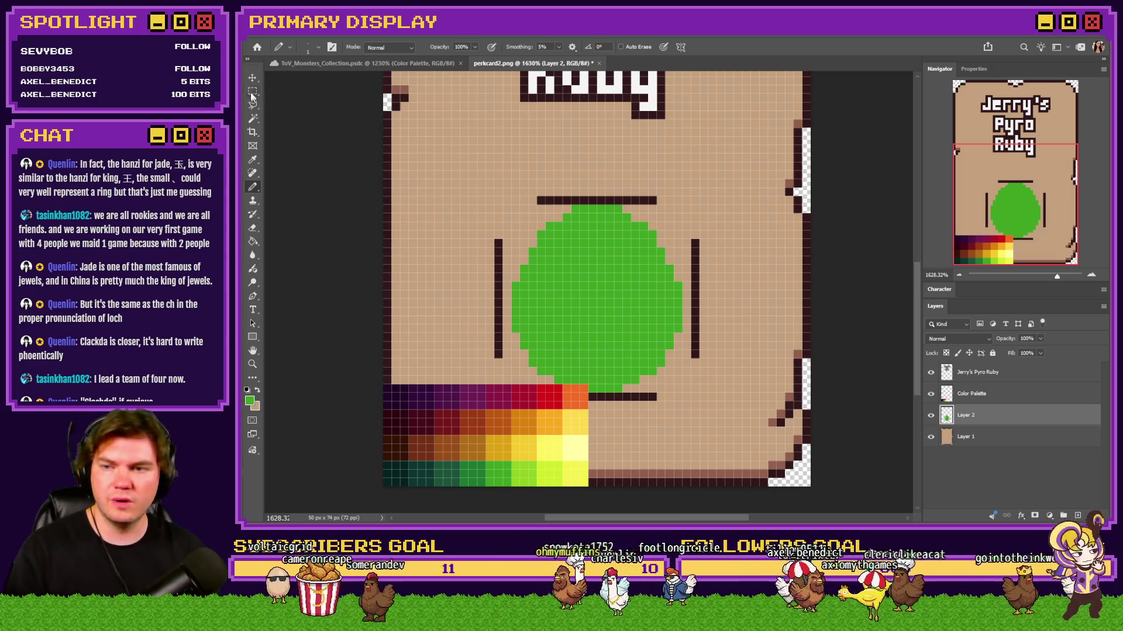
Step: Make an oval Elliptical Marquee inside the green gem, shifted up and right
{"action": "left_click_drag", "start_coordinate": [252, 91], "coordinate": [283, 110]}
{"action": "left_click", "coordinate": [284, 106]}
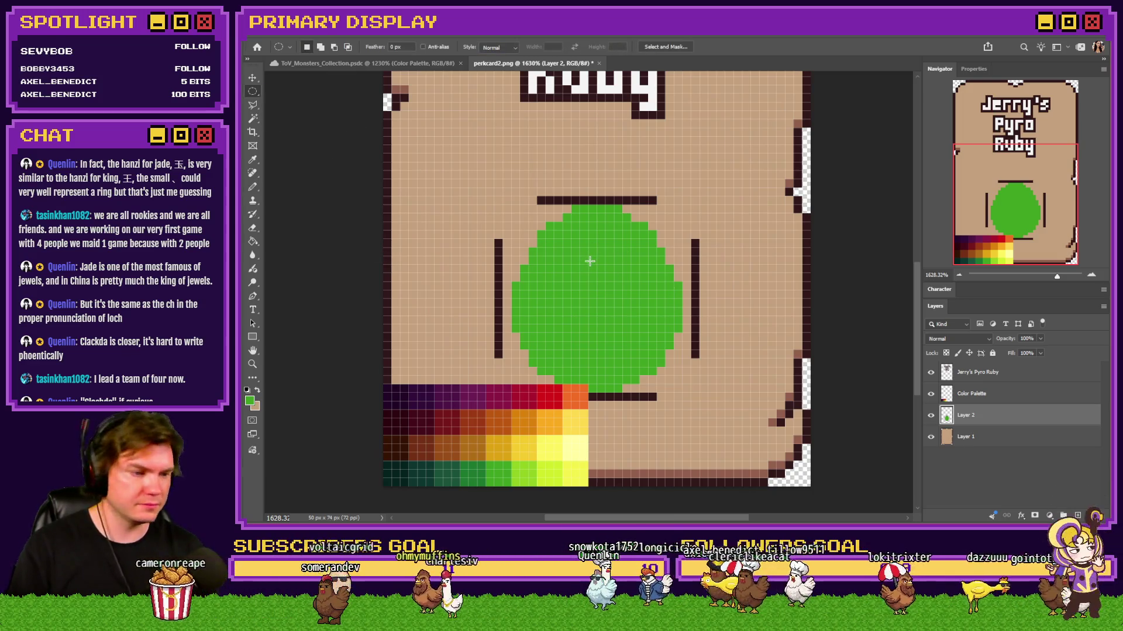
{"action": "mouse_move", "coordinate": [628, 239]}
{"action": "left_mouse_down"}
{"action": "mouse_move", "coordinate": [543, 372]}
{"action": "mouse_move", "coordinate": [526, 376]}
{"action": "left_mouse_up"}
{"action": "left_click", "coordinate": [580, 308]}
{"action": "left_click_drag", "start_coordinate": [582, 308], "coordinate": [590, 296]}
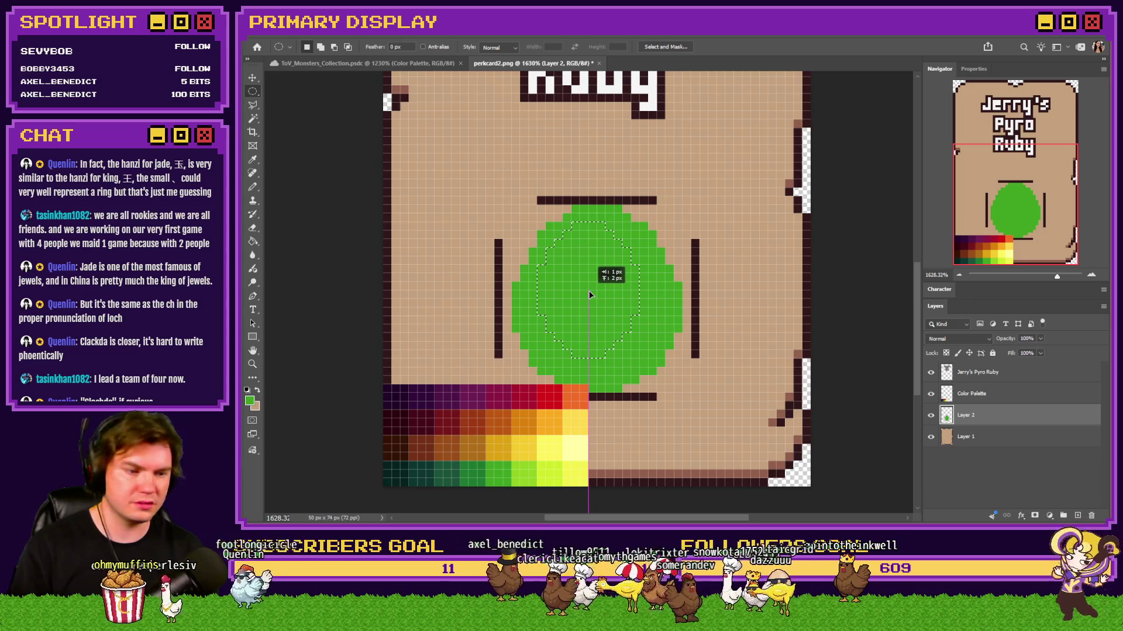
Step: Pencil a light-green highlight along the gem's upper-left edge and down its left side
{"action": "left_click", "coordinate": [255, 189]}
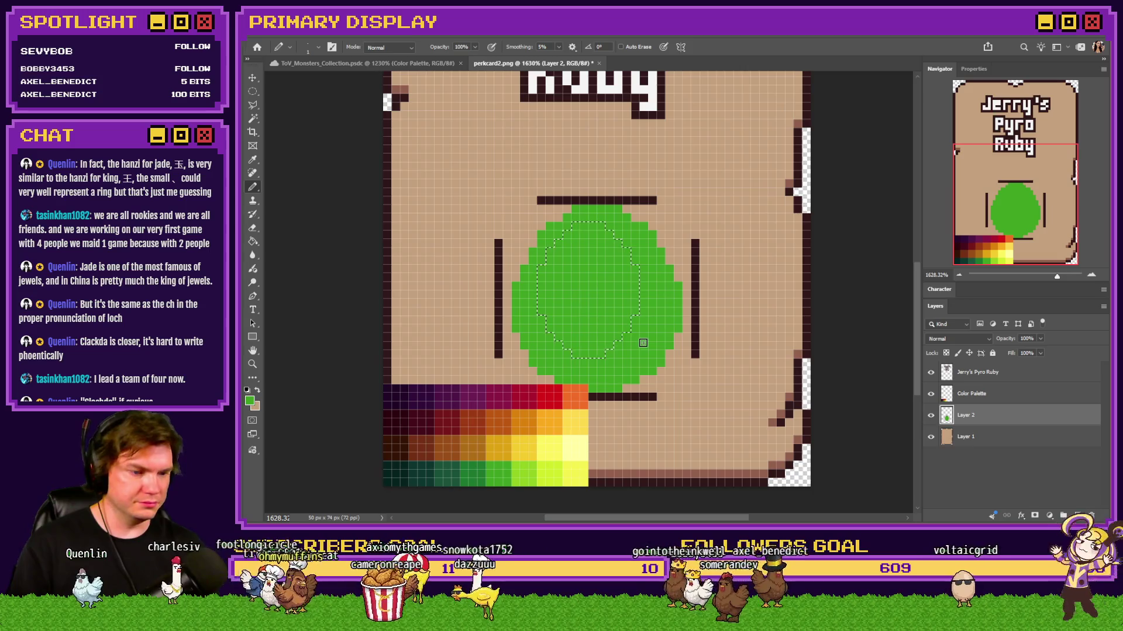
{"action": "left_click", "coordinate": [505, 471], "text": "alt"}
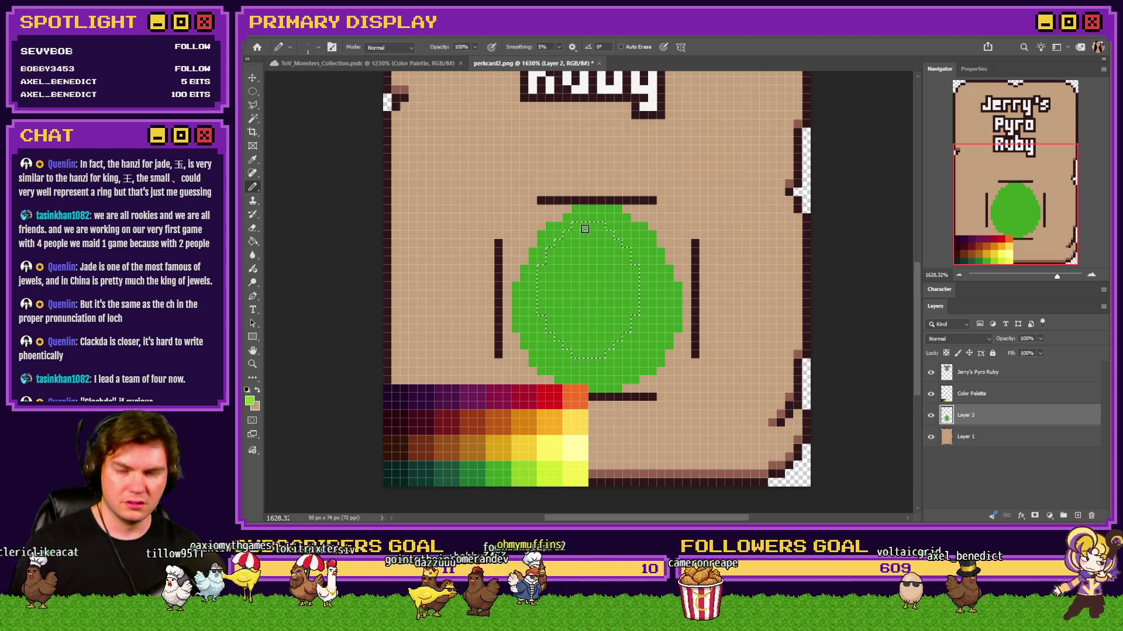
{"action": "left_click_drag", "start_coordinate": [582, 225], "coordinate": [542, 281]}
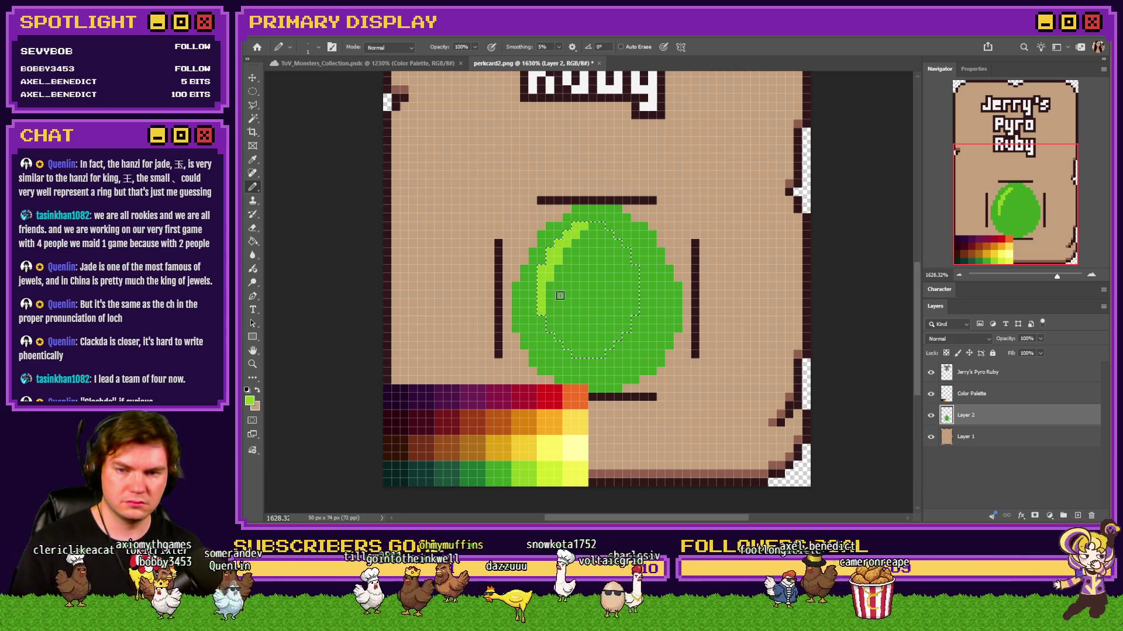
{"action": "left_click_drag", "start_coordinate": [559, 295], "coordinate": [548, 343]}
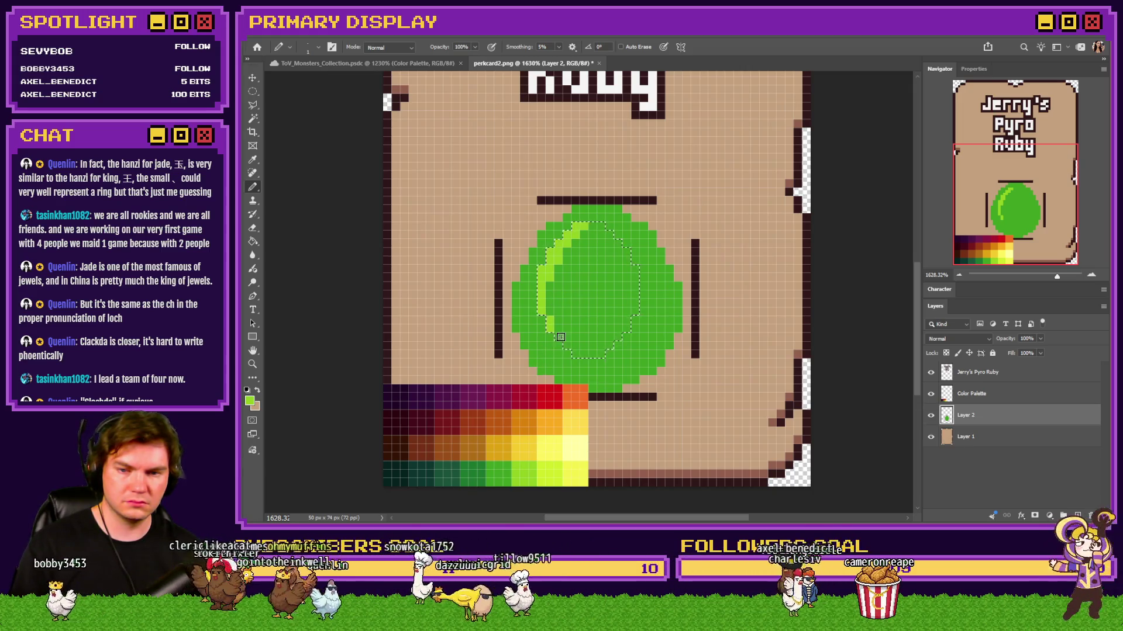
Step: Clear the oval selection and sample a dark green from the palette for shading
{"action": "left_click", "coordinate": [253, 91]}
{"action": "left_click", "coordinate": [413, 169]}
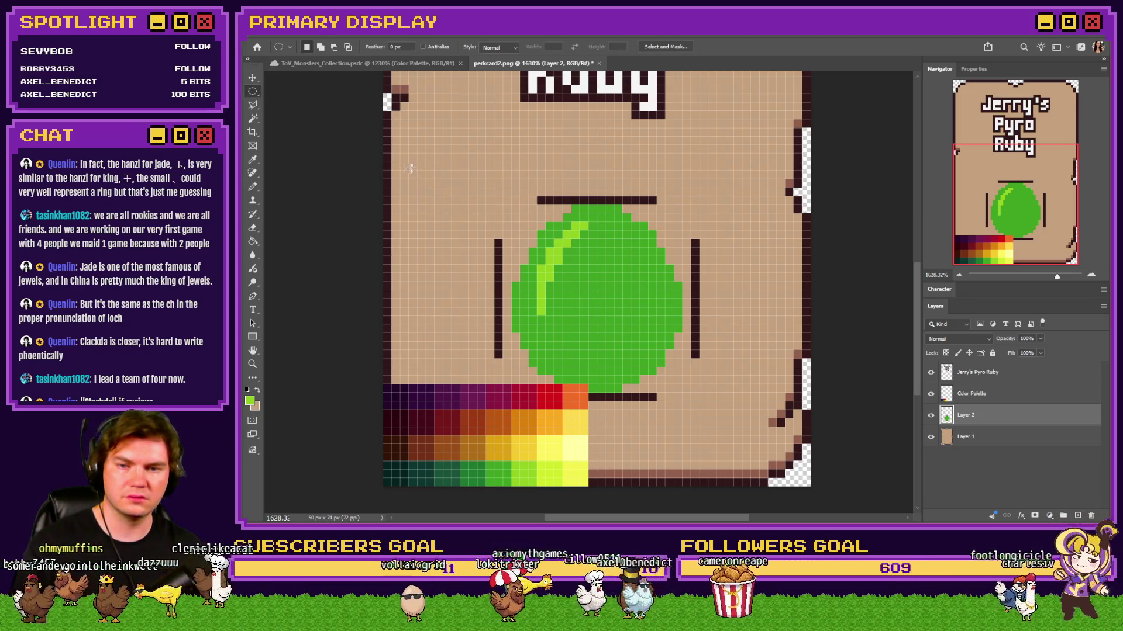
{"action": "key", "text": "b"}
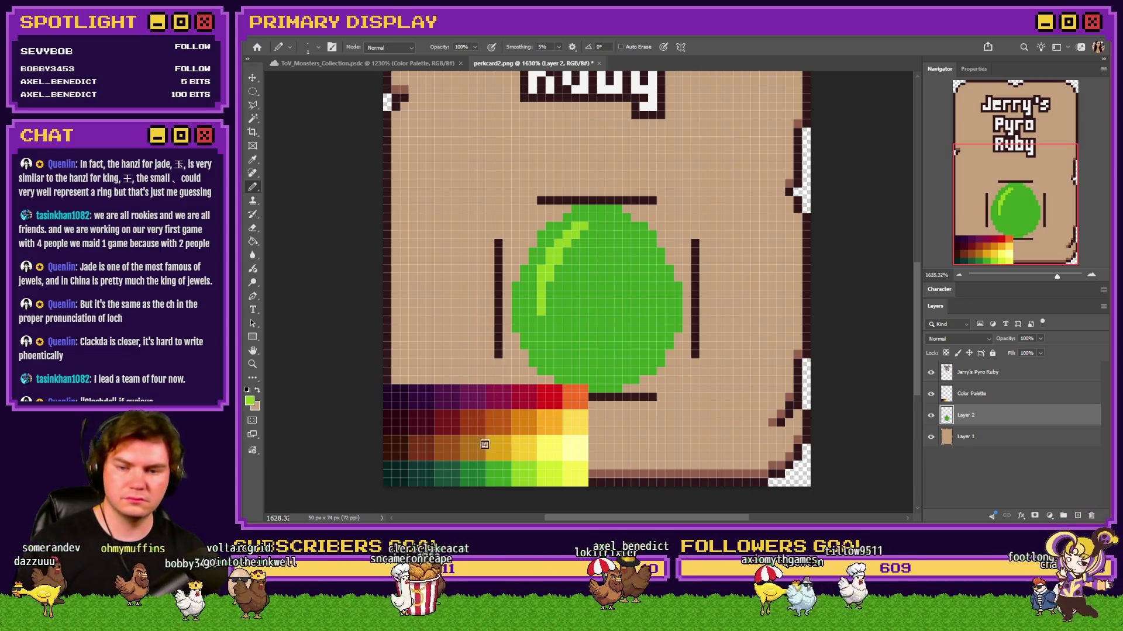
{"action": "left_click_drag", "start_coordinate": [489, 471], "coordinate": [572, 343]}
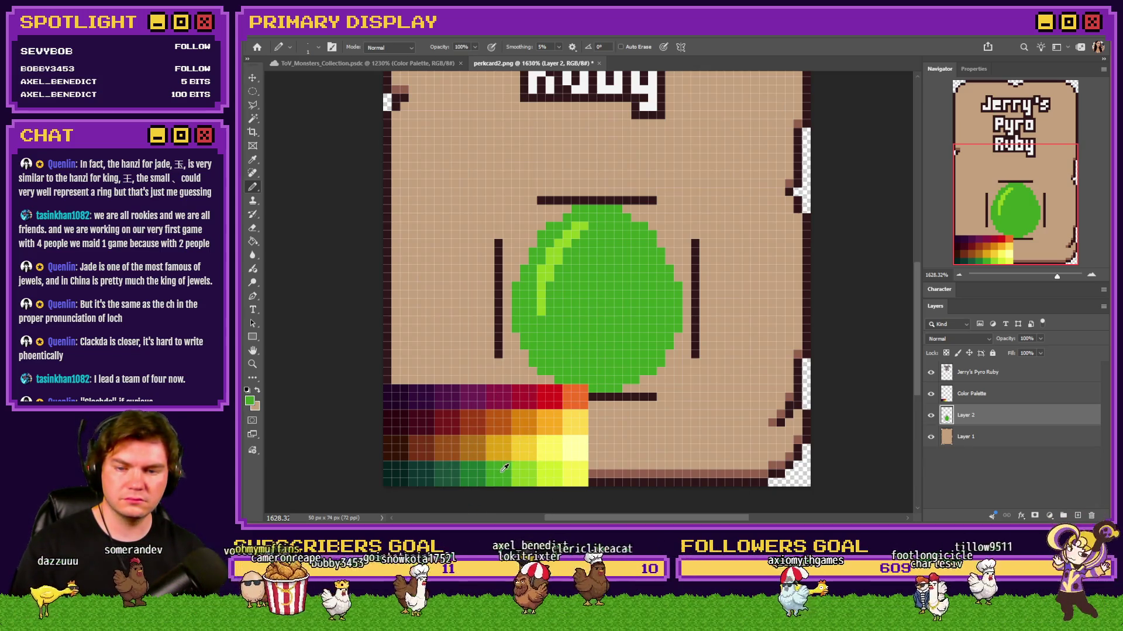
{"action": "left_click", "coordinate": [484, 468], "text": "alt"}
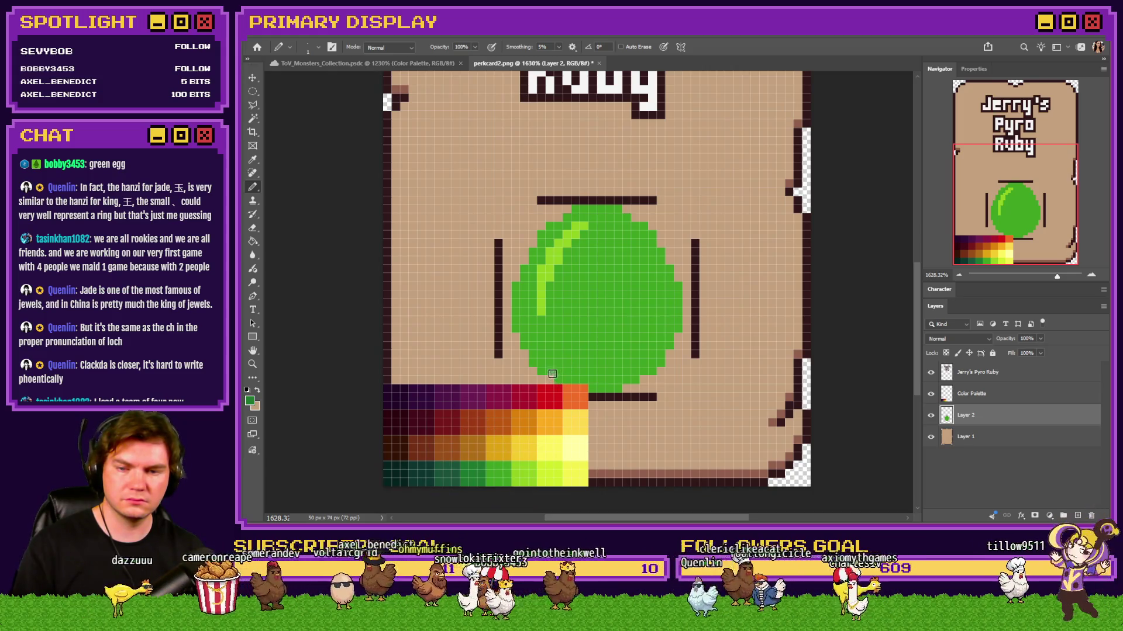
Step: Draw a dark green line up from the gem's lower edge, try a lighter fill and undo it
{"action": "mouse_move", "coordinate": [575, 359]}
{"action": "left_mouse_down"}
{"action": "mouse_move", "coordinate": [604, 317]}
{"action": "mouse_move", "coordinate": [593, 271]}
{"action": "left_mouse_up"}
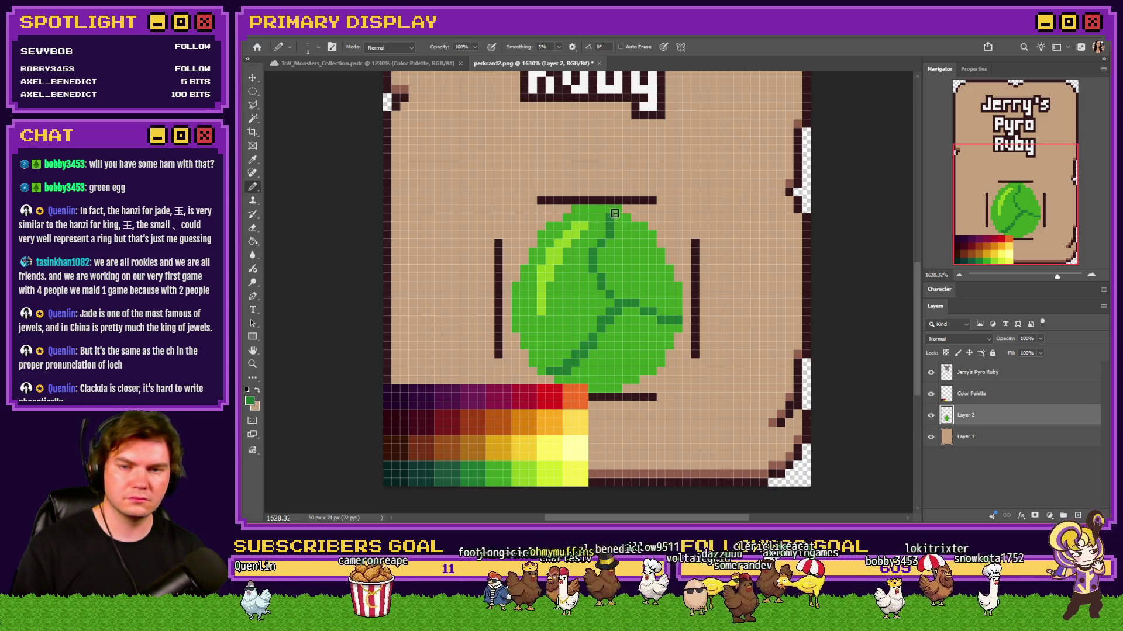
{"action": "mouse_move", "coordinate": [485, 462]}
{"action": "left_mouse_down"}
{"action": "mouse_move", "coordinate": [506, 473]}
{"action": "mouse_move", "coordinate": [567, 360]}
{"action": "left_mouse_up"}
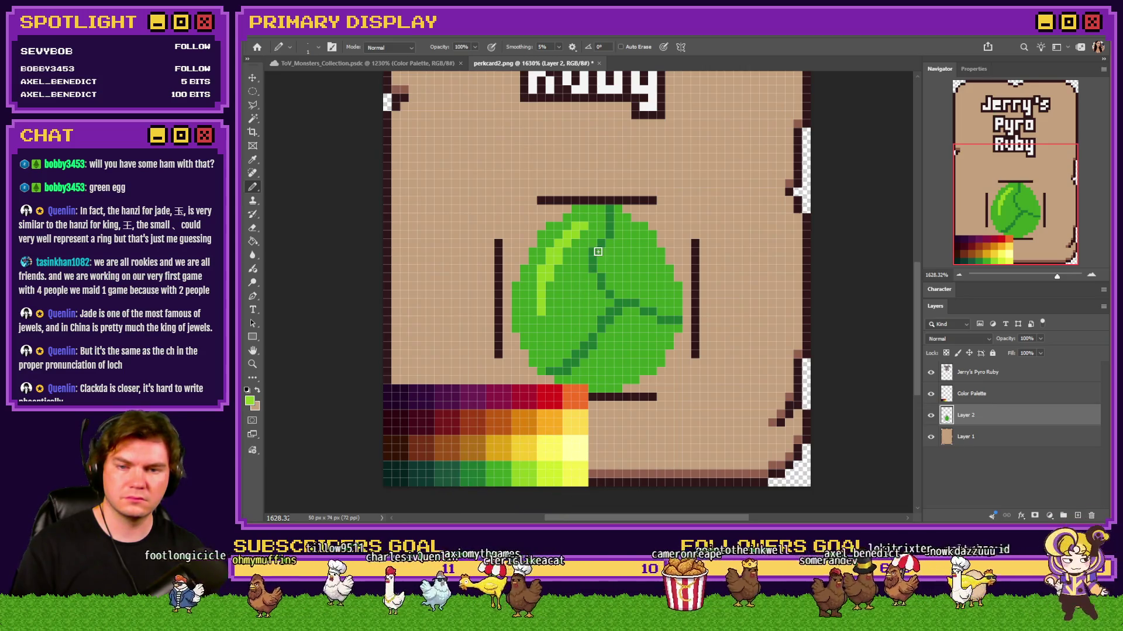
{"action": "left_click", "coordinate": [253, 242]}
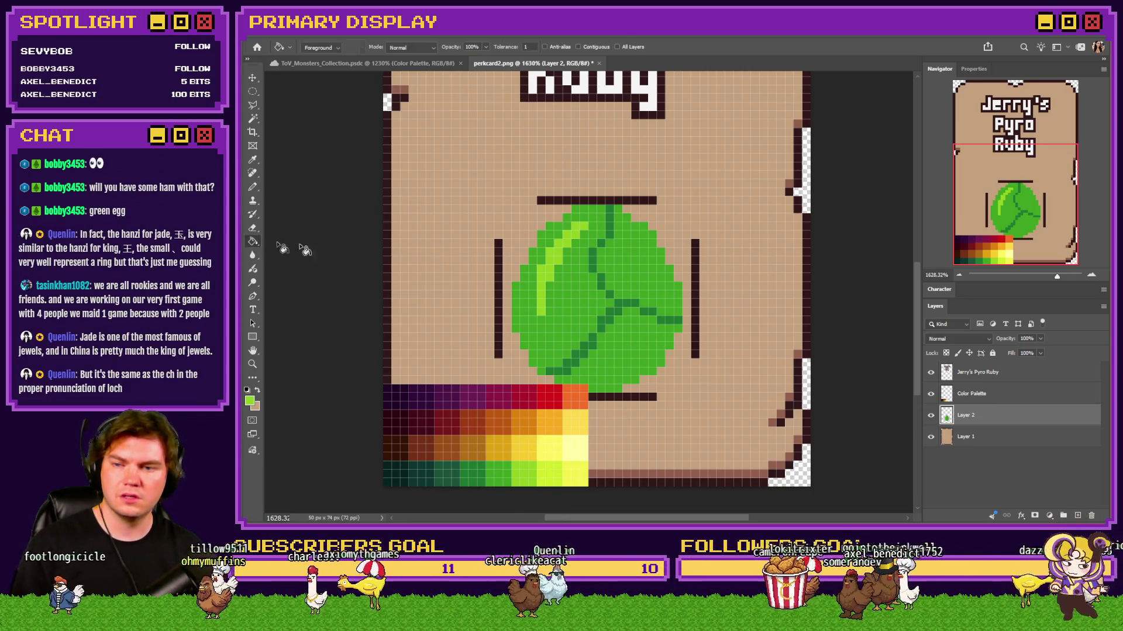
{"action": "left_click", "coordinate": [581, 301]}
{"action": "key", "text": "ctrl+z"}
{"action": "key", "text": "b"}
Step: Sample greens, shade the gem's right edge dark green and hide the Color Palette layer
{"action": "left_click", "coordinate": [505, 472], "text": "alt"}
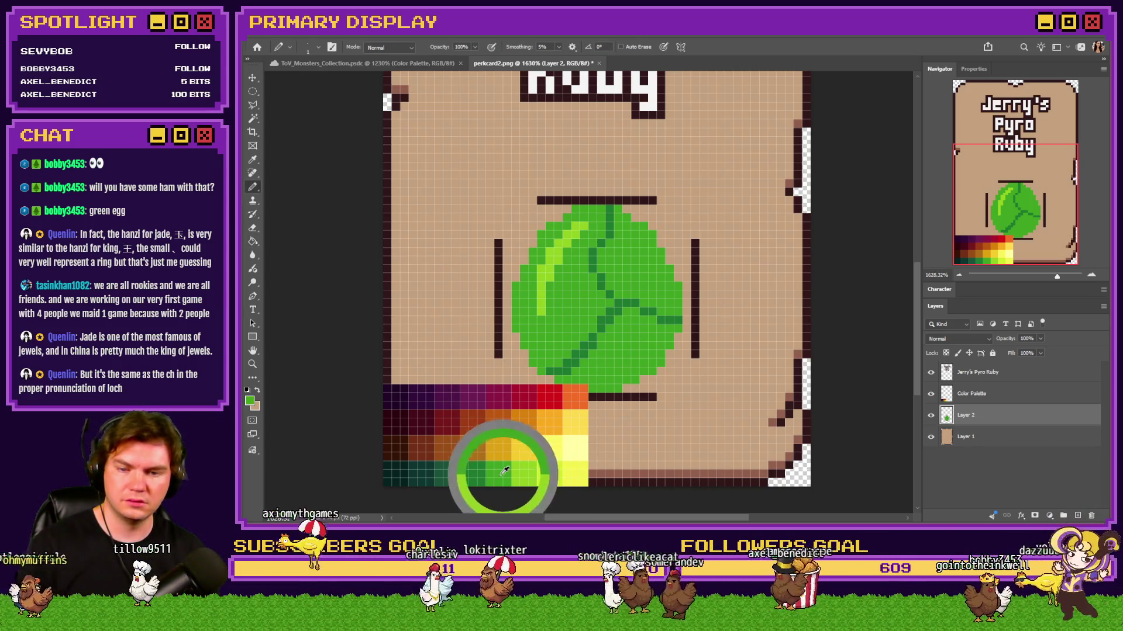
{"action": "left_click", "coordinate": [590, 343], "text": "alt"}
{"action": "left_click", "coordinate": [570, 328], "text": "alt"}
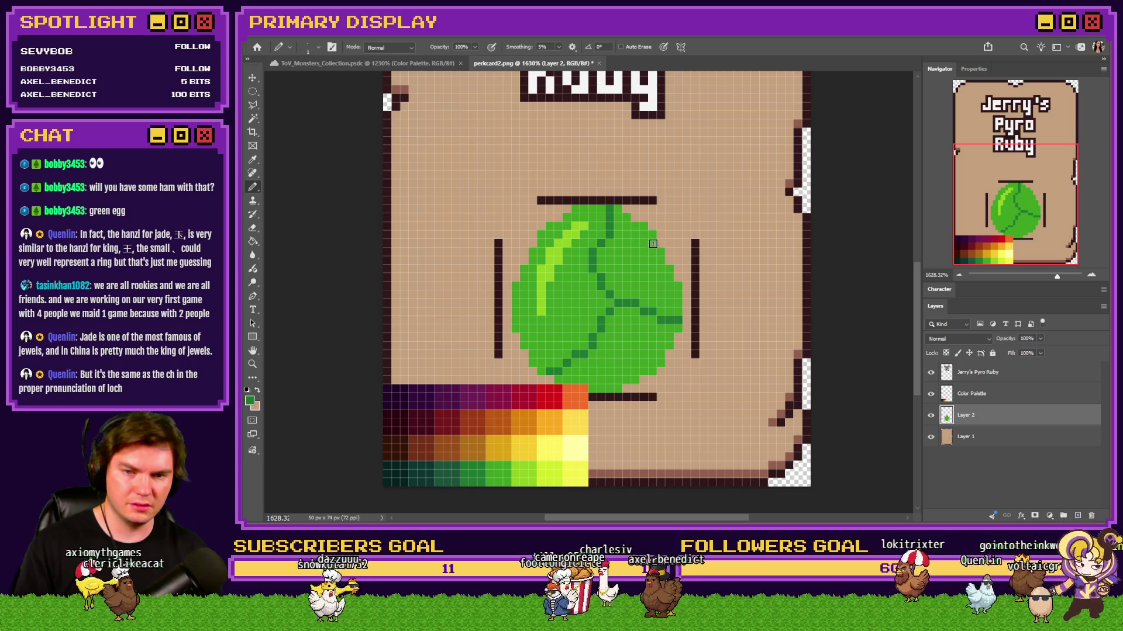
{"action": "mouse_move", "coordinate": [658, 254]}
{"action": "left_mouse_down"}
{"action": "mouse_move", "coordinate": [659, 313]}
{"action": "mouse_move", "coordinate": [602, 379]}
{"action": "left_mouse_up"}
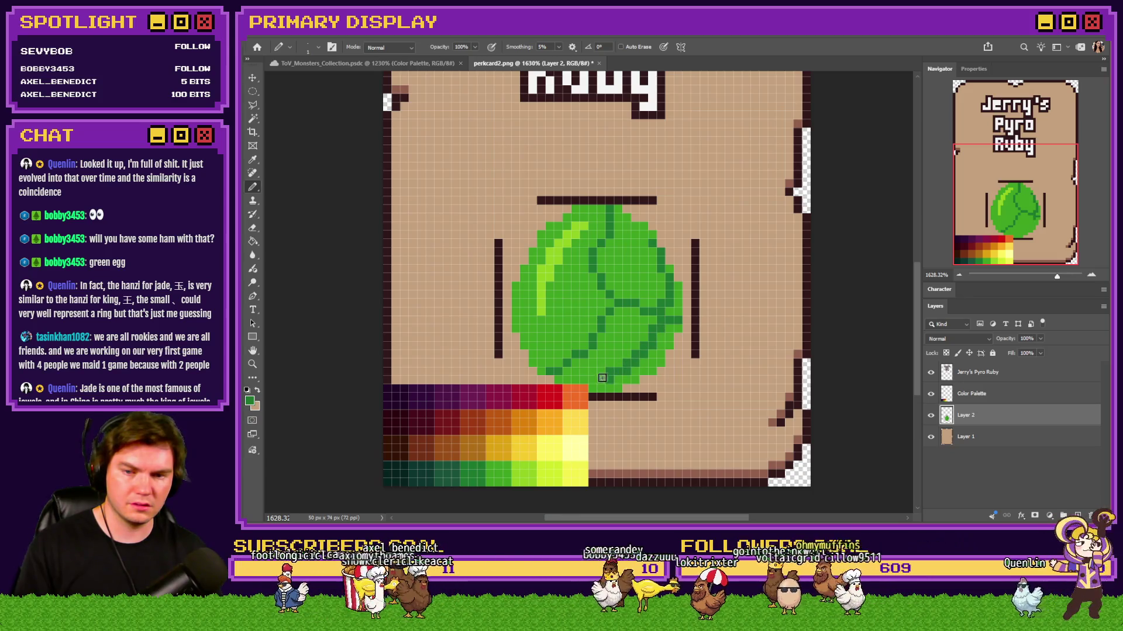
{"action": "left_click", "coordinate": [931, 394]}
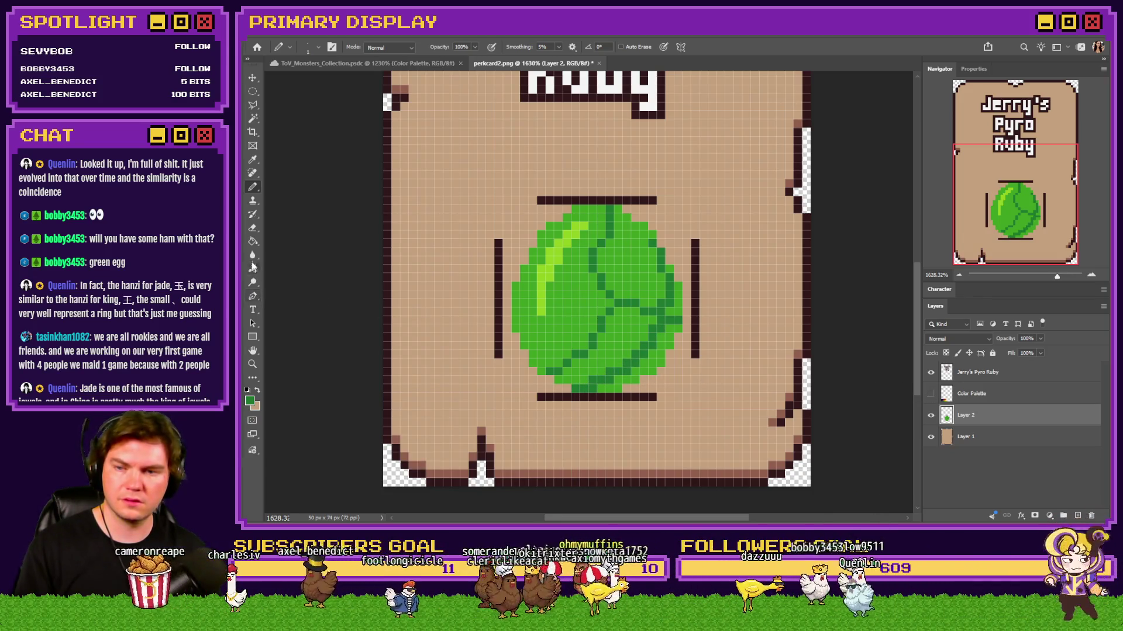
Step: Fill the gem's lower-right area darker green and pencil a darker column along its right edge
{"action": "key", "text": "g"}
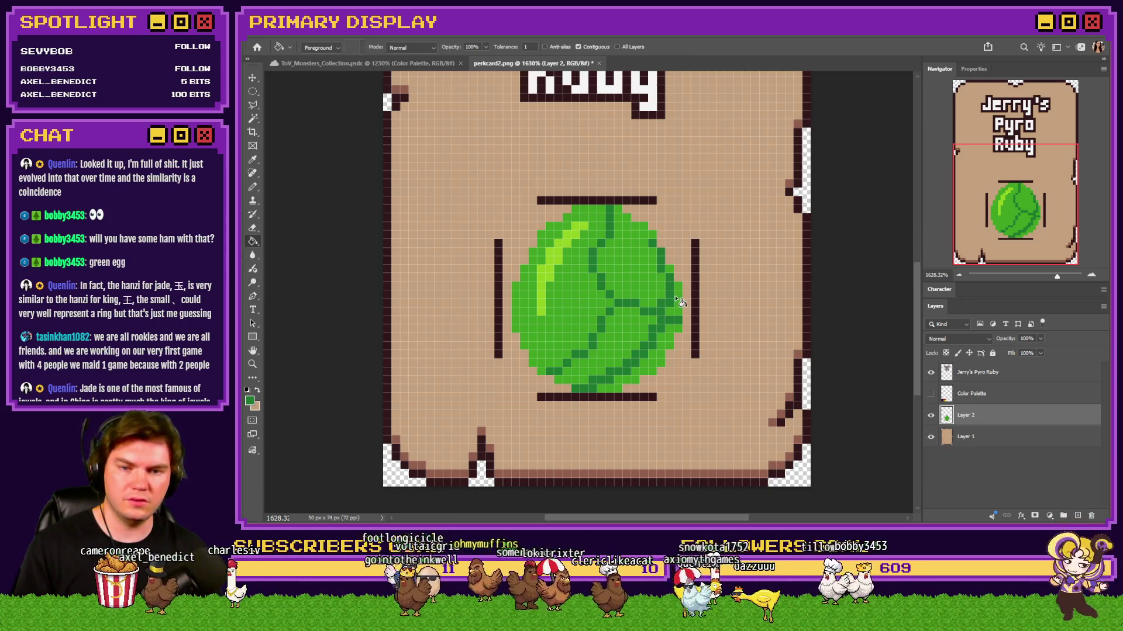
{"action": "left_click", "coordinate": [669, 341]}
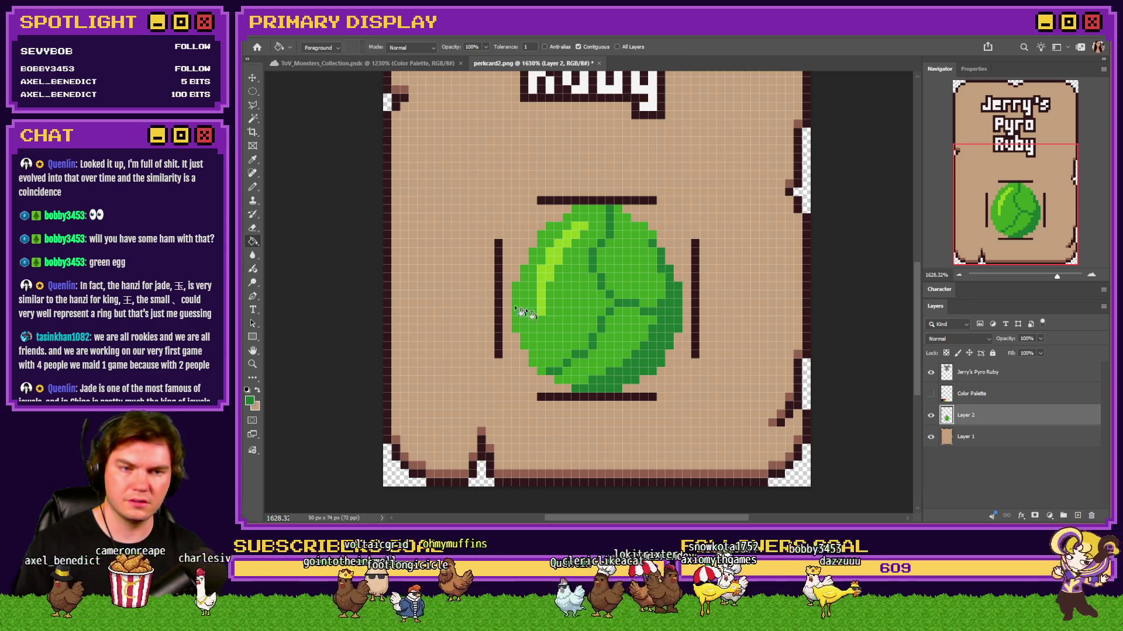
{"action": "key", "text": "b"}
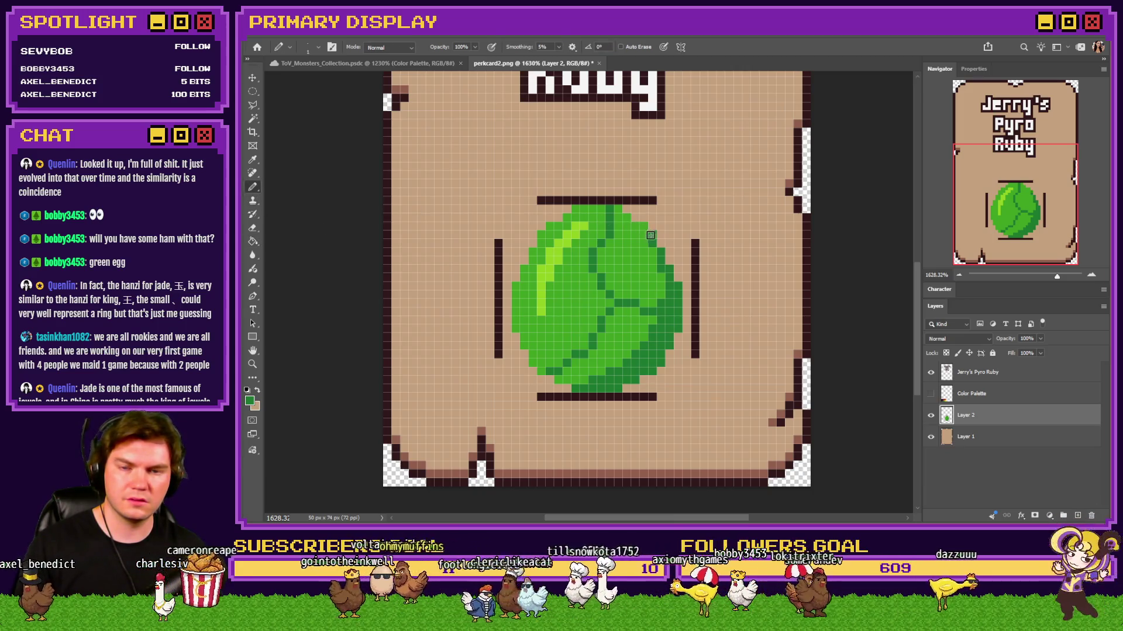
{"action": "key", "text": "alt"}
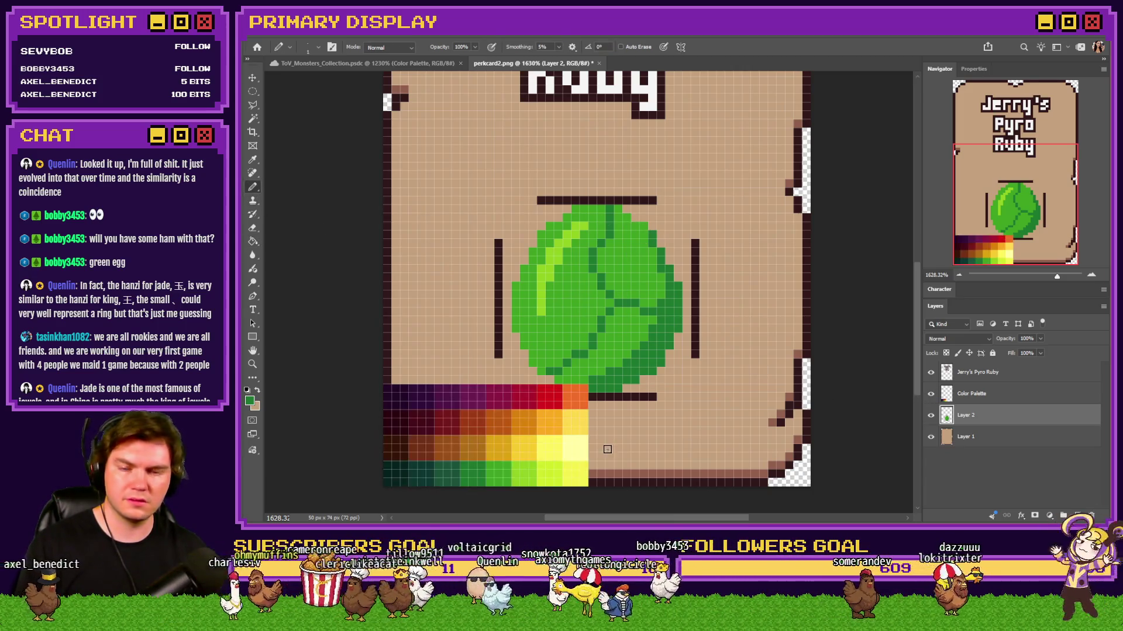
{"action": "left_click", "coordinate": [454, 466], "text": "alt"}
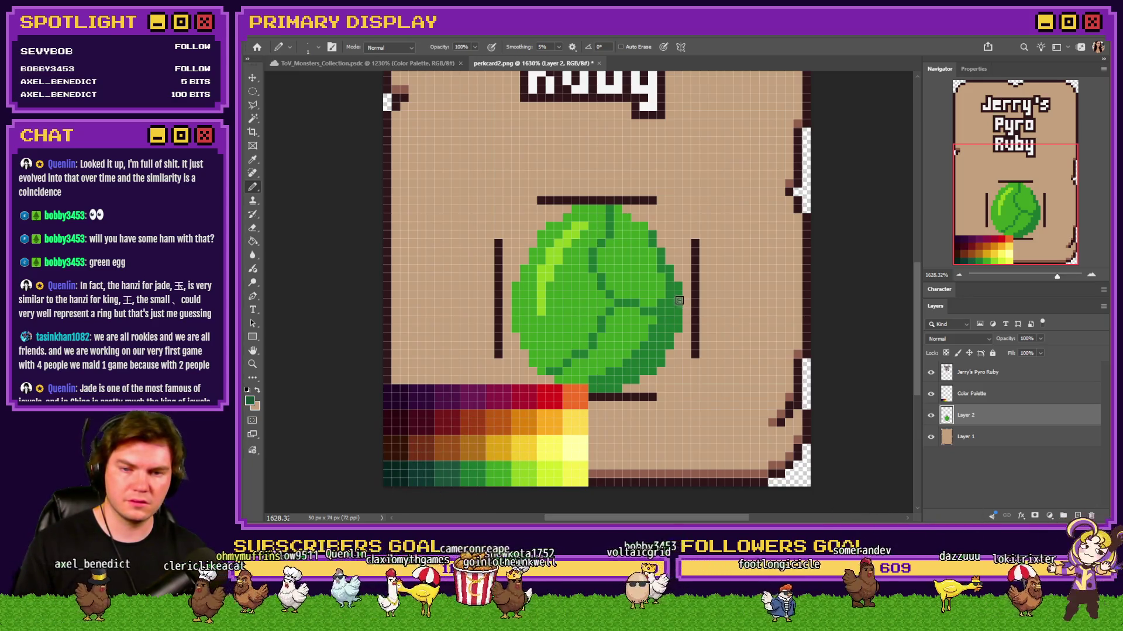
{"action": "left_click_drag", "start_coordinate": [678, 288], "coordinate": [674, 322]}
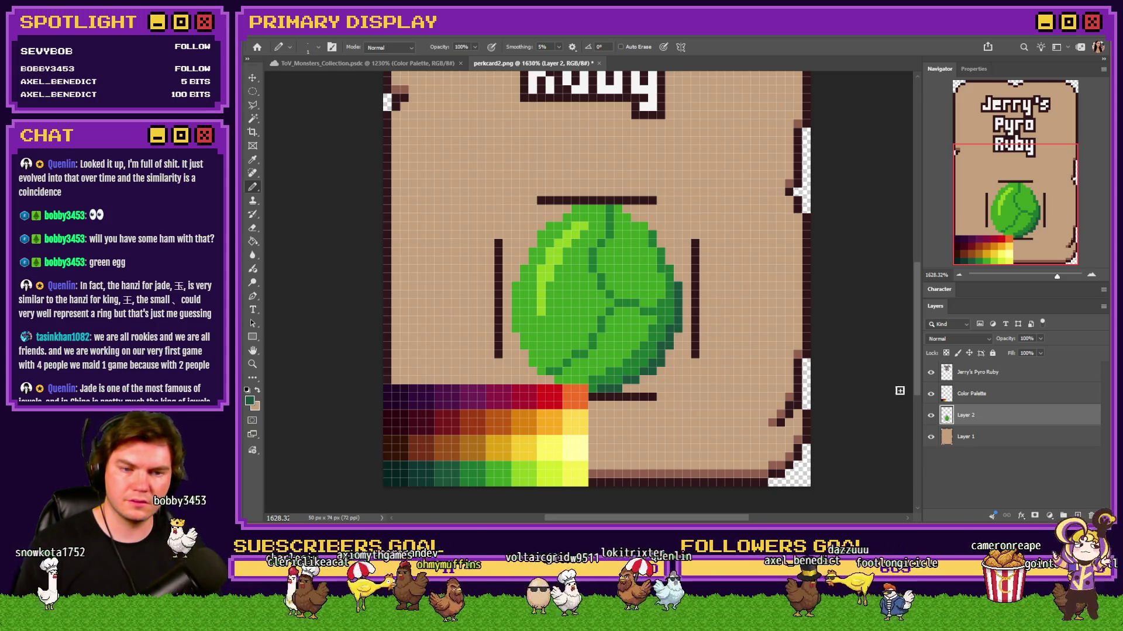
Step: Sample a light yellow-green from the palette swatches and hide them again
{"action": "key", "text": "ctrl+comma"}
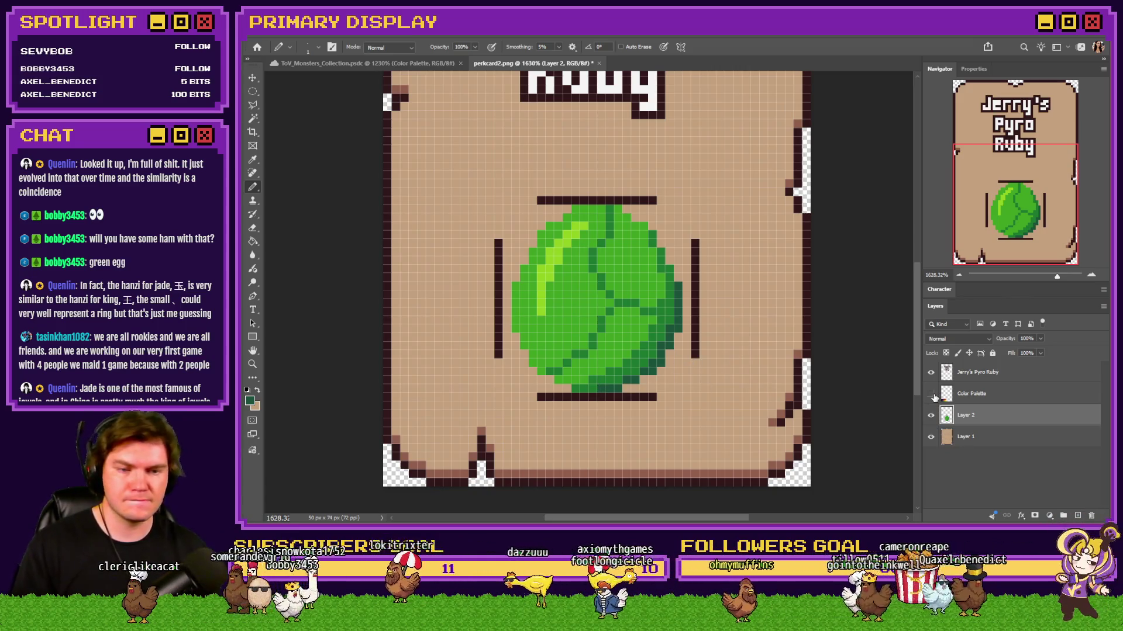
{"action": "key", "text": "ctrl+comma"}
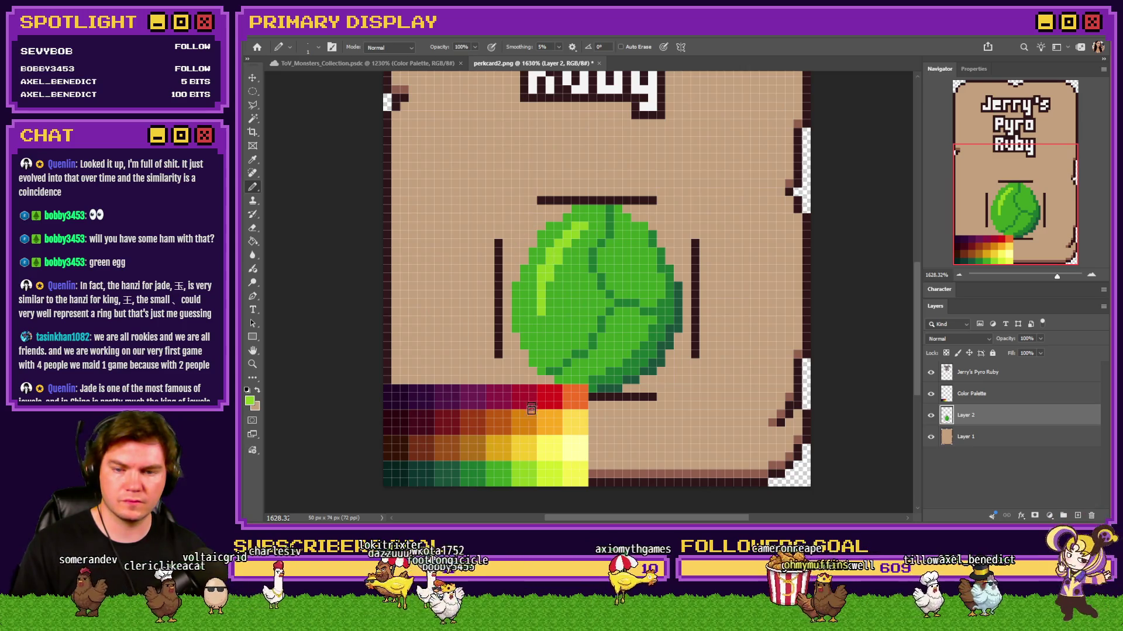
{"action": "left_click", "coordinate": [533, 459], "text": "alt"}
{"action": "key", "text": "ctrl+comma"}
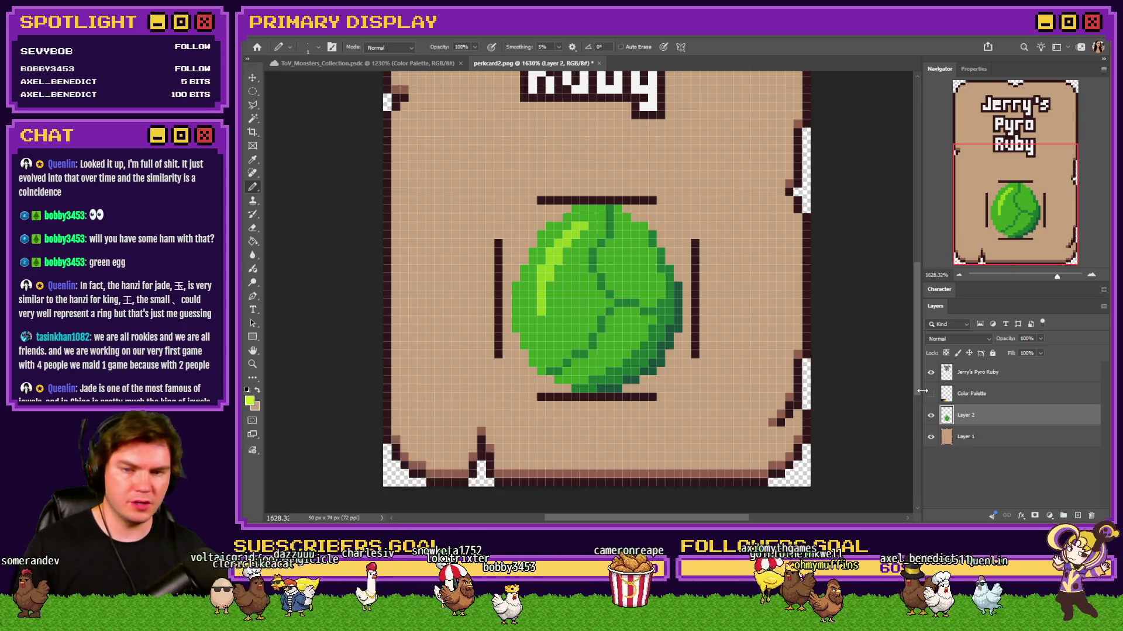
Step: Pencil a light yellow-green highlight along the gem's top and upper-left edges
{"action": "mouse_move", "coordinate": [603, 209]}
{"action": "left_mouse_down"}
{"action": "mouse_move", "coordinate": [549, 230]}
{"action": "mouse_move", "coordinate": [541, 252]}
{"action": "left_mouse_up"}
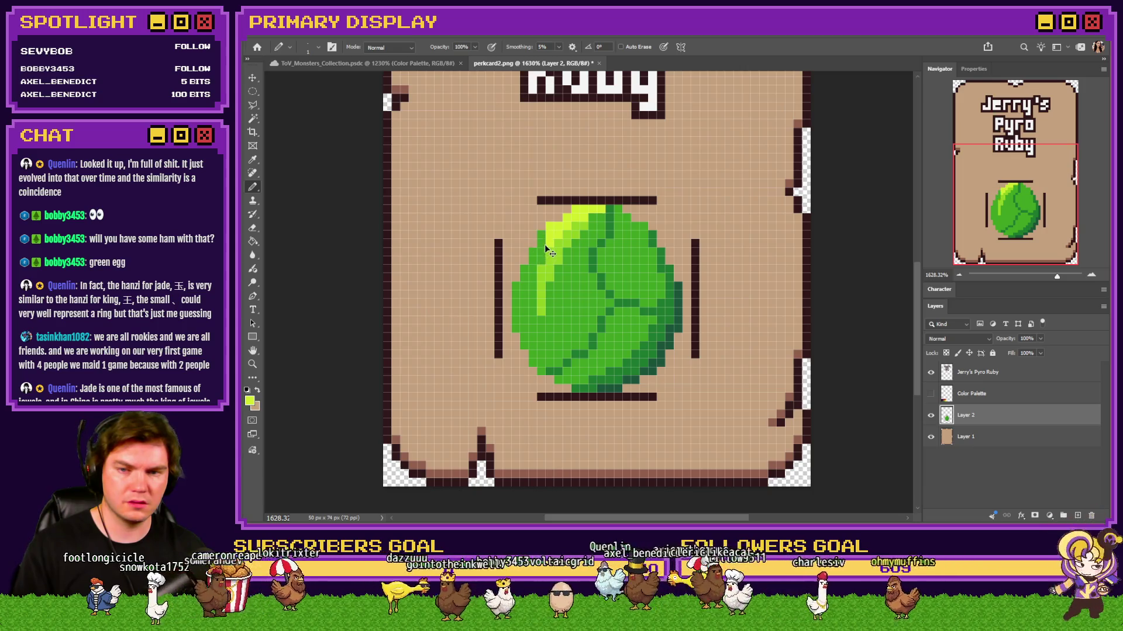
{"action": "left_click_drag", "start_coordinate": [548, 225], "coordinate": [539, 257]}
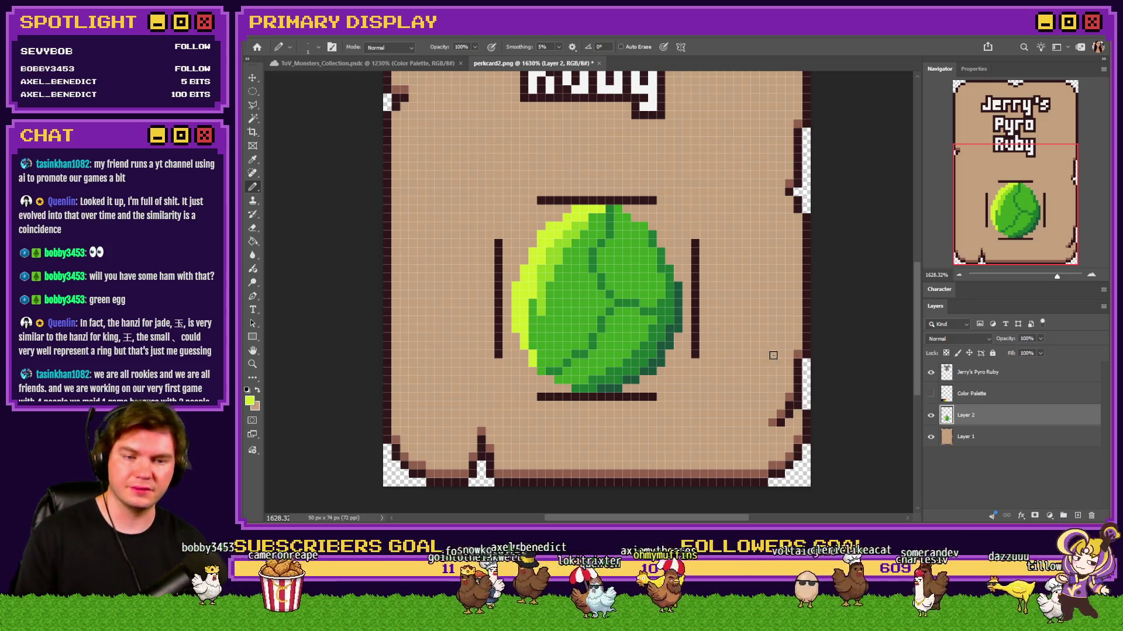
Step: Show the palette, sample a brighter green and repaint a run of interior gem pixels
{"action": "left_click", "coordinate": [932, 393]}
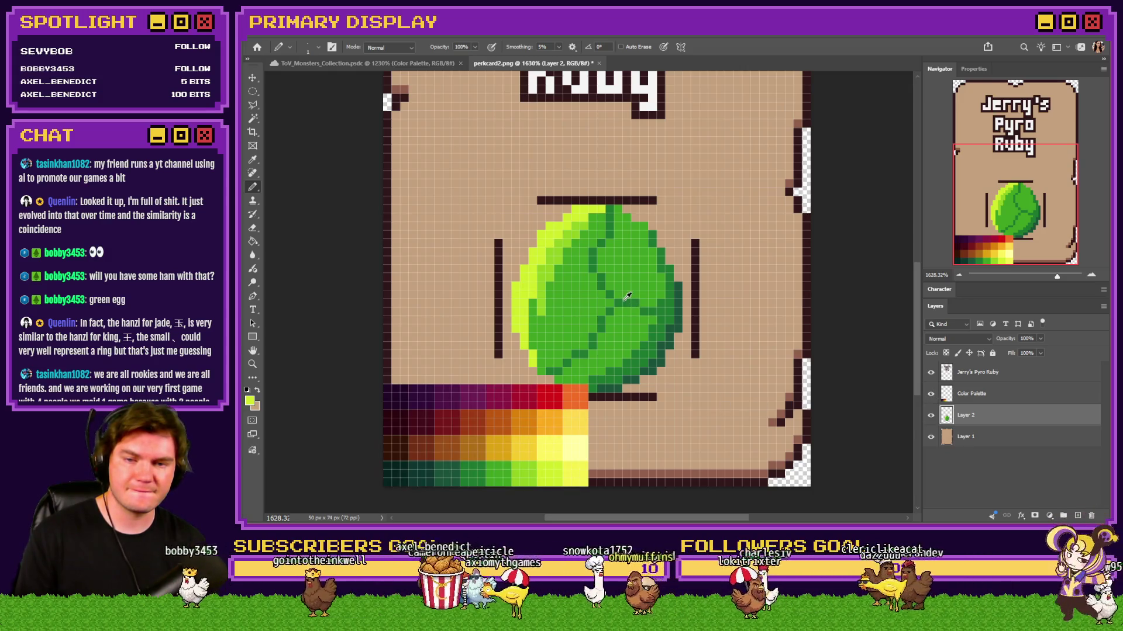
{"action": "left_click", "coordinate": [525, 470], "text": "alt"}
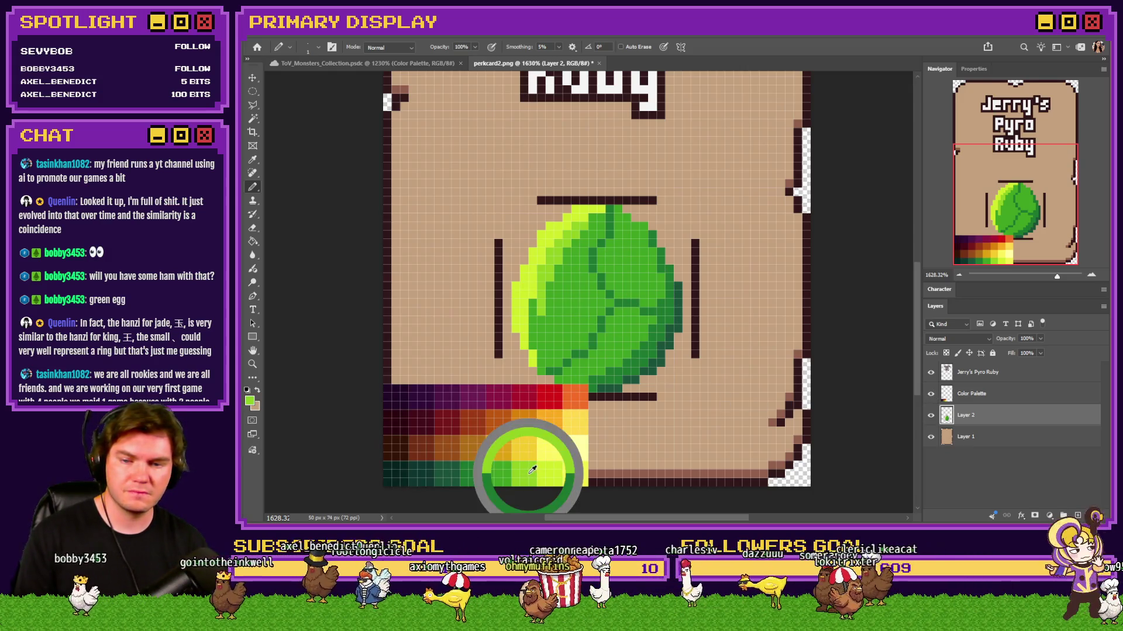
{"action": "left_click", "coordinate": [501, 465], "text": "alt"}
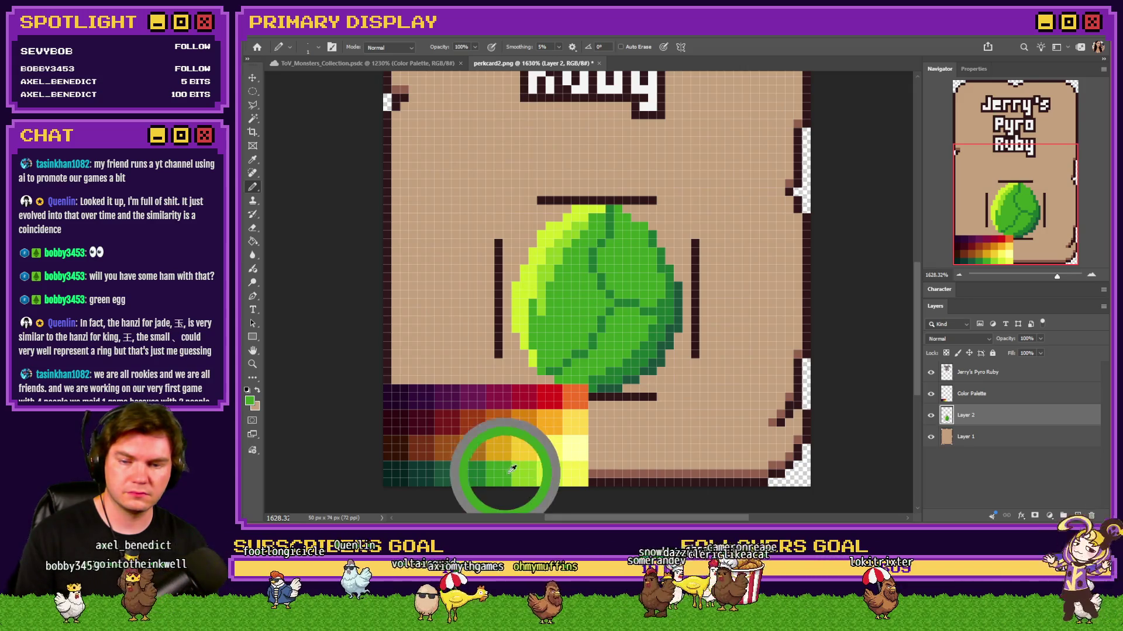
{"action": "mouse_move", "coordinate": [588, 311]}
{"action": "left_mouse_down"}
{"action": "mouse_move", "coordinate": [599, 268]}
{"action": "mouse_move", "coordinate": [641, 300]}
{"action": "left_mouse_up"}
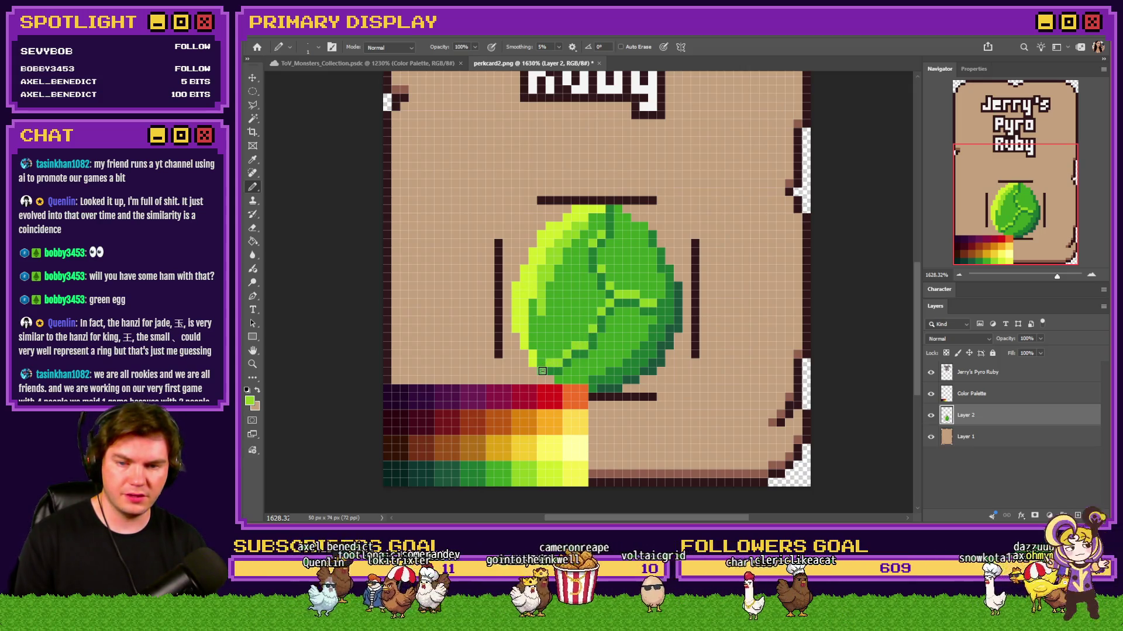
{"action": "scroll", "coordinate": [610, 333], "scroll_direction": "down", "scroll_amount": 2}
{"action": "scroll", "coordinate": [571, 349], "scroll_direction": "up", "scroll_amount": 2}
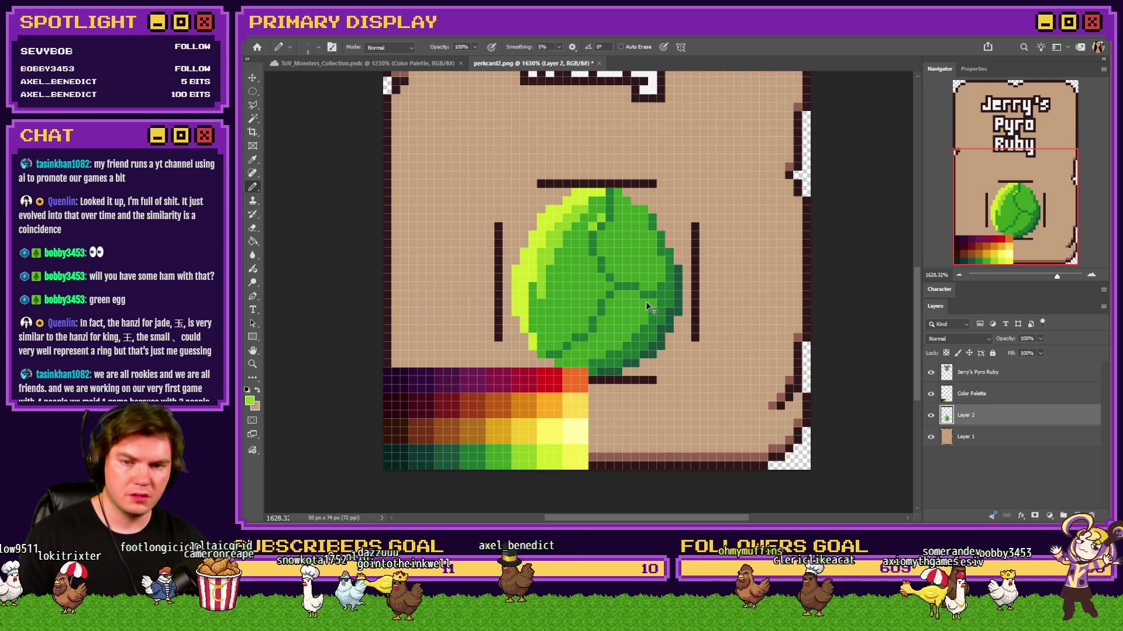
Step: Add light green pixels on the gem, hide the palette and switch to the jadeite image search
{"action": "left_click_drag", "start_coordinate": [646, 307], "coordinate": [626, 295]}
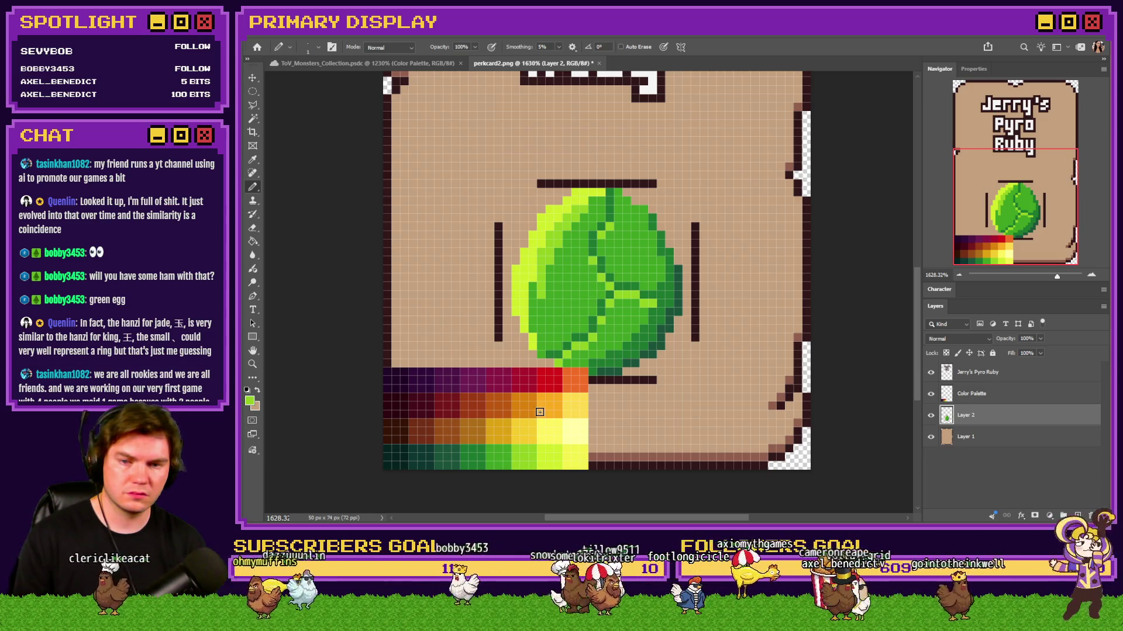
{"action": "left_click", "coordinate": [475, 459], "text": "alt"}
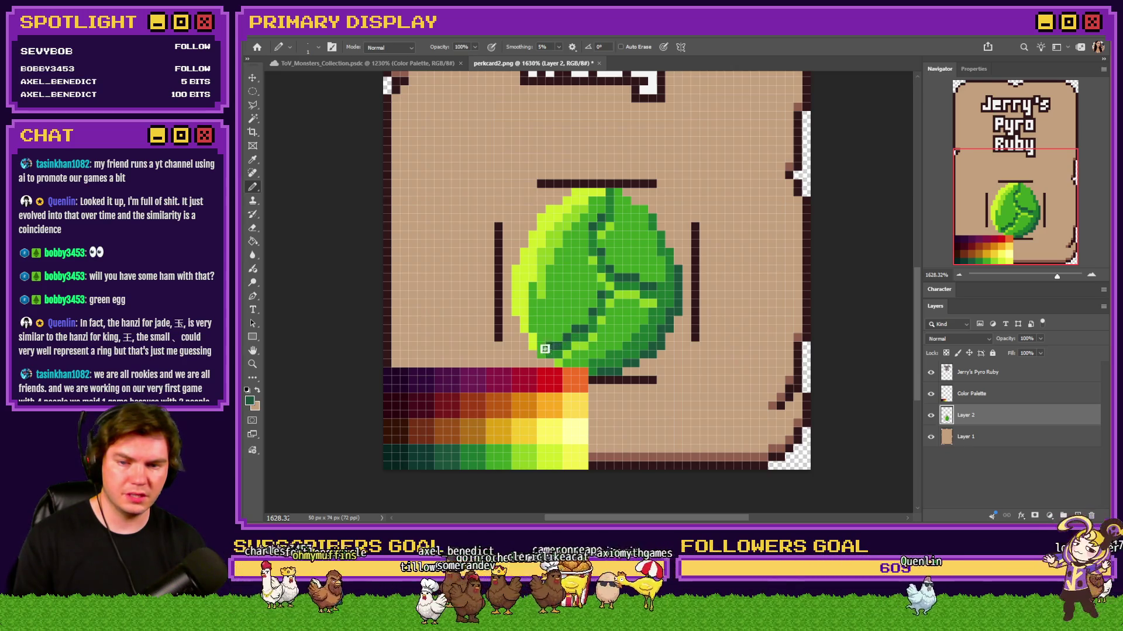
{"action": "left_click", "coordinate": [930, 394]}
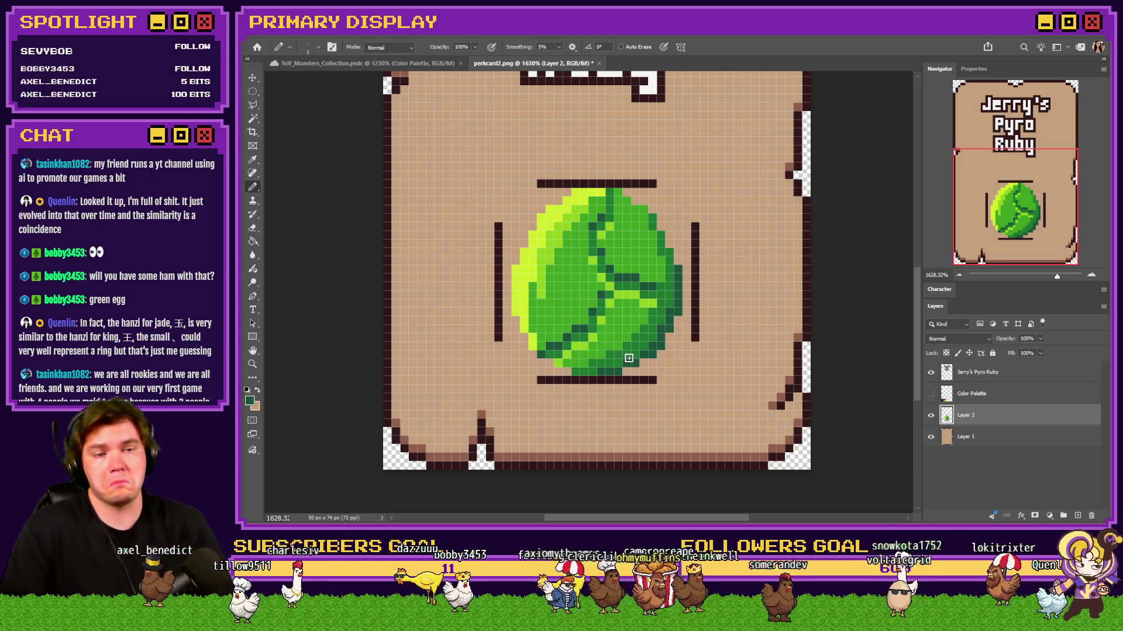
{"action": "scroll", "coordinate": [599, 360], "scroll_direction": "down", "scroll_amount": 3}
{"action": "scroll", "coordinate": [600, 359], "scroll_direction": "up", "scroll_amount": 2}
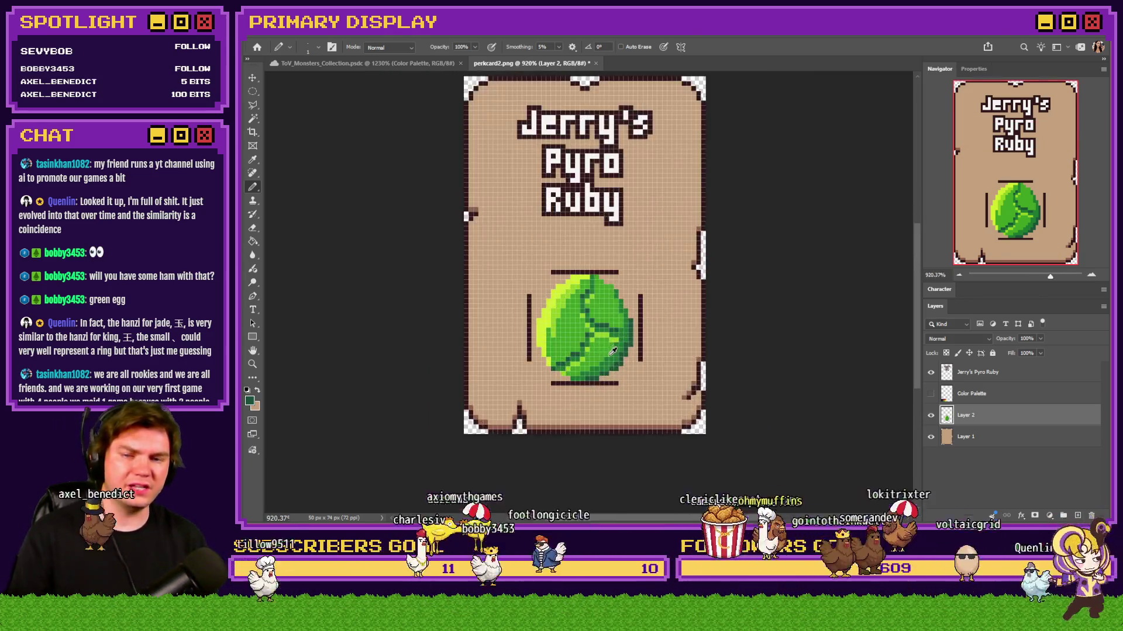
{"action": "scroll", "coordinate": [609, 357], "scroll_direction": "up", "scroll_amount": 1}
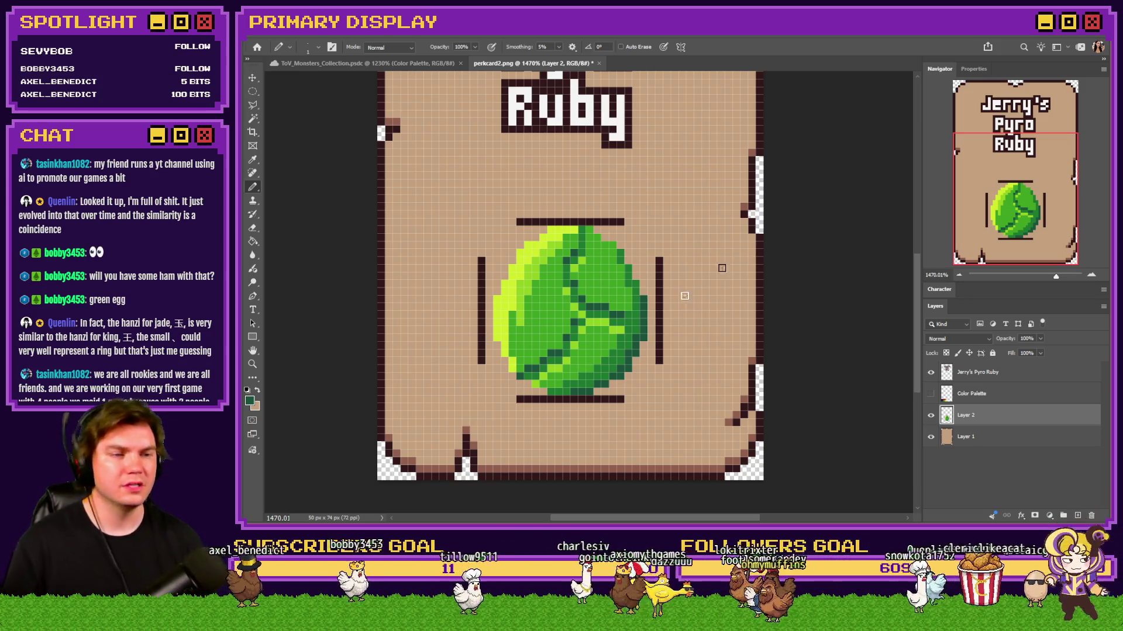
{"action": "key", "text": "alt+Tab"}
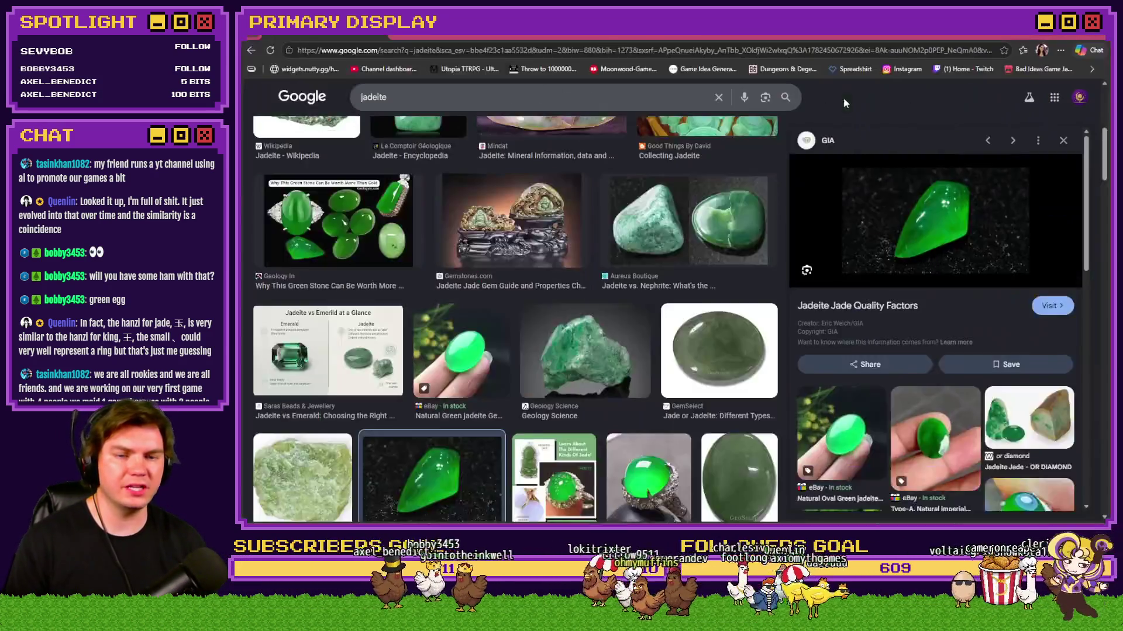
{"action": "scroll", "coordinate": [775, 204], "scroll_direction": "down", "scroll_amount": 2}
{"action": "scroll", "coordinate": [556, 369], "scroll_direction": "down", "scroll_amount": 2}
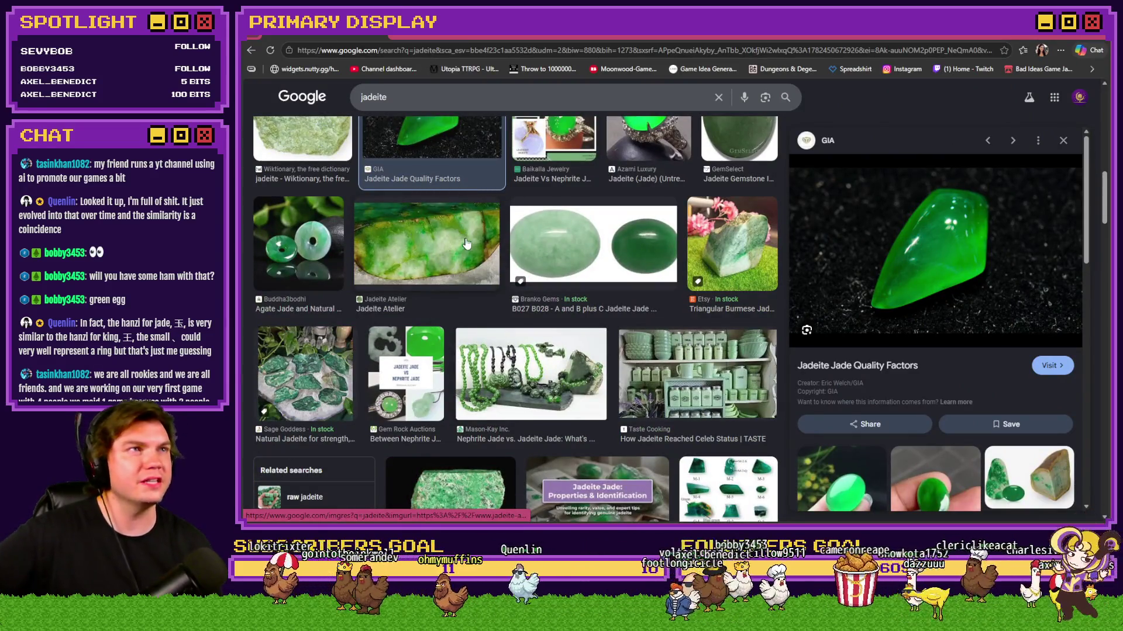
Step: Preview the Branko Gems, natural green jadeite and Jadeite vs. Nephrite photos, then return to Photoshop
{"action": "left_click", "coordinate": [593, 241]}
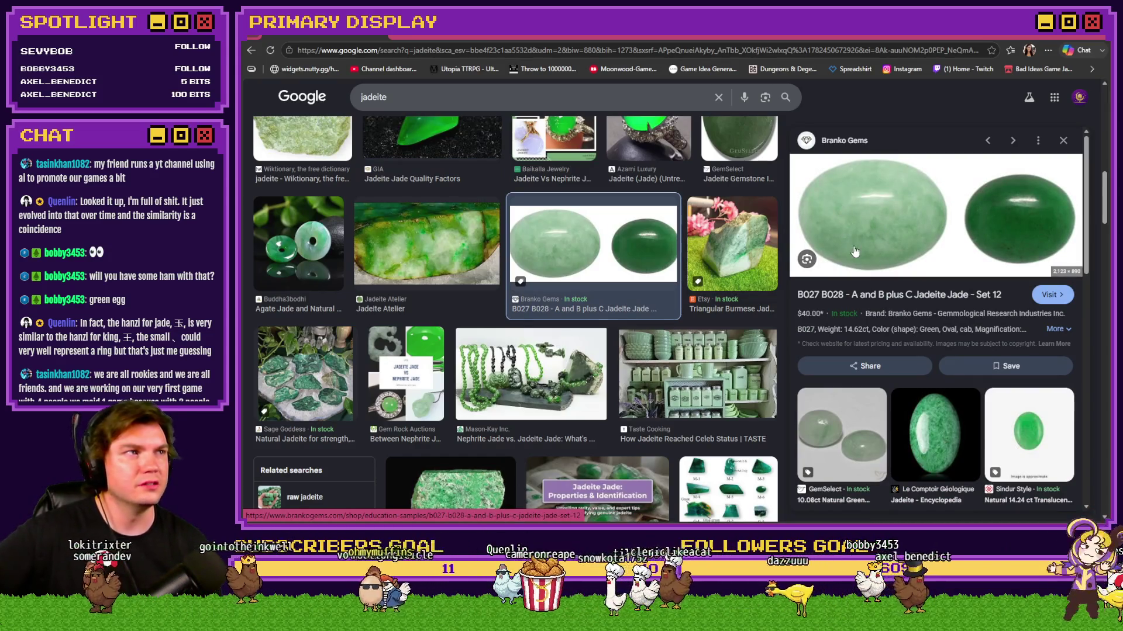
{"action": "scroll", "coordinate": [594, 369], "scroll_direction": "up", "scroll_amount": 2}
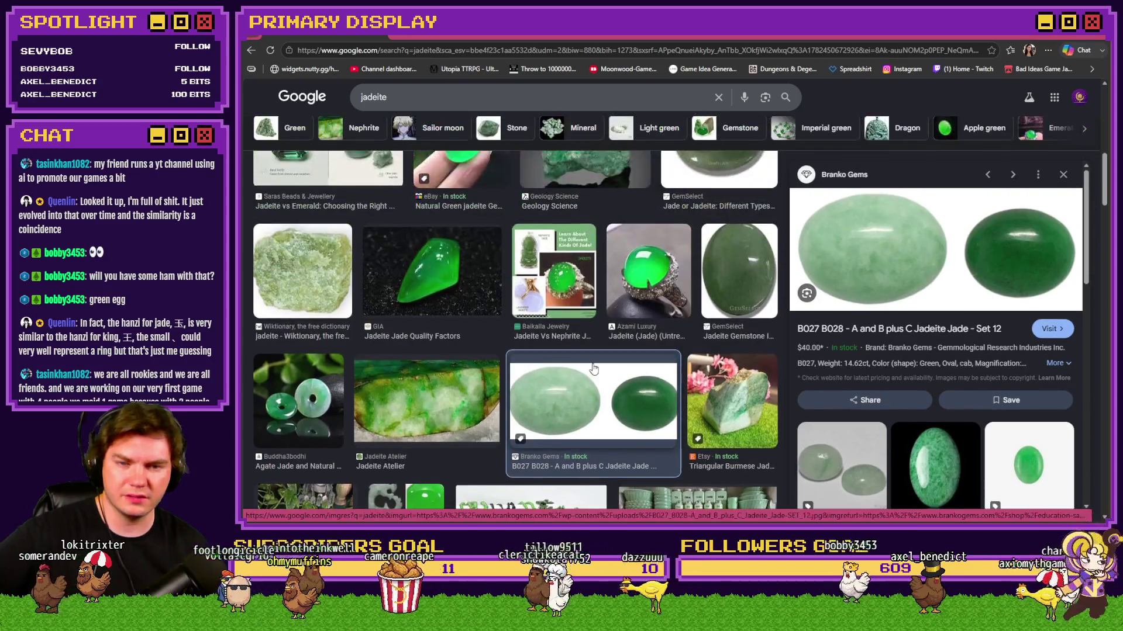
{"action": "scroll", "coordinate": [594, 369], "scroll_direction": "up", "scroll_amount": 2}
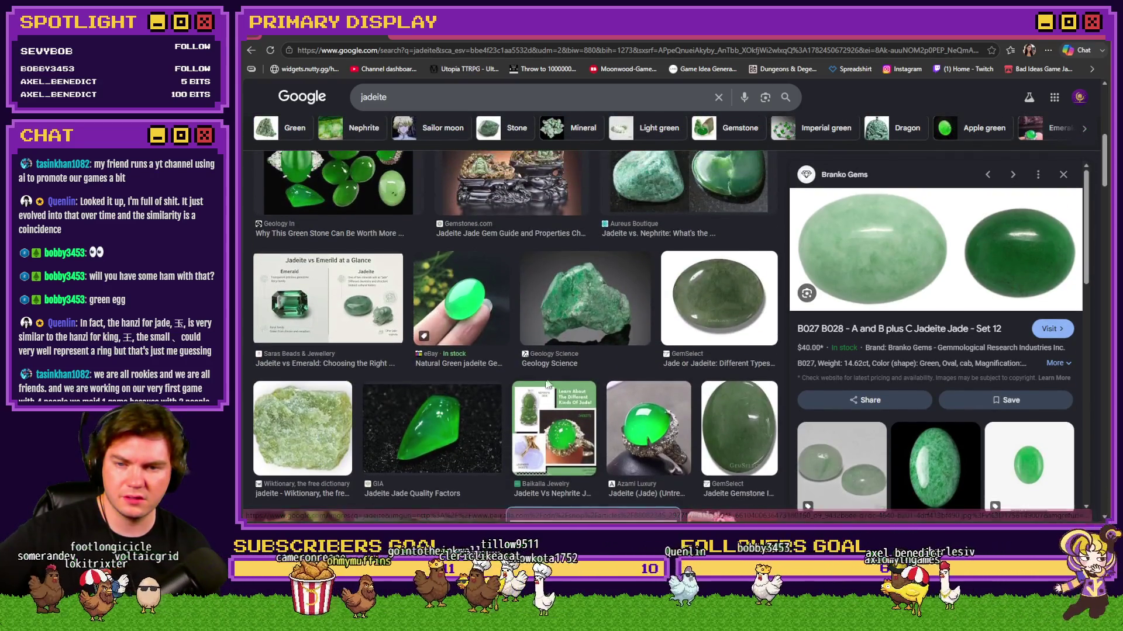
{"action": "left_click", "coordinate": [462, 295]}
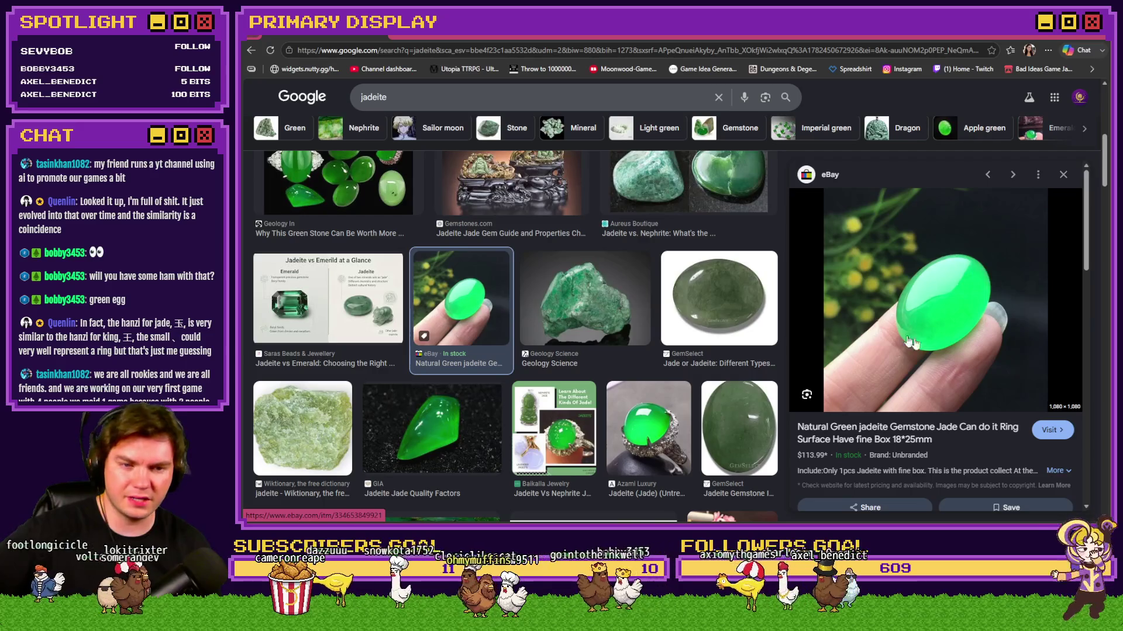
{"action": "scroll", "coordinate": [708, 260], "scroll_direction": "up", "scroll_amount": 1}
{"action": "scroll", "coordinate": [706, 260], "scroll_direction": "up", "scroll_amount": 1}
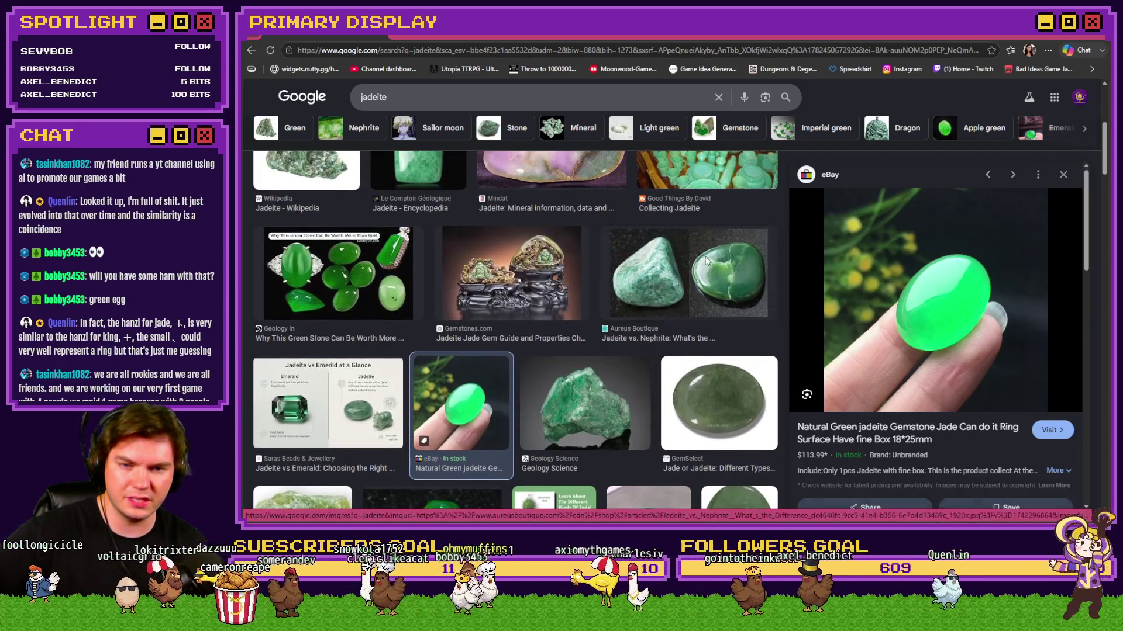
{"action": "left_click", "coordinate": [707, 260]}
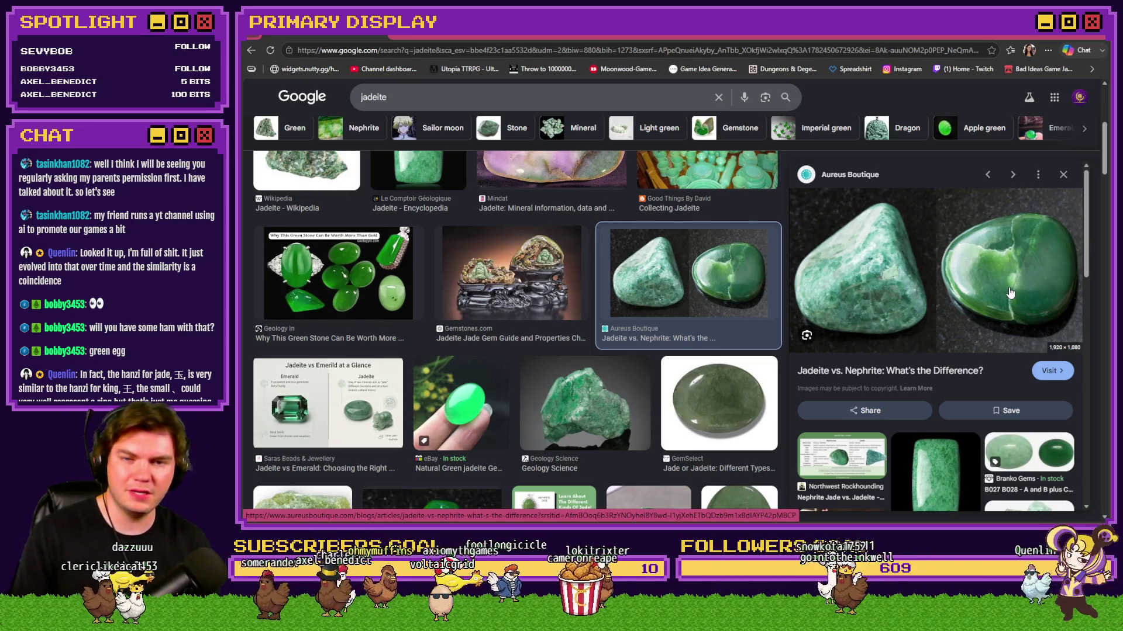
{"action": "key", "text": "alt+Tab"}
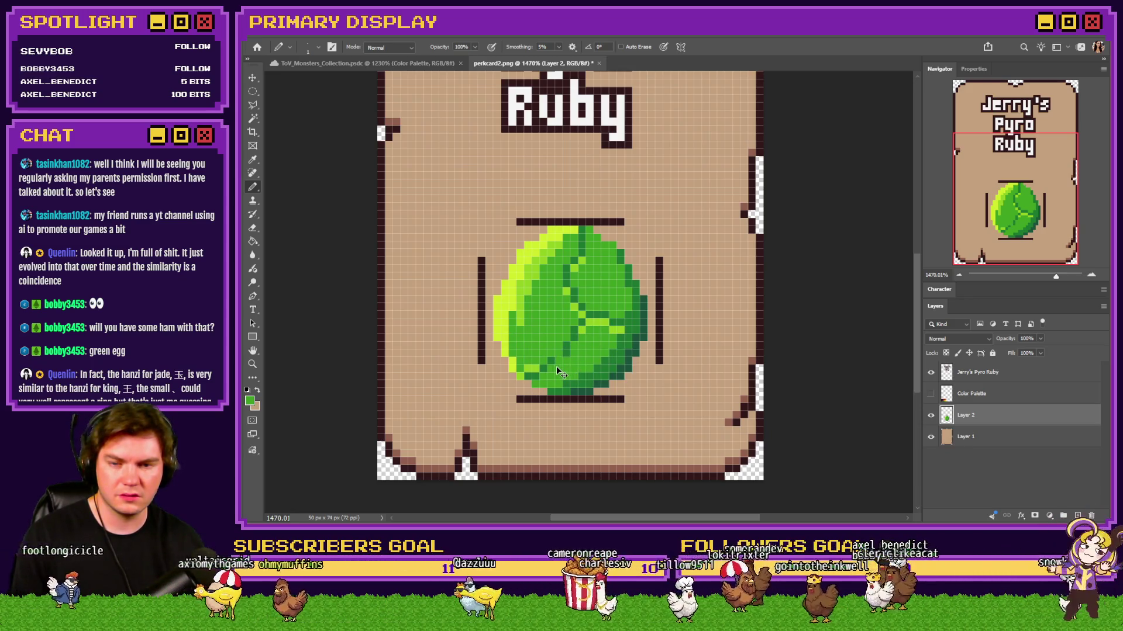
Step: Sample a green from the egg gem, then bring the jadeite image results back to the front
{"action": "left_click", "coordinate": [574, 360], "text": "alt"}
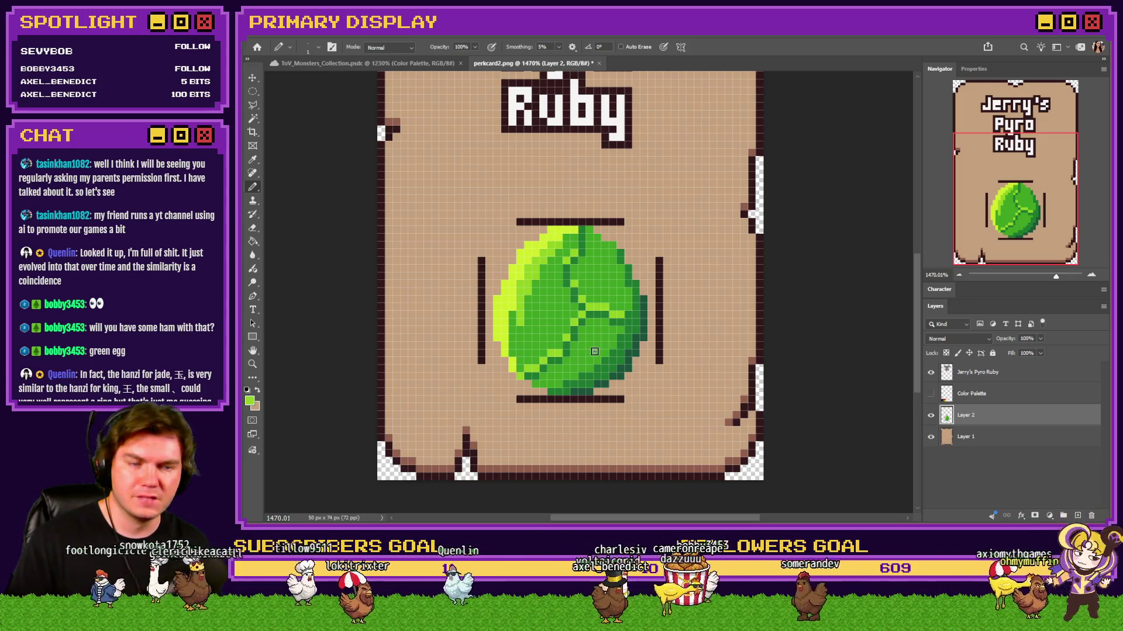
{"action": "key", "text": "alt+Tab"}
{"action": "key", "text": "Tab"}
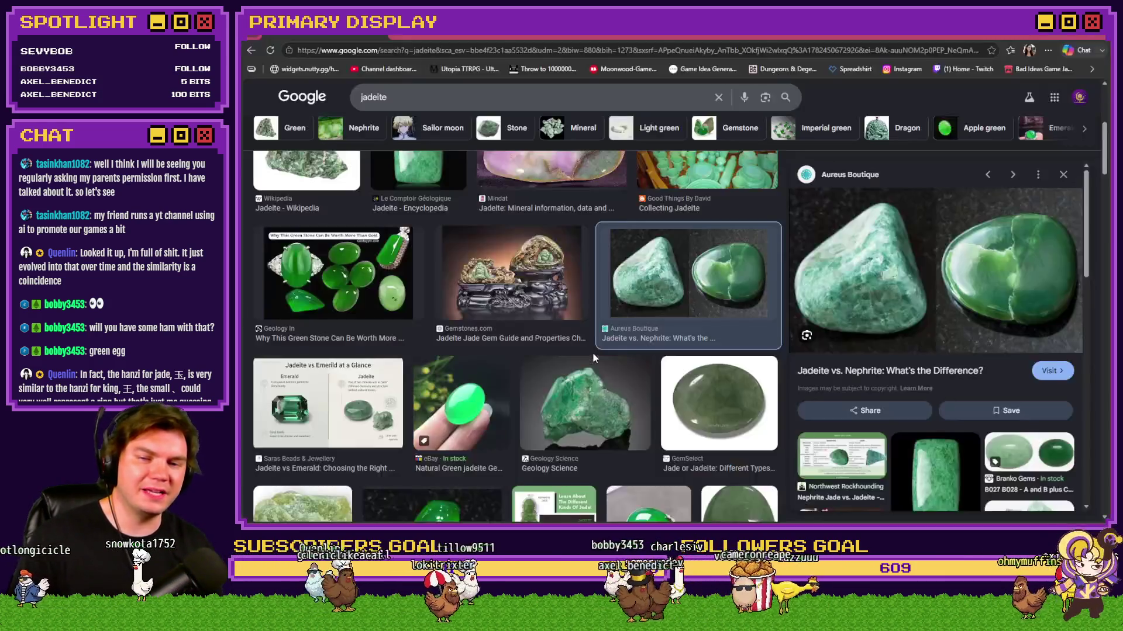
{"action": "scroll", "coordinate": [605, 386], "scroll_direction": "up", "scroll_amount": 3}
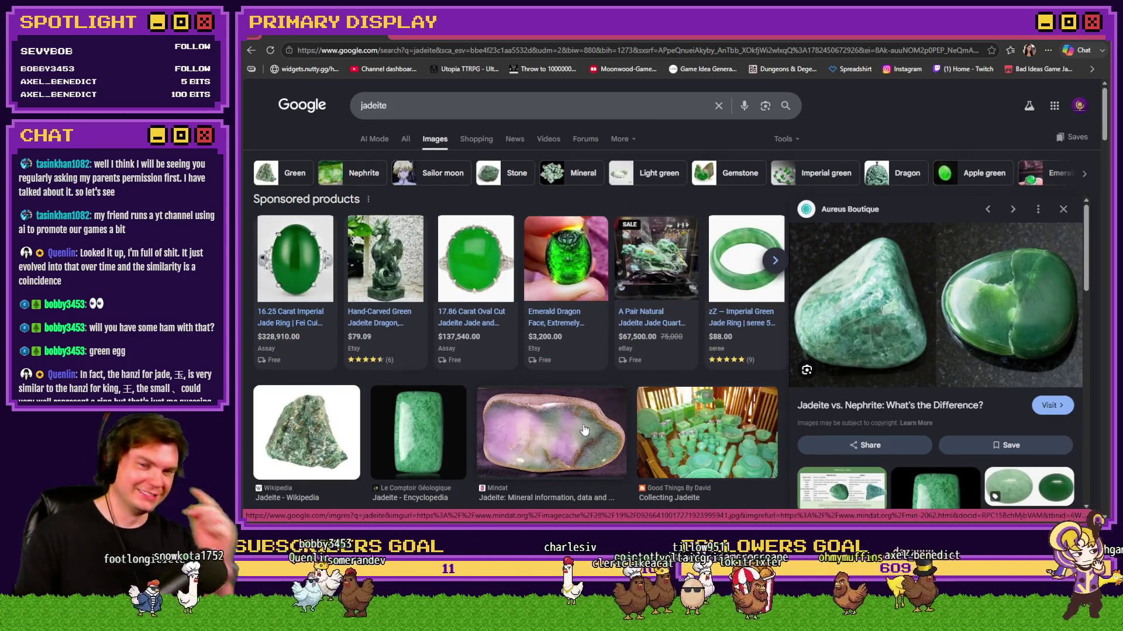
{"action": "mouse_move", "coordinate": [475, 263]}
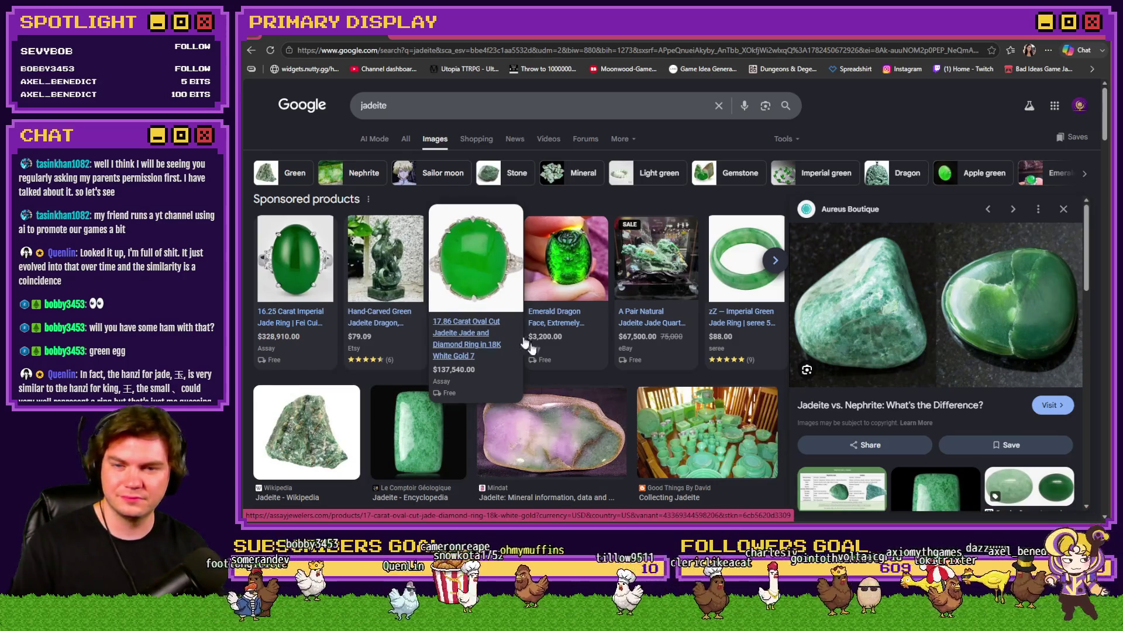
{"action": "scroll", "coordinate": [633, 396], "scroll_direction": "down", "scroll_amount": 2}
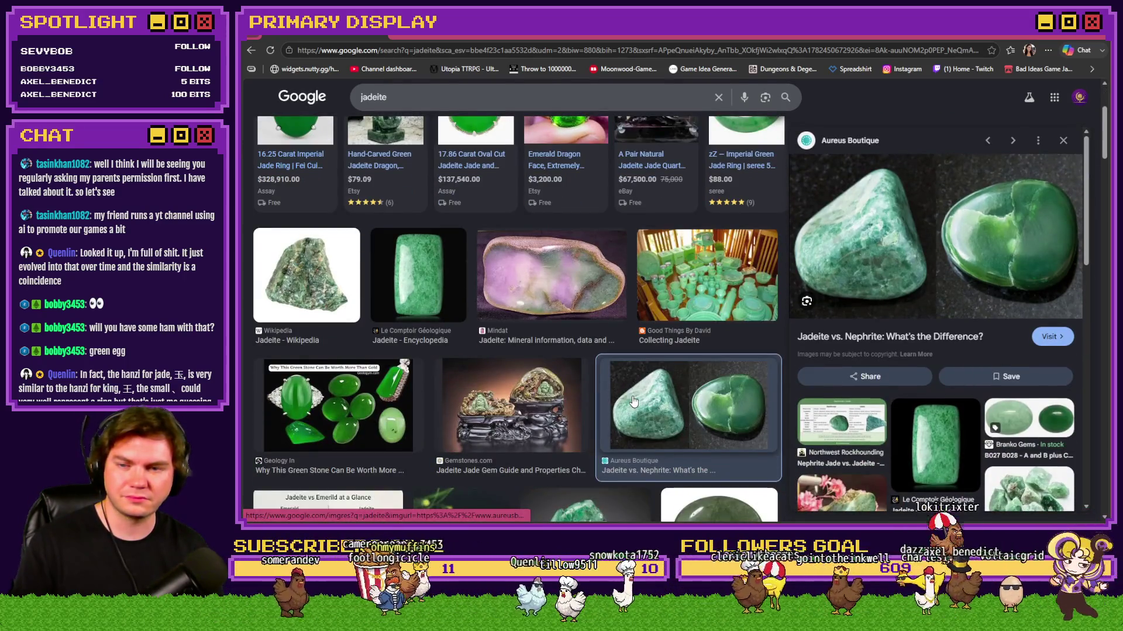
{"action": "scroll", "coordinate": [633, 401], "scroll_direction": "down", "scroll_amount": 1}
{"action": "scroll", "coordinate": [633, 401], "scroll_direction": "down", "scroll_amount": 3}
{"action": "scroll", "coordinate": [633, 401], "scroll_direction": "down", "scroll_amount": 2}
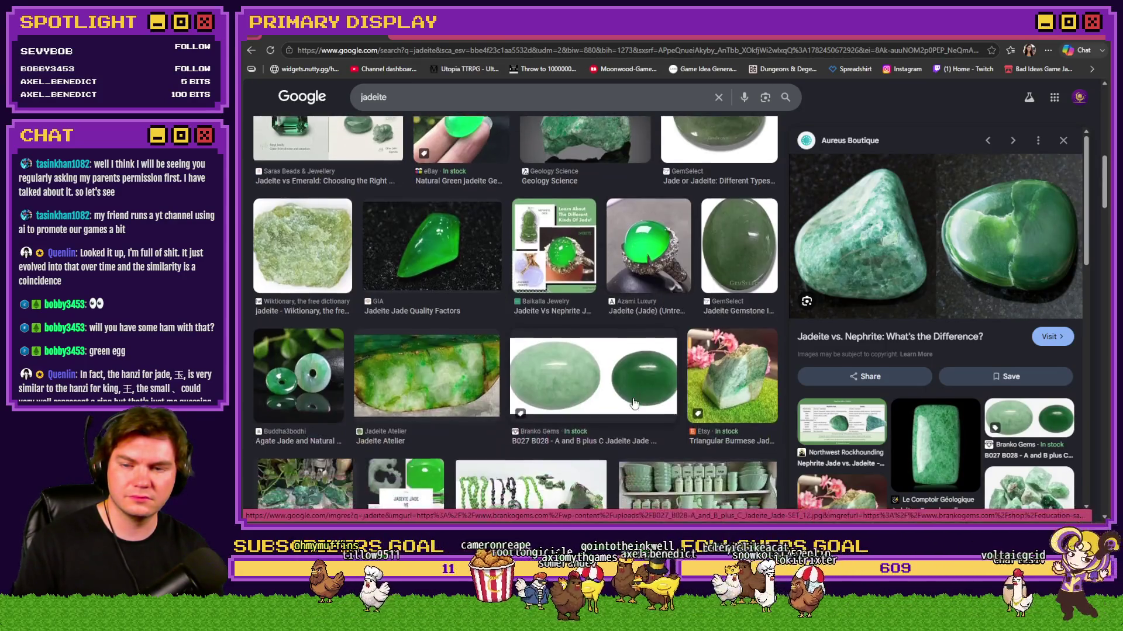
{"action": "scroll", "coordinate": [633, 400], "scroll_direction": "up", "scroll_amount": 2}
Step: Return to the Ruby card artwork and choose the Elliptical Marquee tool
{"action": "key", "text": "alt+Tab"}
{"action": "left_click", "coordinate": [253, 93]}
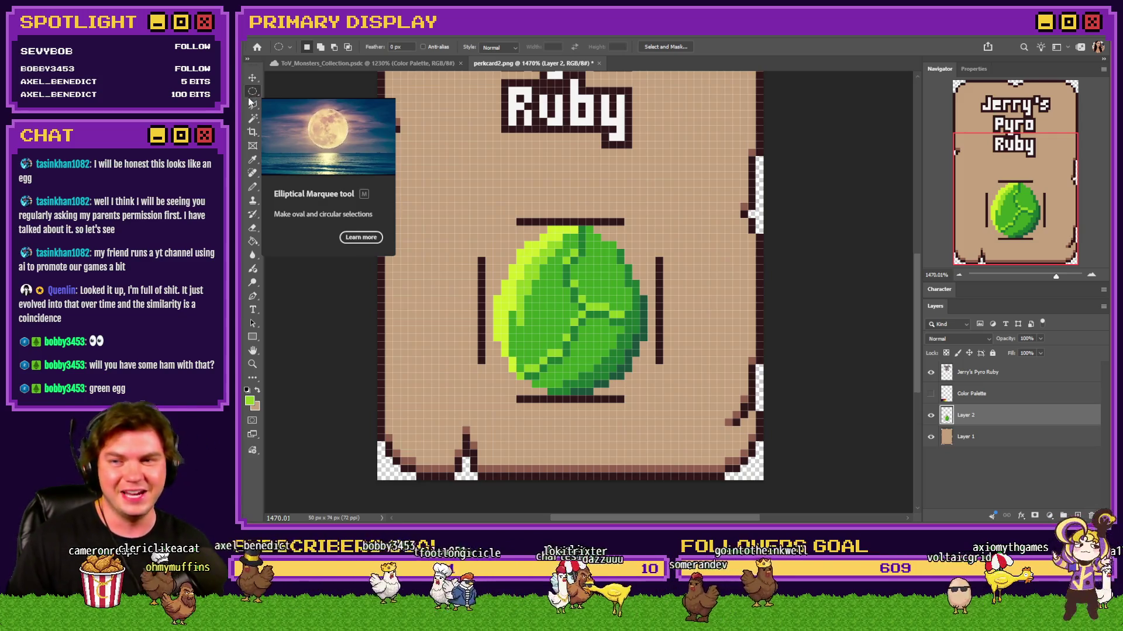
{"action": "left_click", "coordinate": [252, 93]}
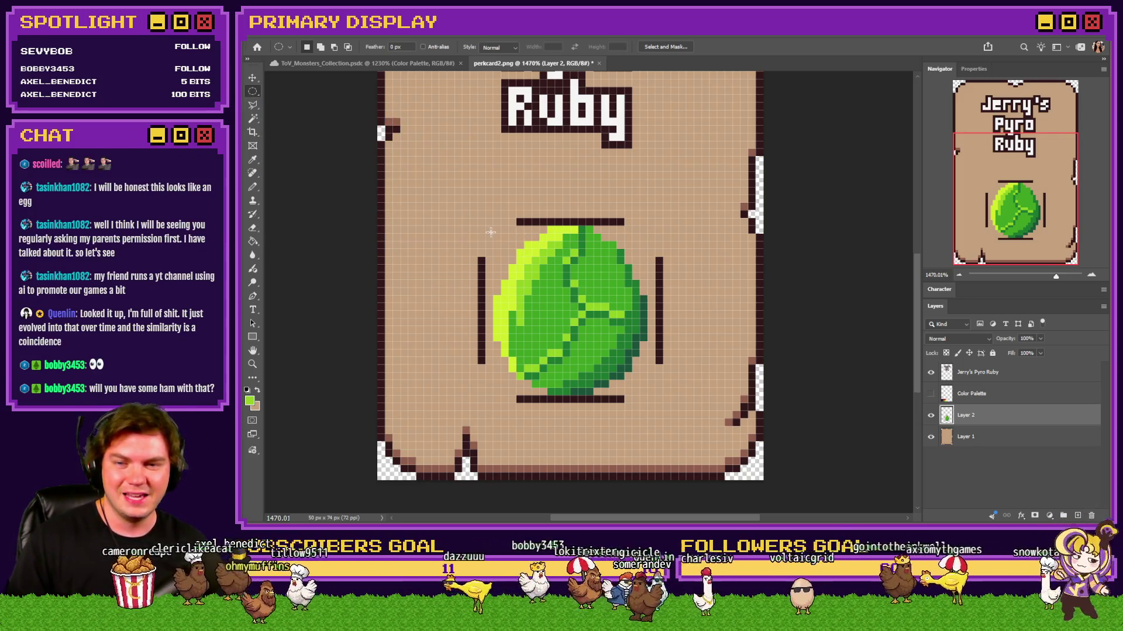
Step: Select an oval around the egg gem, delete it and show the colour palette layer
{"action": "left_click_drag", "start_coordinate": [617, 363], "coordinate": [643, 390]}
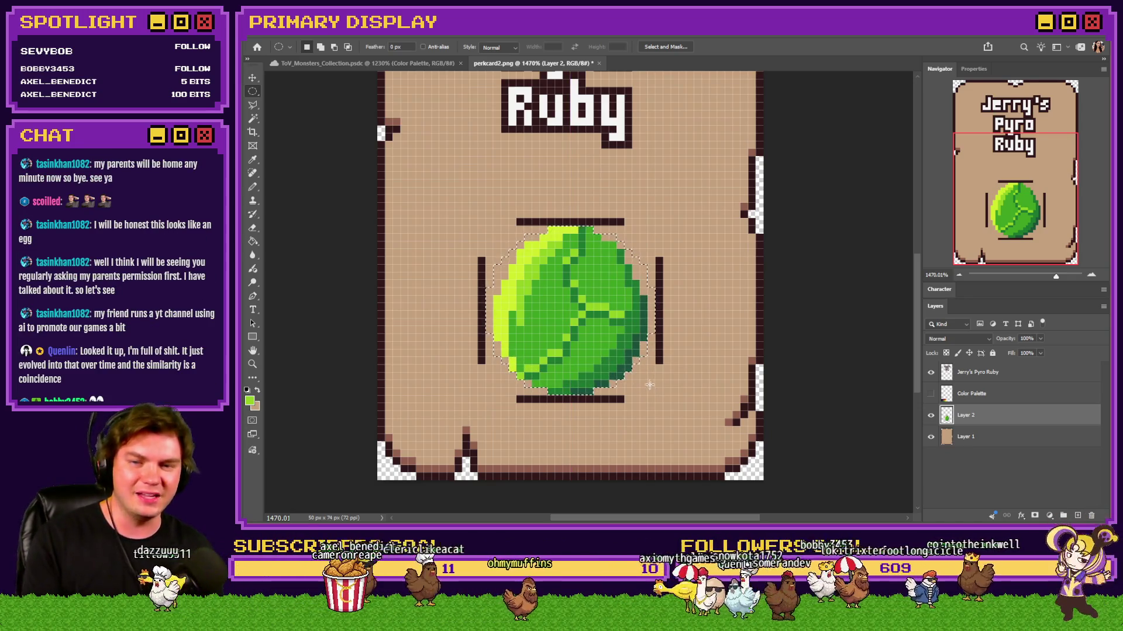
{"action": "key", "text": "Delete"}
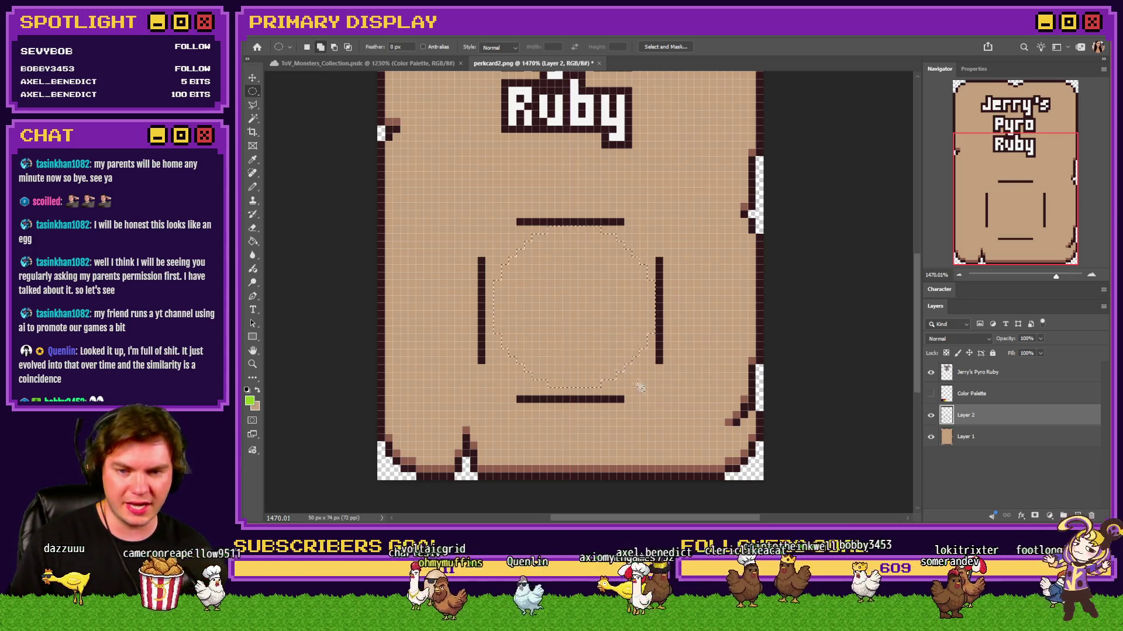
{"action": "left_click", "coordinate": [931, 393]}
Step: Bucket-fill the circular area lime green, then refill it with a darker green
{"action": "key", "text": "g"}
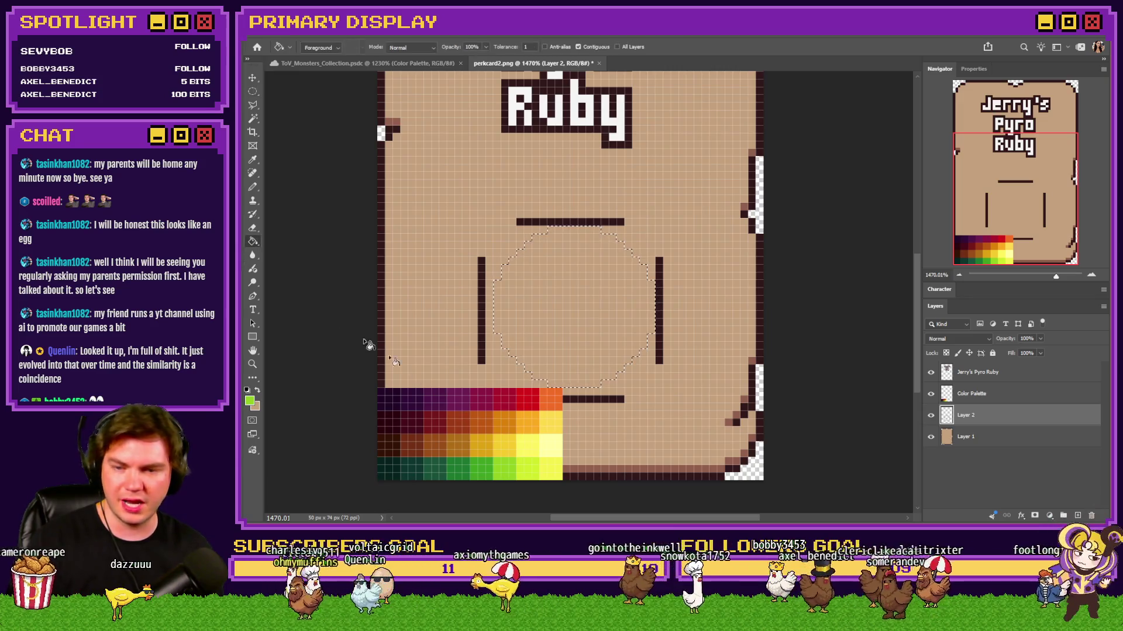
{"action": "left_click", "coordinate": [505, 466], "text": "alt"}
{"action": "left_click", "coordinate": [576, 310]}
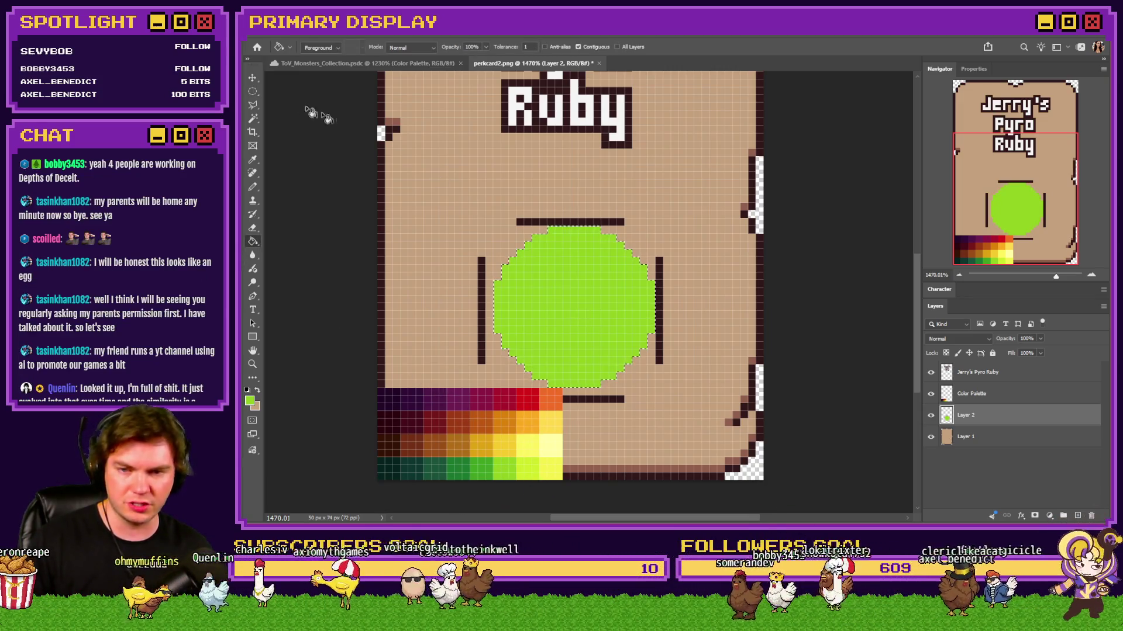
{"action": "left_click", "coordinate": [477, 460], "text": "alt"}
{"action": "left_click", "coordinate": [564, 312]}
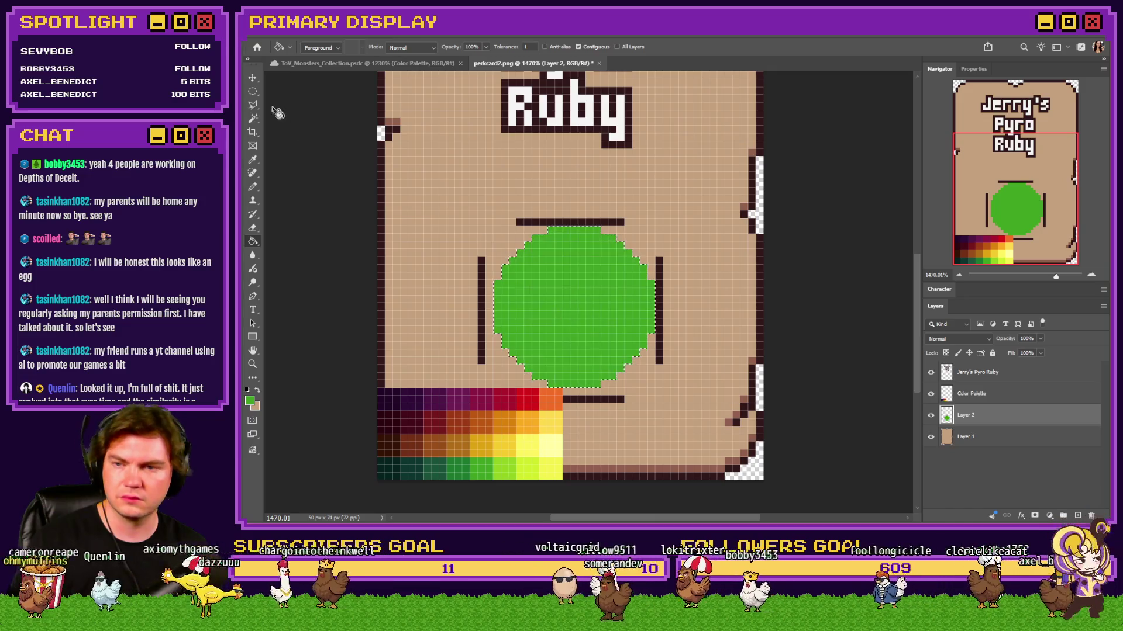
Step: Try oval selections over the green disc, then undo back to the empty circular selection
{"action": "key", "text": "m"}
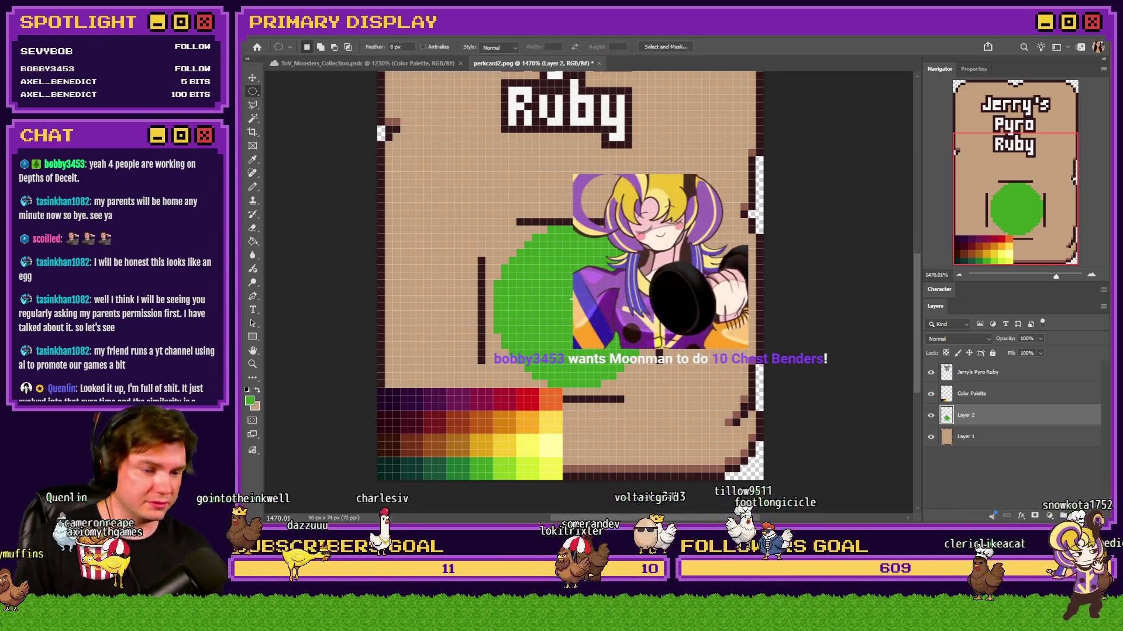
{"action": "mouse_move", "coordinate": [571, 298]}
{"action": "left_mouse_down"}
{"action": "mouse_move", "coordinate": [641, 350]}
{"action": "mouse_move", "coordinate": [632, 349]}
{"action": "left_mouse_up"}
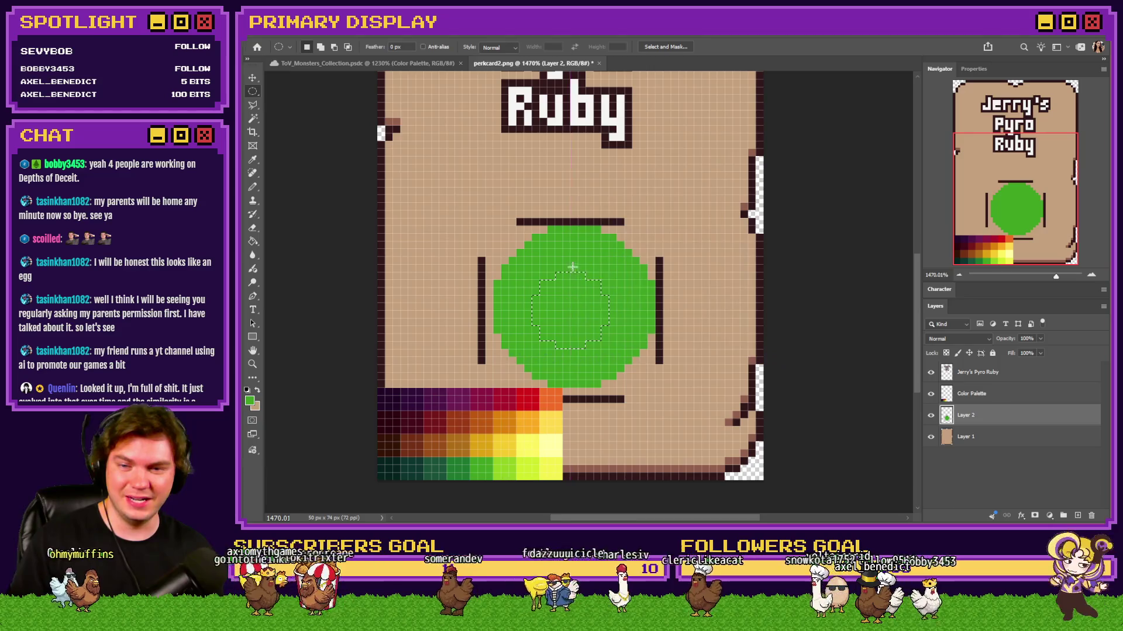
{"action": "left_click_drag", "start_coordinate": [493, 232], "coordinate": [653, 397]}
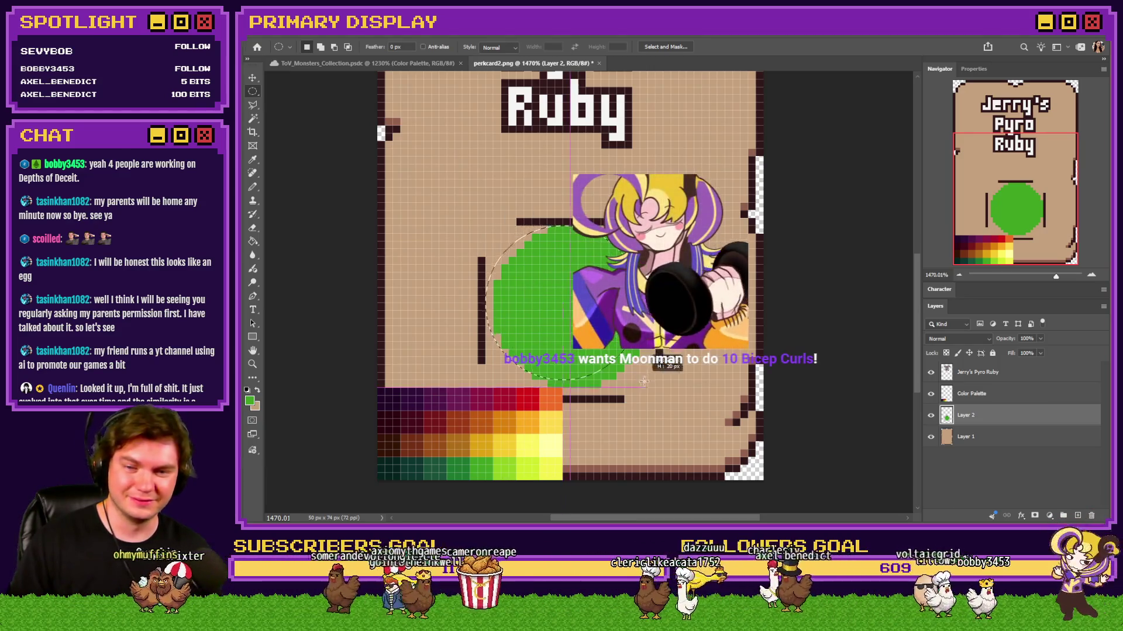
{"action": "left_click", "coordinate": [253, 240]}
{"action": "left_click", "coordinate": [252, 91]}
{"action": "left_click", "coordinate": [434, 184]}
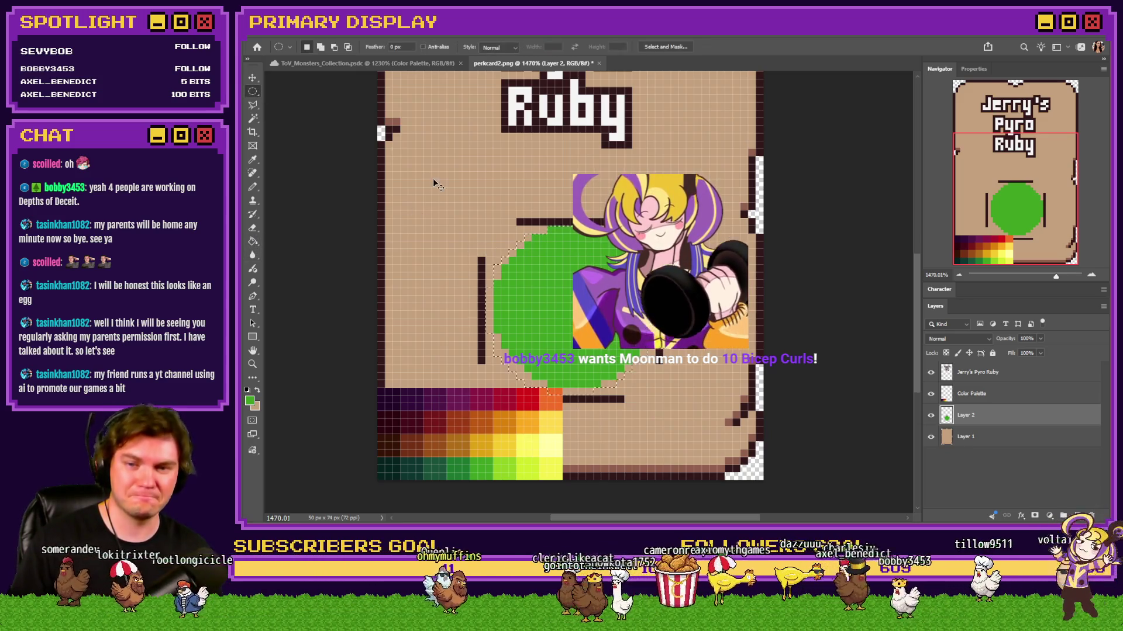
{"action": "key", "text": "ctrl+z"}
{"action": "key", "text": "Delete"}
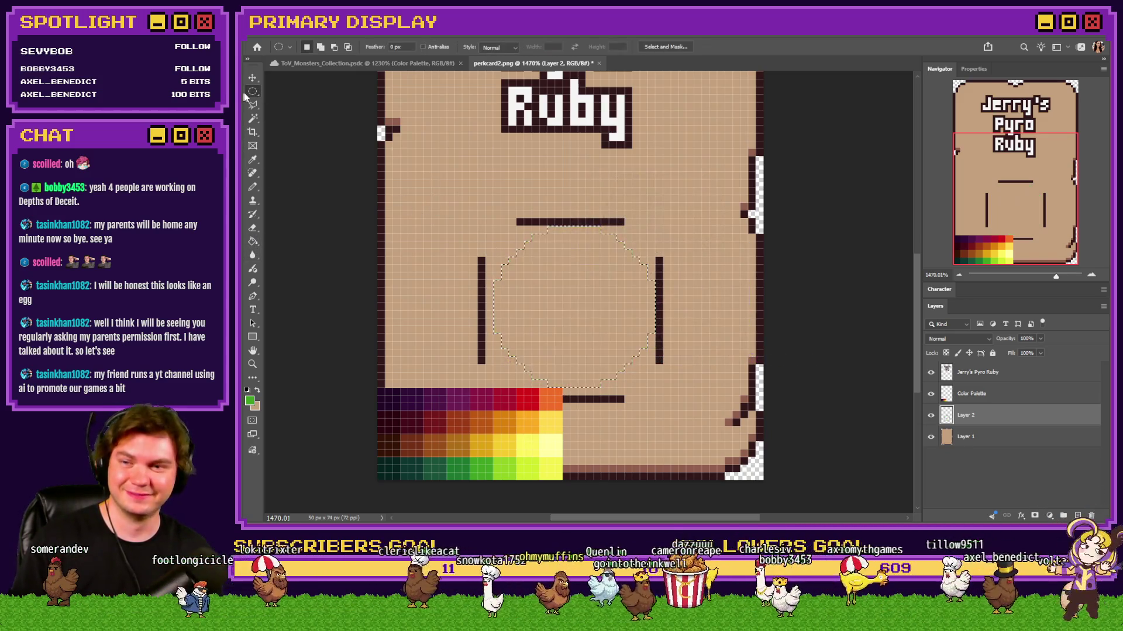
Step: Fill a 22 by 22 pixel circle green and delete a smaller centre circle to make a ring
{"action": "left_click_drag", "start_coordinate": [563, 326], "coordinate": [650, 401]}
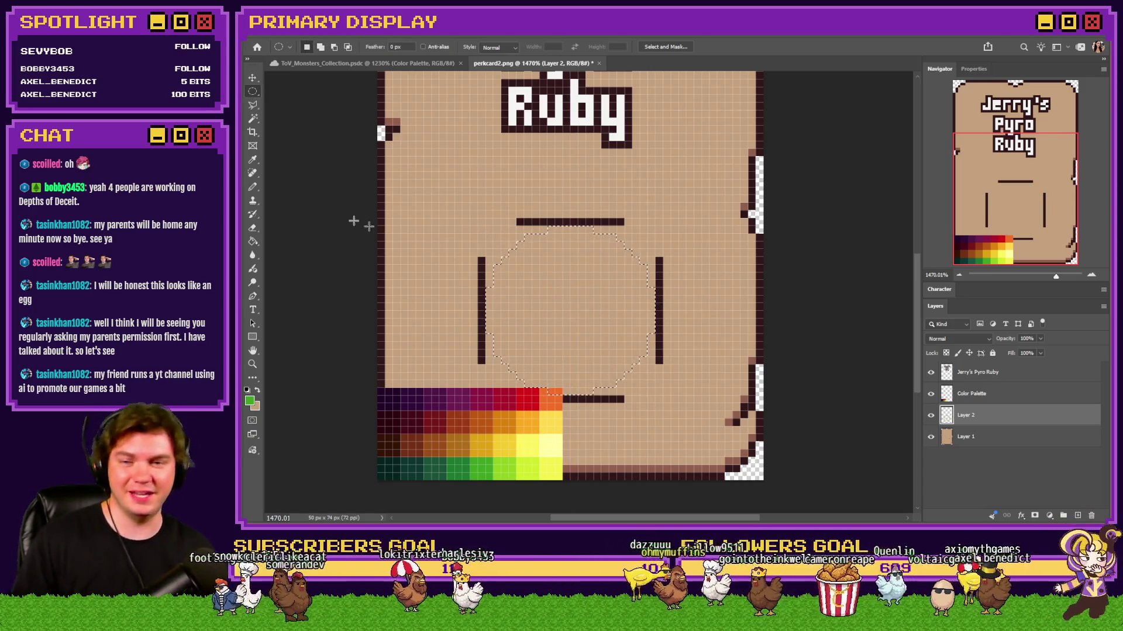
{"action": "key", "text": "alt+BackSpace"}
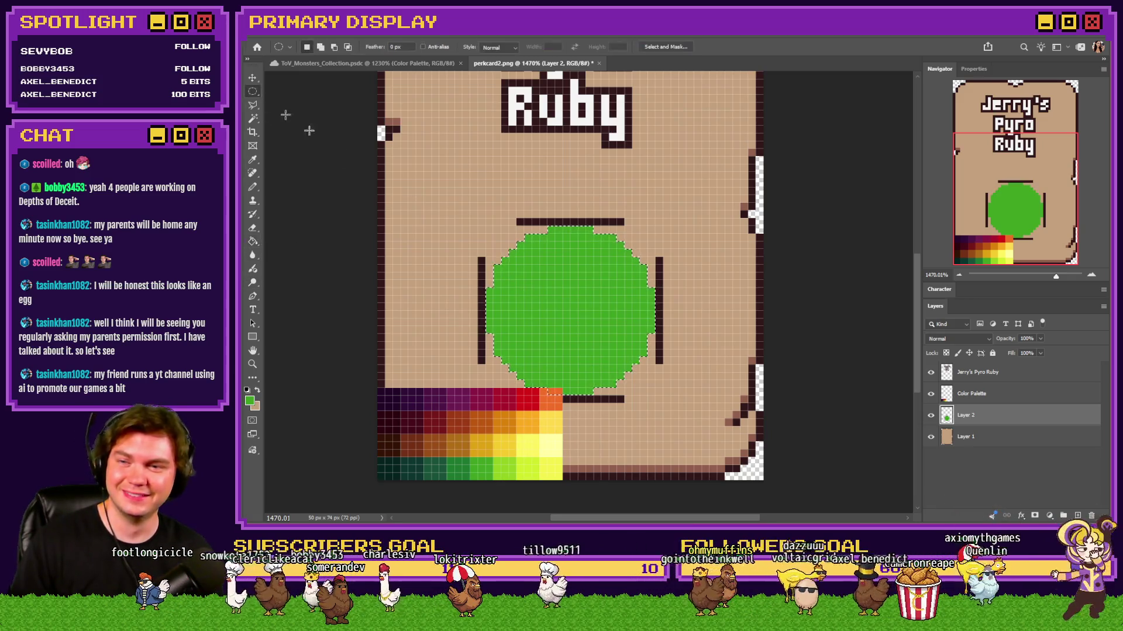
{"action": "left_click_drag", "start_coordinate": [602, 323], "coordinate": [568, 319]}
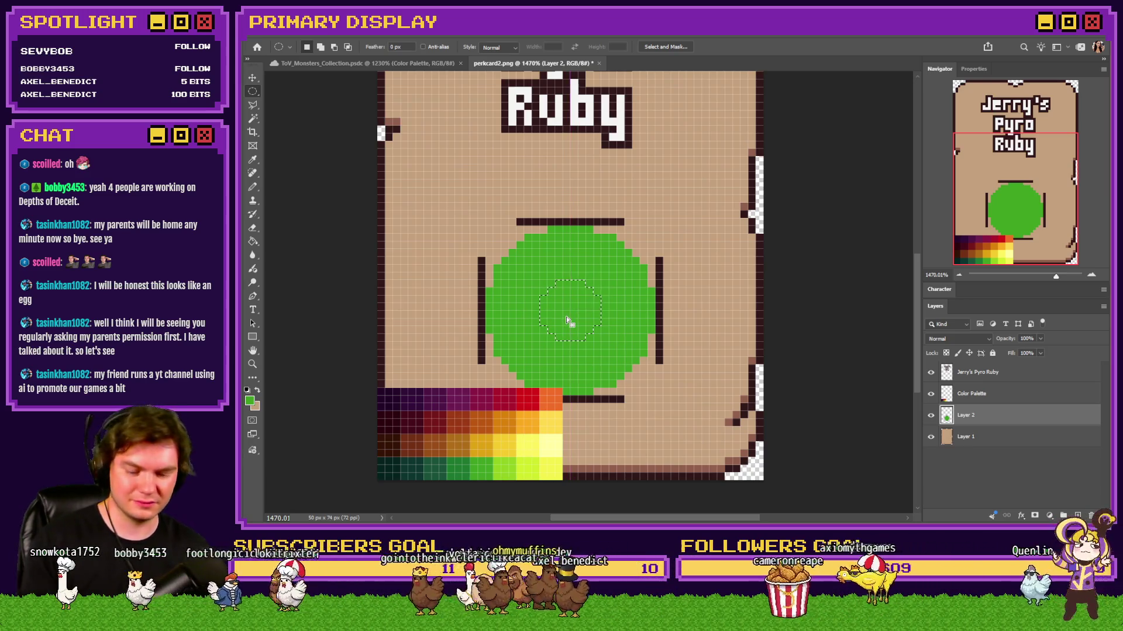
{"action": "key", "text": "Delete"}
{"action": "key", "text": "ctrl+d"}
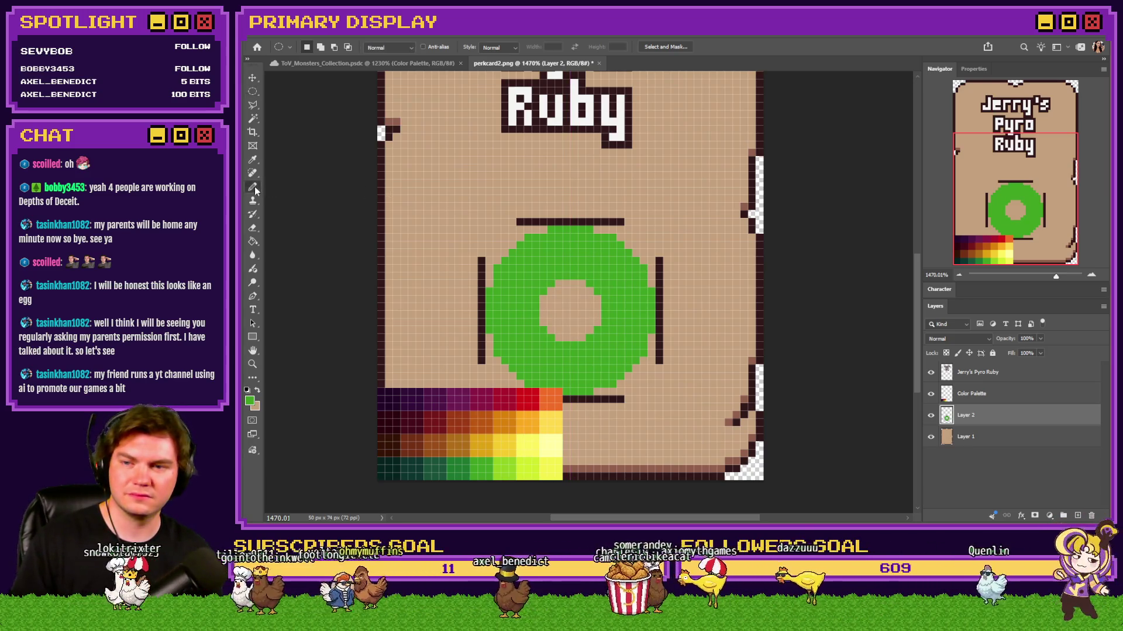
Step: Reselect the whole green ring with the oval marquee, deselect, and add a new empty layer above
{"action": "left_click", "coordinate": [253, 187]}
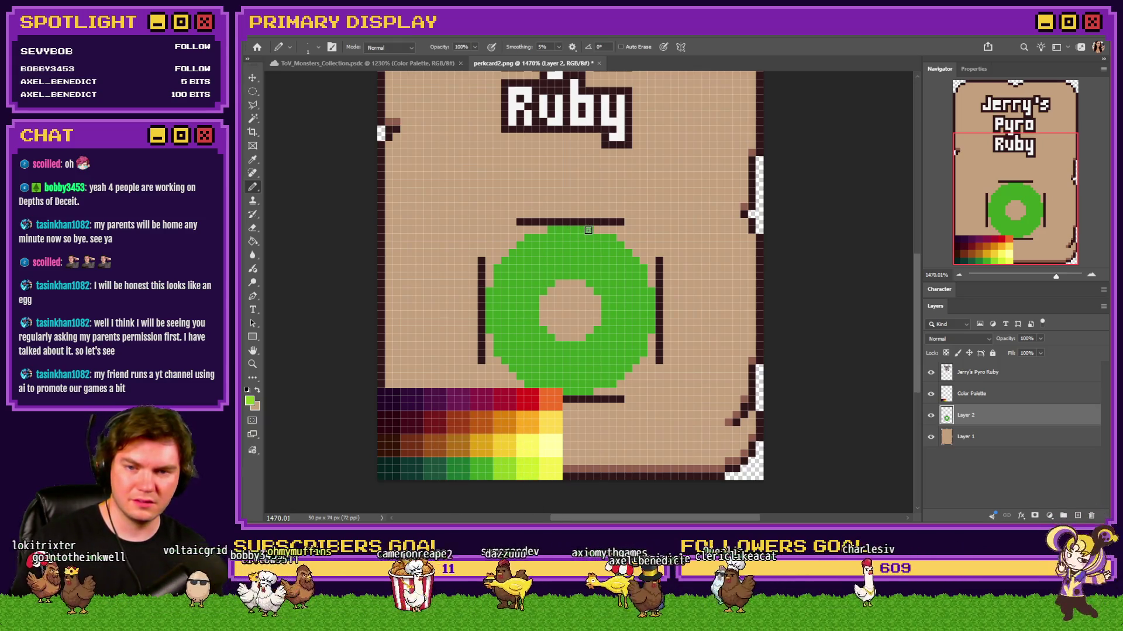
{"action": "left_click", "coordinate": [253, 91]}
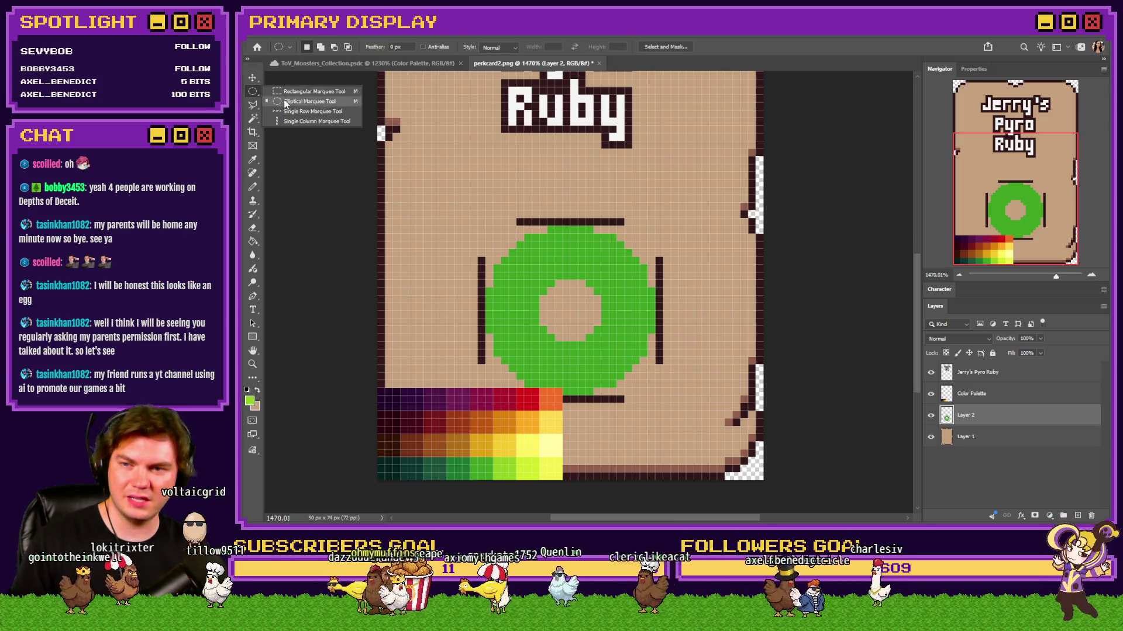
{"action": "left_click", "coordinate": [303, 101]}
{"action": "left_click_drag", "start_coordinate": [492, 230], "coordinate": [654, 392]}
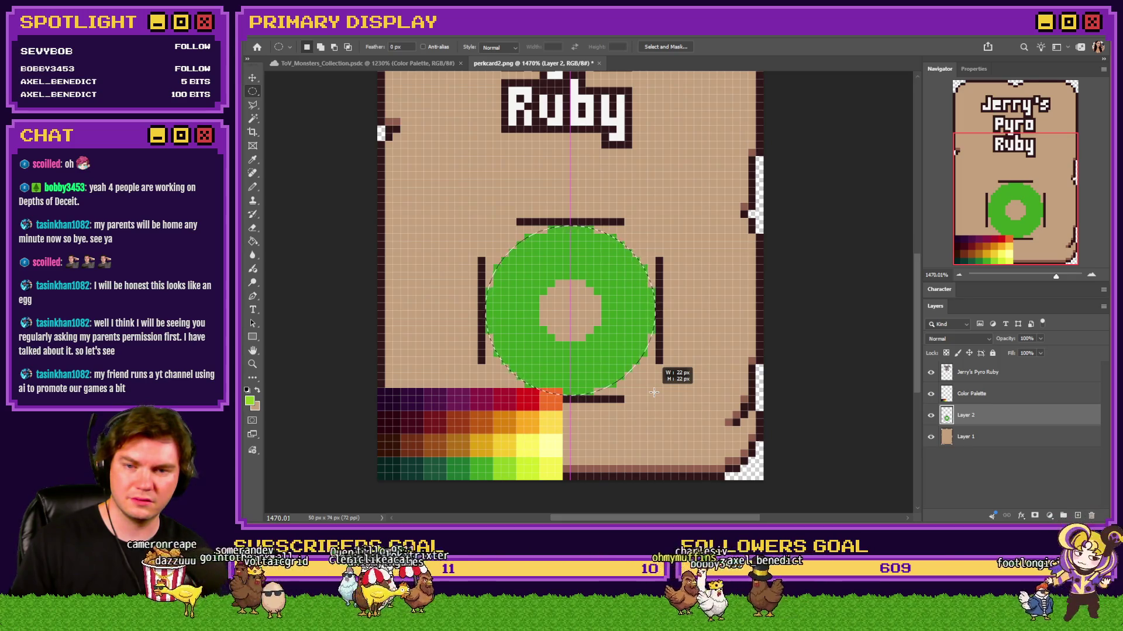
{"action": "key", "text": "ctrl+d"}
{"action": "left_click", "coordinate": [1077, 517]}
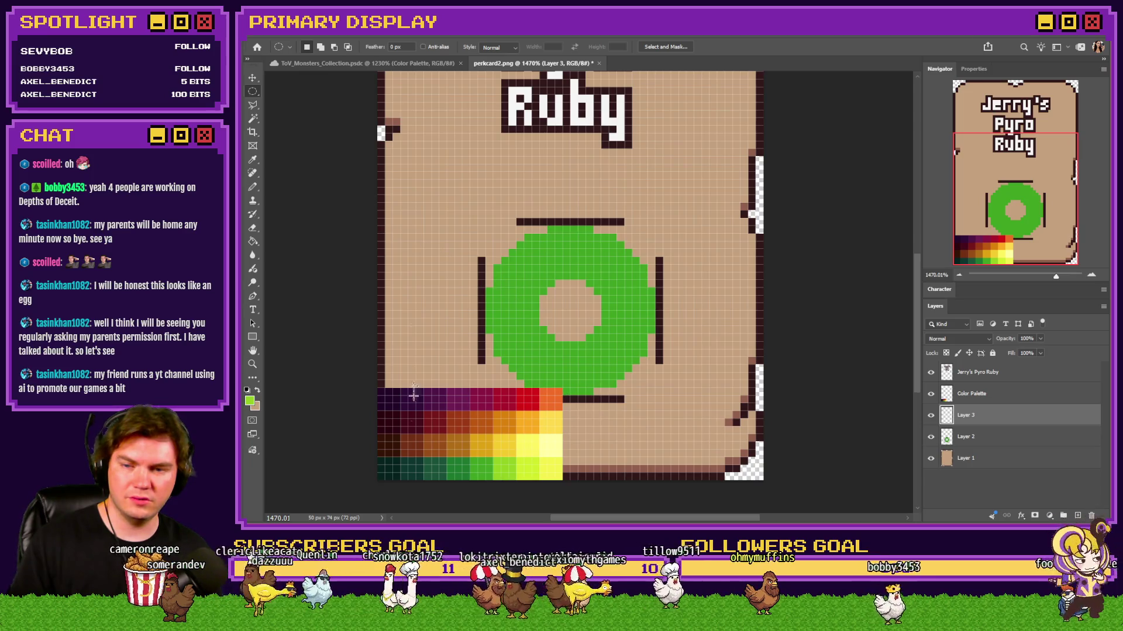
Step: Fill lime green on the new layer, offset the selection by a pixel and cut the hole out
{"action": "left_click", "coordinate": [557, 267]}
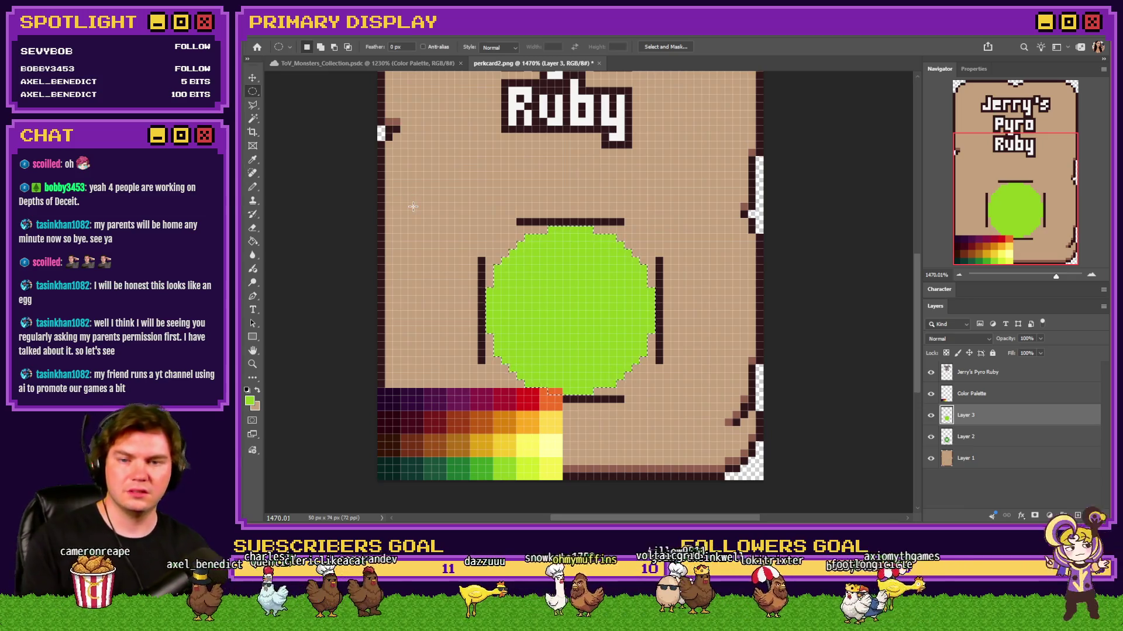
{"action": "key", "text": "Right"}
{"action": "key", "text": "Down"}
{"action": "key", "text": "Left"}
{"action": "key", "text": "Up"}
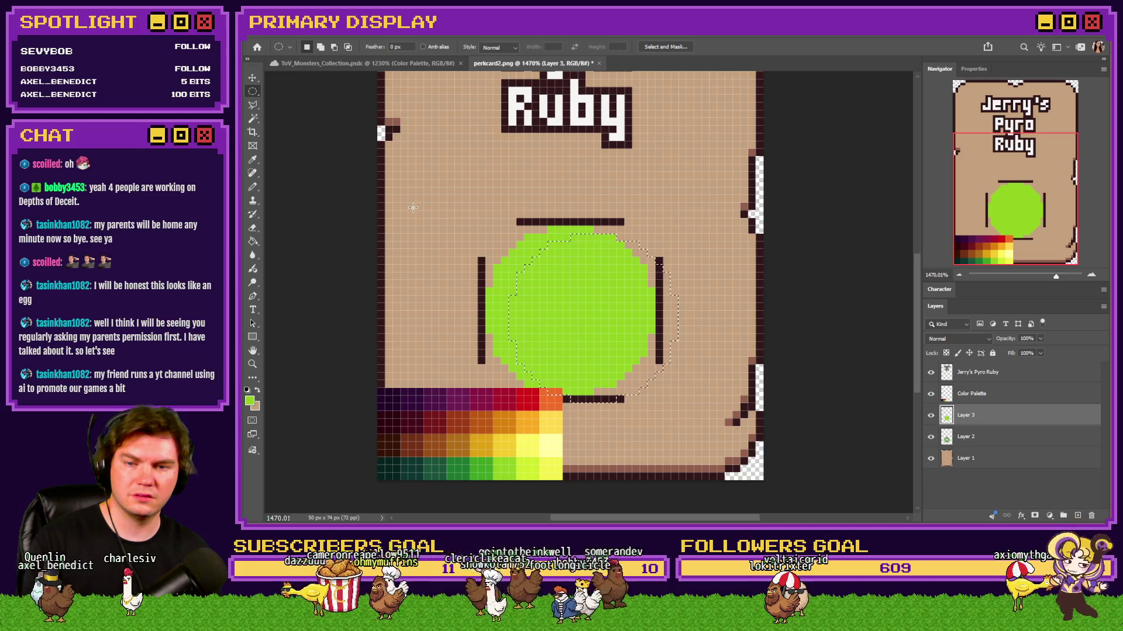
{"action": "key", "text": "Delete"}
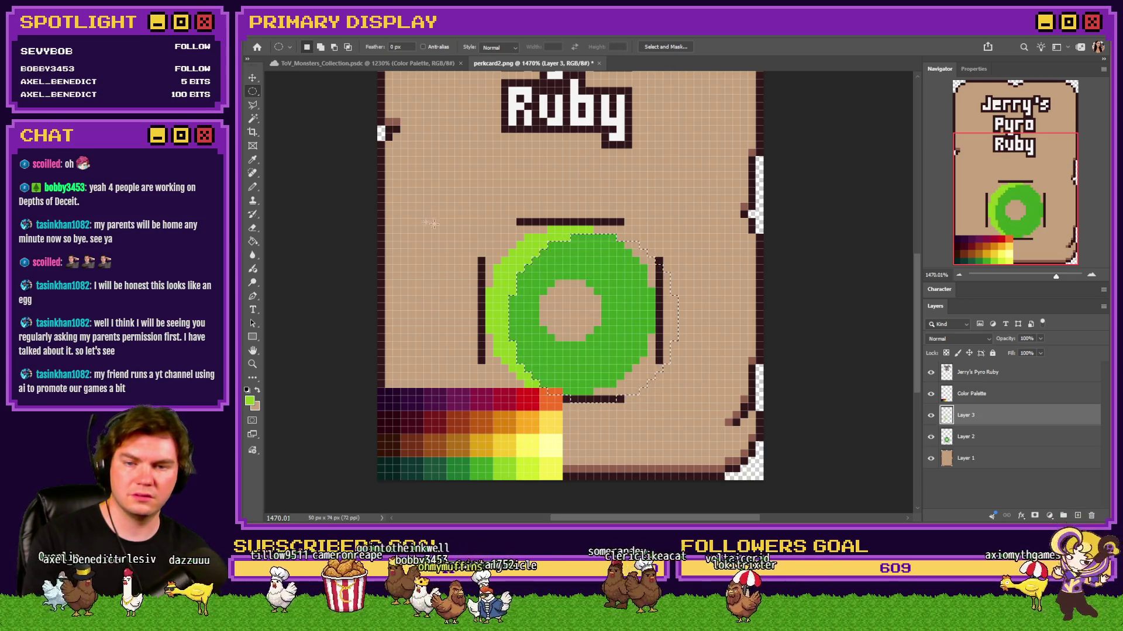
{"action": "key", "text": "ctrl+z"}
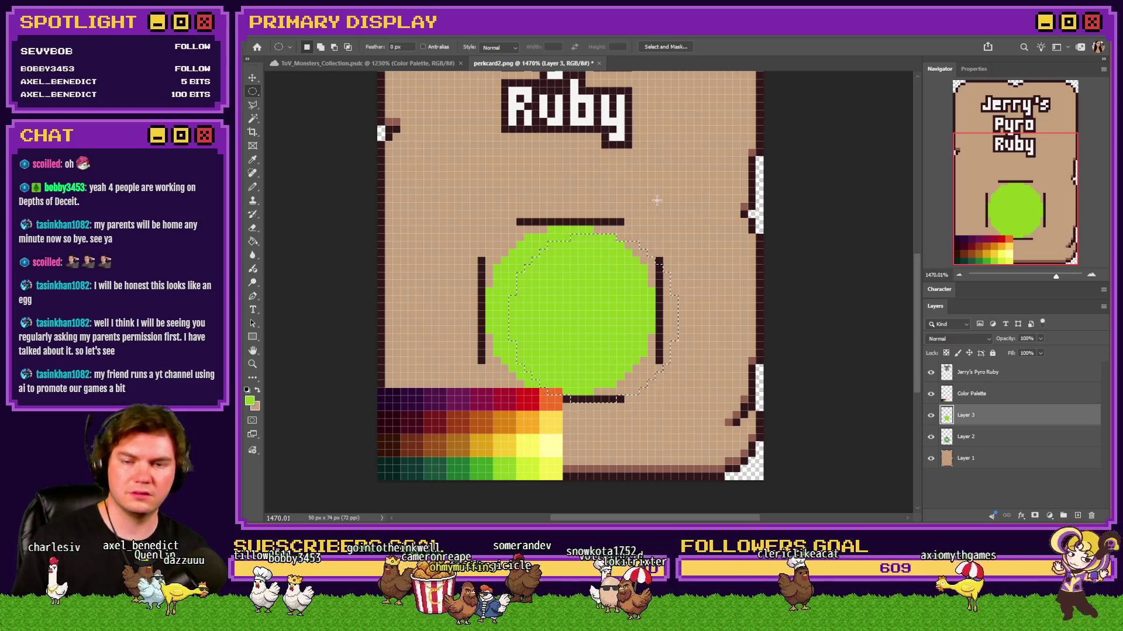
{"action": "key", "text": "Delete"}
{"action": "key", "text": "ctrl+d"}
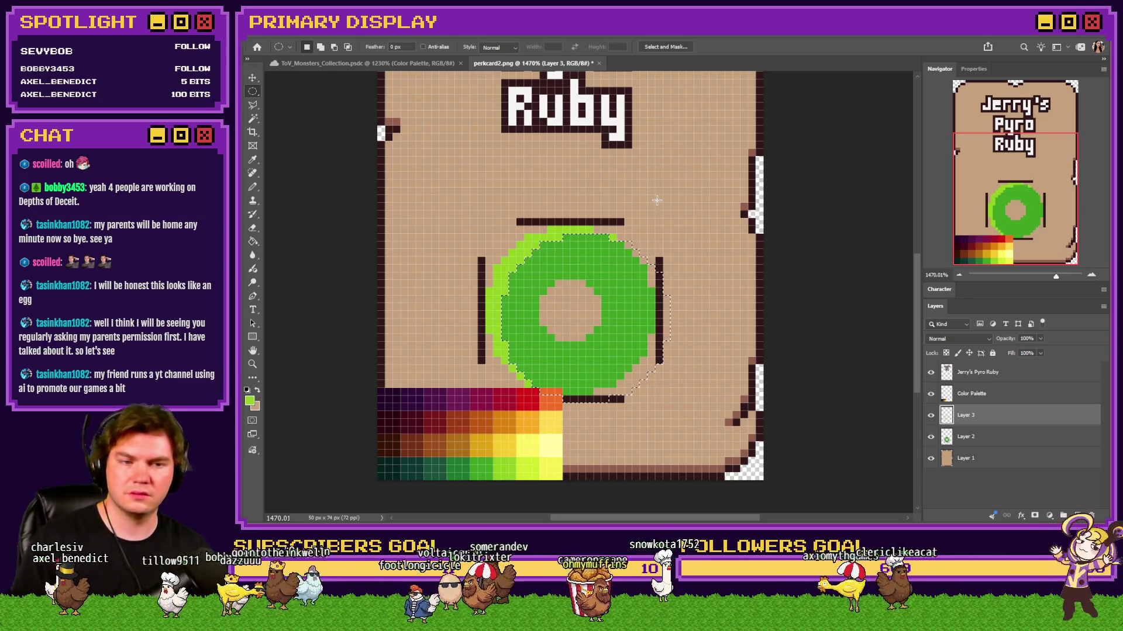
Step: Reselect and move the circle pixels into place as an upper-left crescent, then add another empty layer
{"action": "key", "text": "ctrl+shift+d"}
{"action": "left_click_drag", "start_coordinate": [716, 306], "coordinate": [738, 324]}
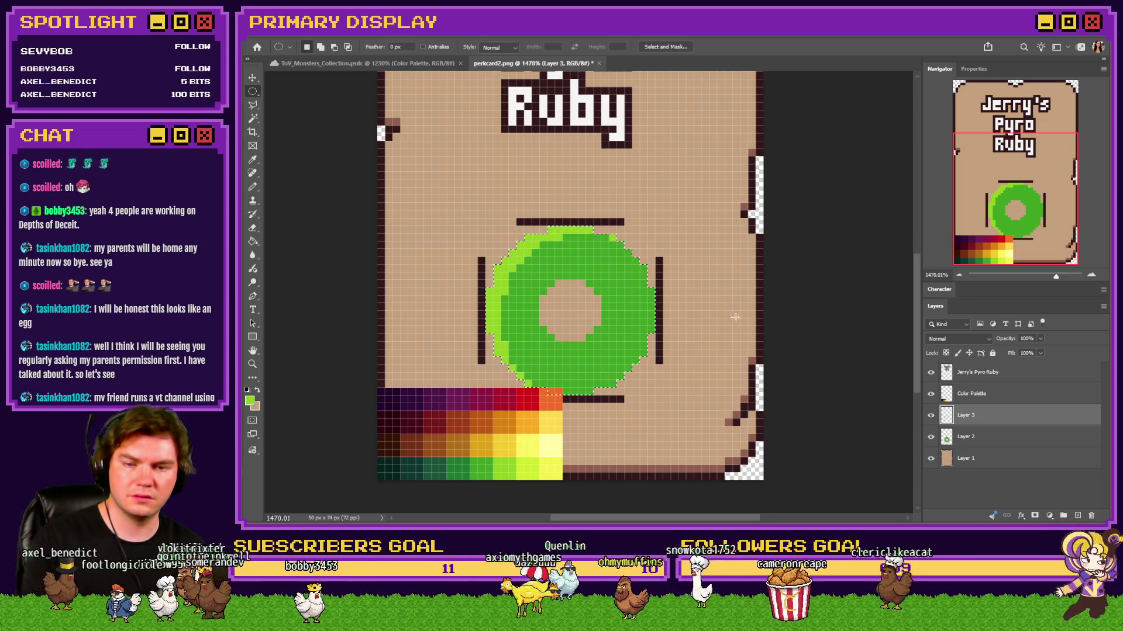
{"action": "key", "text": "Left"}
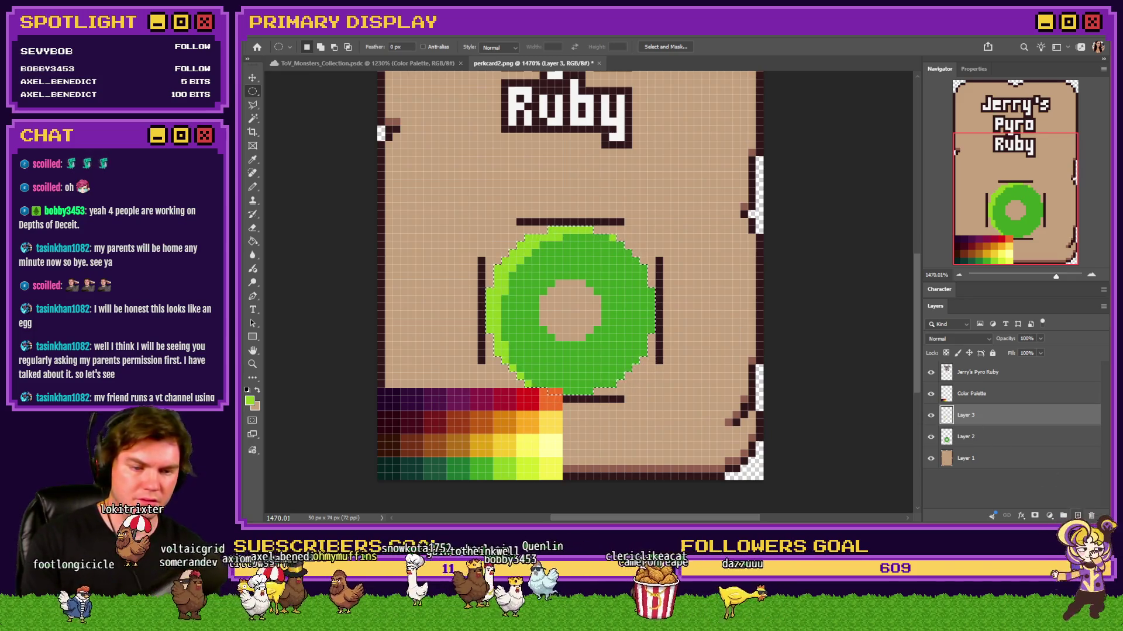
{"action": "key", "text": "ctrl+shift+alt+n"}
{"action": "key", "text": "g"}
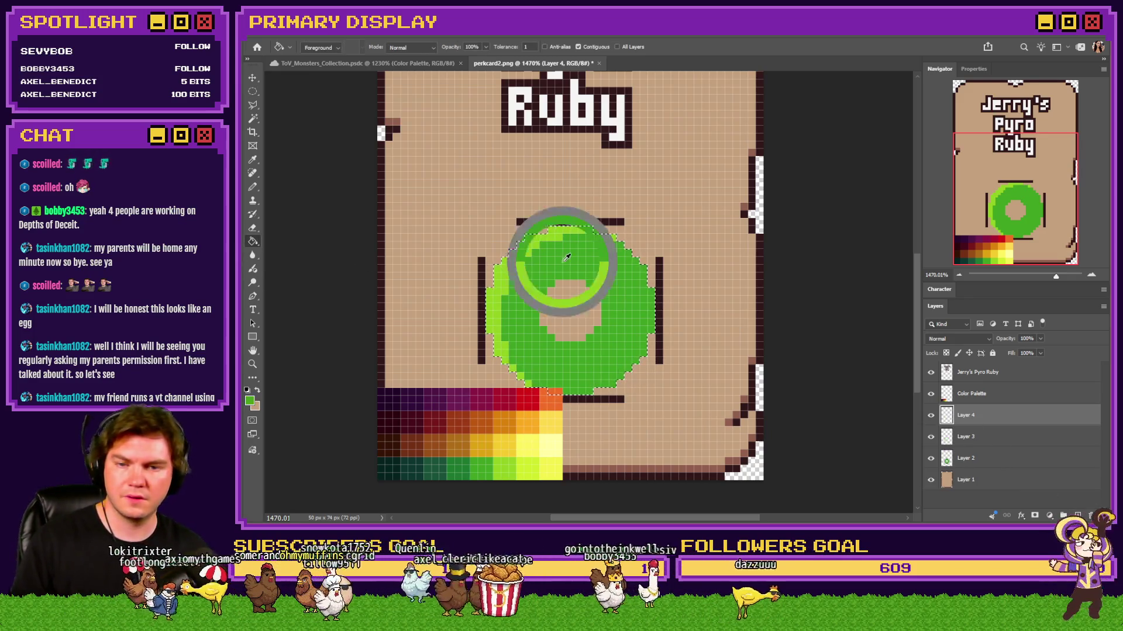
Step: Fill the new layer's circle area with a darker green from the palette and clear the selection
{"action": "left_click", "coordinate": [458, 459], "text": "alt"}
{"action": "left_click", "coordinate": [601, 359]}
{"action": "key", "text": "m"}
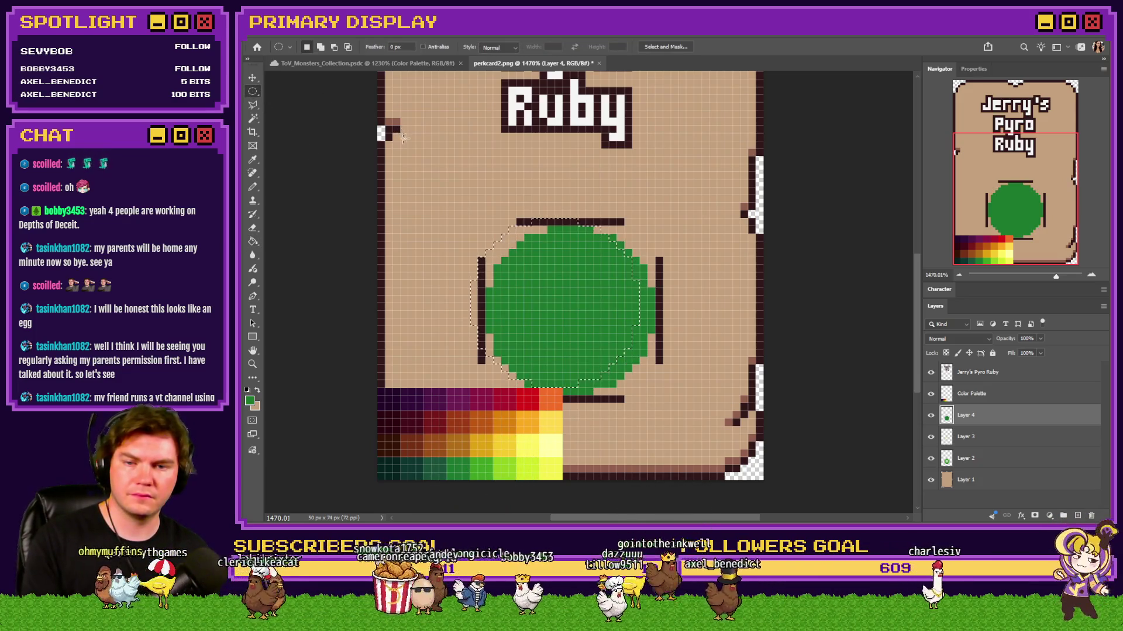
{"action": "key", "text": "ctrl+d"}
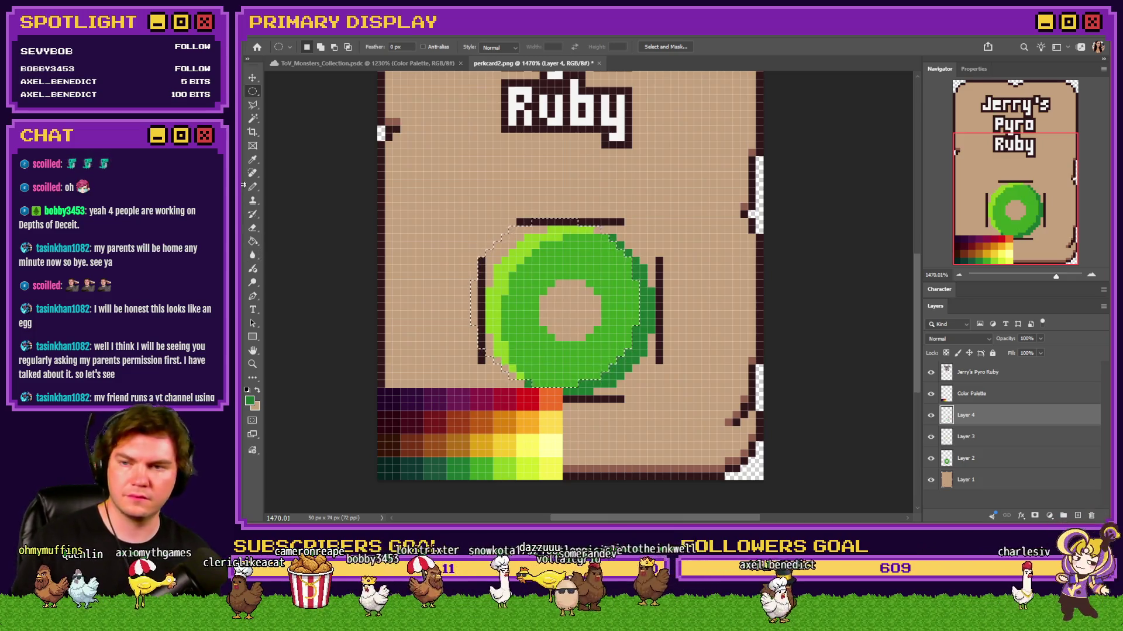
Step: Pencil dark green shading along the ring's inner edge and hide the palette swatches
{"action": "key", "text": "b"}
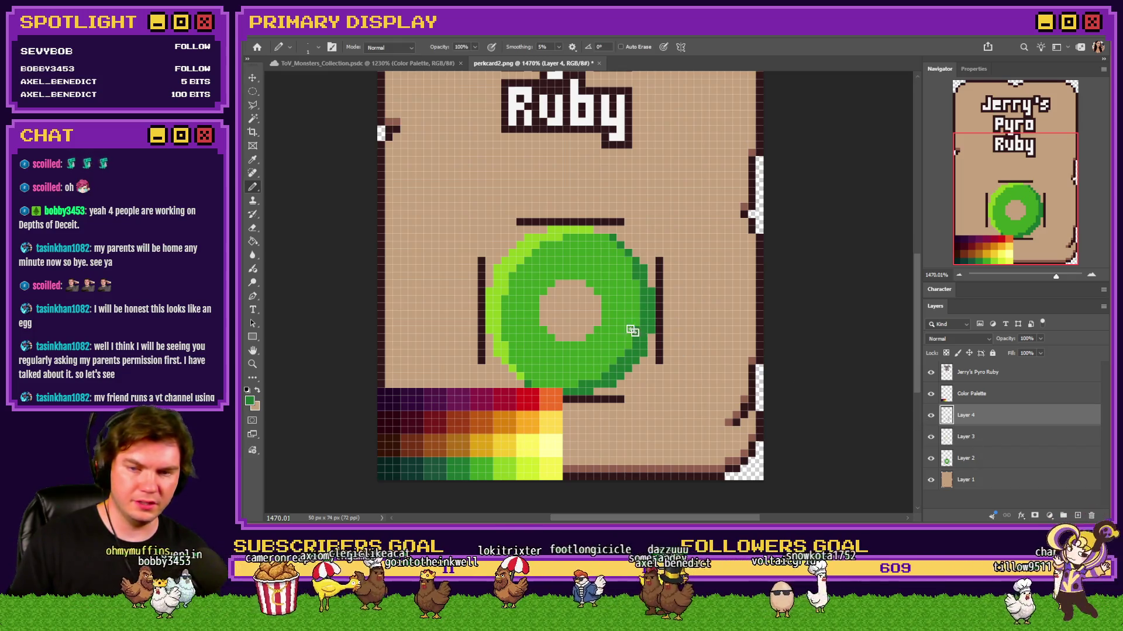
{"action": "left_click_drag", "start_coordinate": [564, 275], "coordinate": [537, 300]}
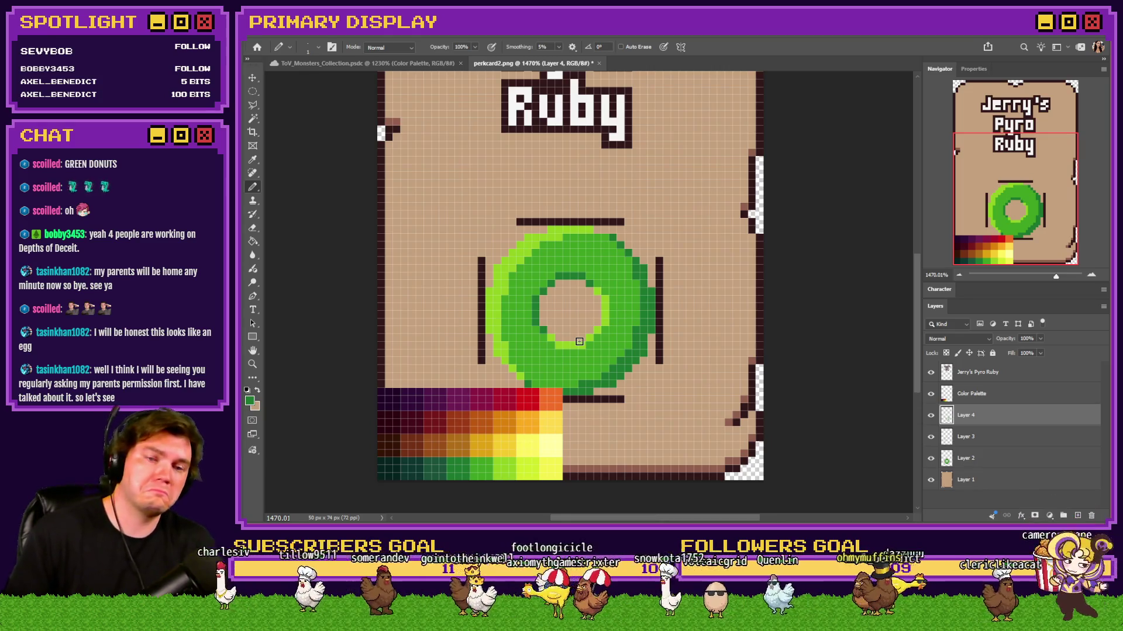
{"action": "left_click", "coordinate": [930, 394]}
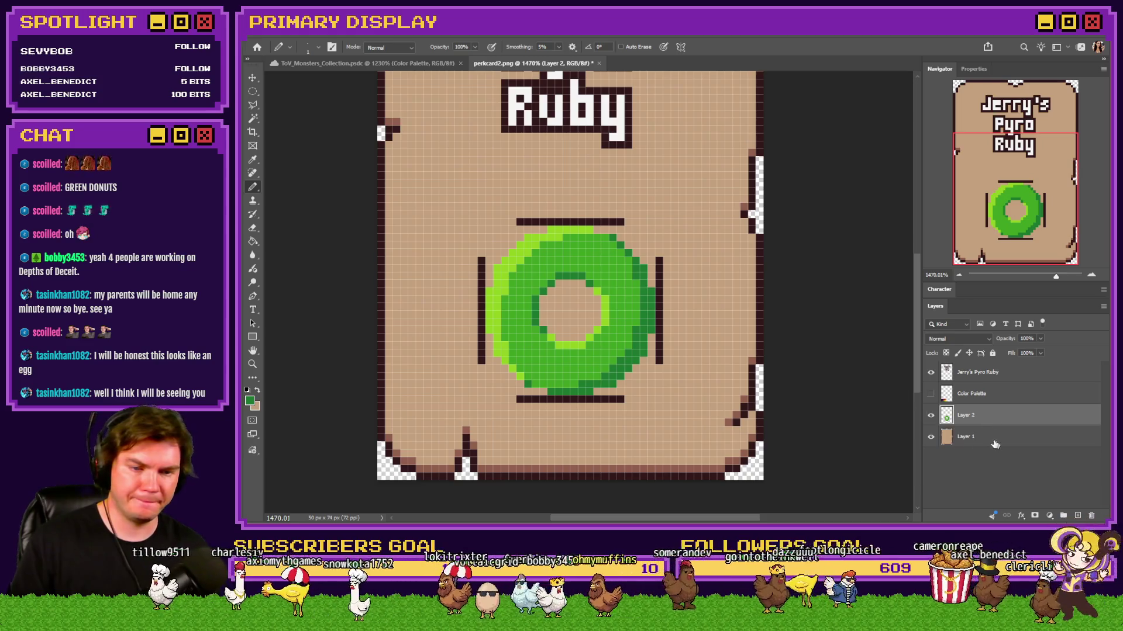
Step: Pick a darker green shade from the colour palette swatches for the jade streaks
{"action": "left_click", "coordinate": [931, 393]}
{"action": "left_click", "coordinate": [584, 366], "text": "alt"}
{"action": "left_click", "coordinate": [473, 467], "text": "alt"}
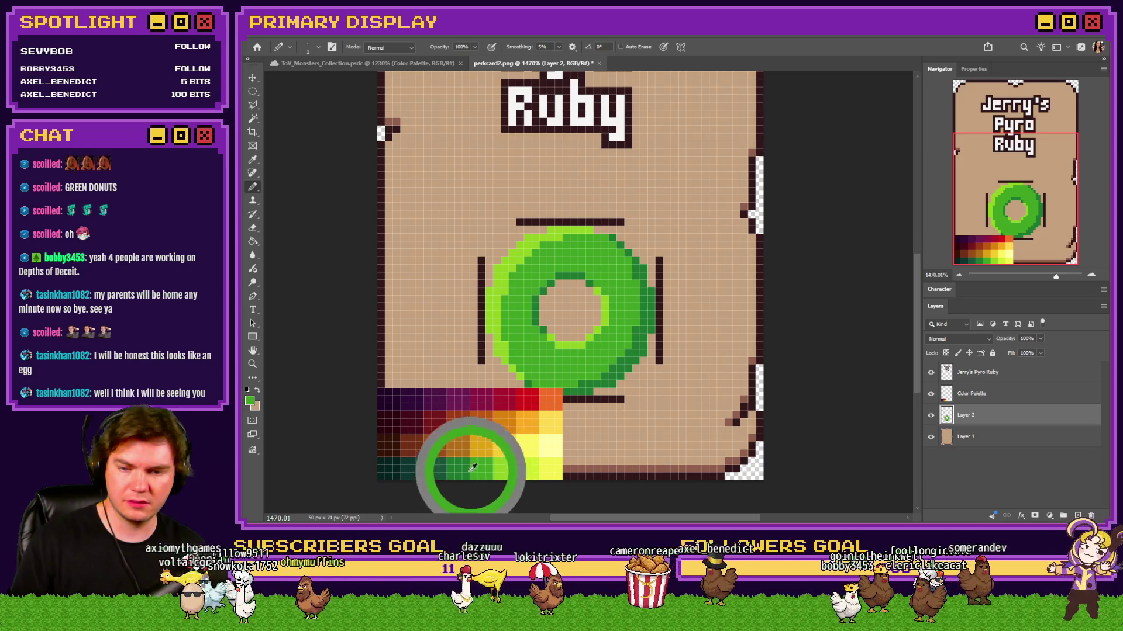
{"action": "left_click", "coordinate": [931, 394]}
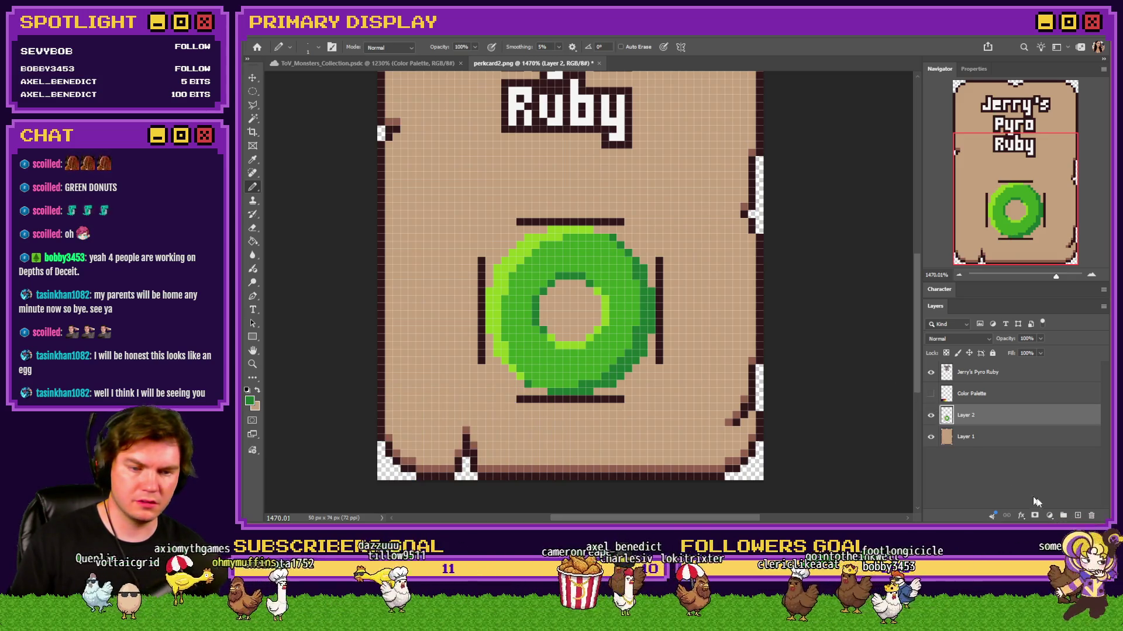
Step: Select the light-green donut region by colour and pencil darker green streaks across it
{"action": "left_click", "coordinate": [253, 119]}
{"action": "left_click", "coordinate": [590, 261]}
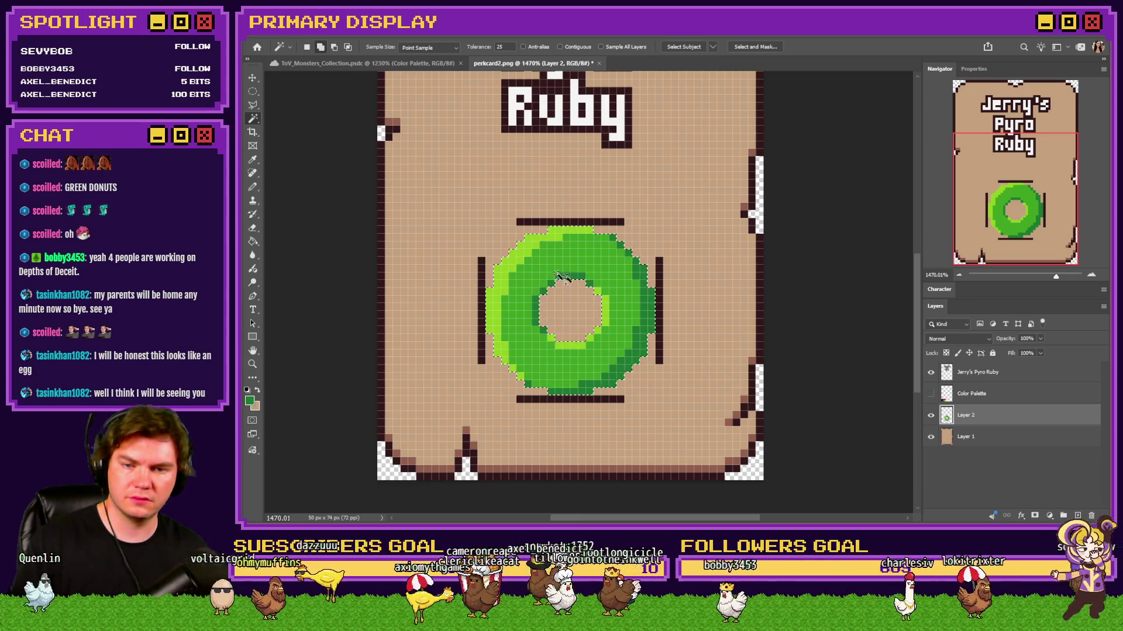
{"action": "left_click", "coordinate": [253, 187]}
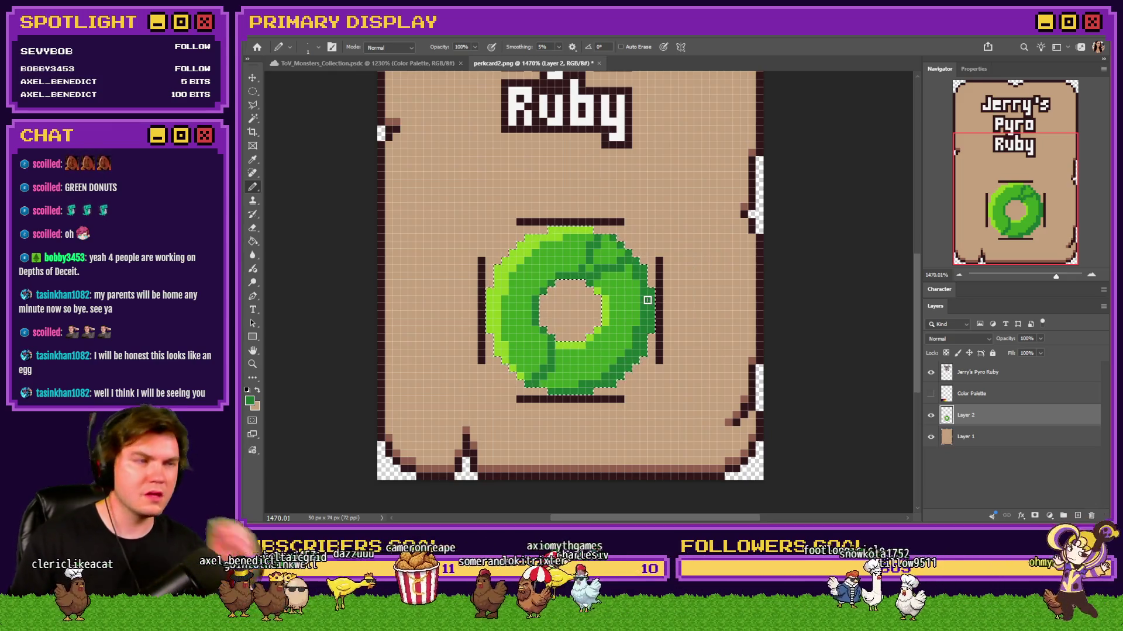
{"action": "key", "text": "alt+Tab"}
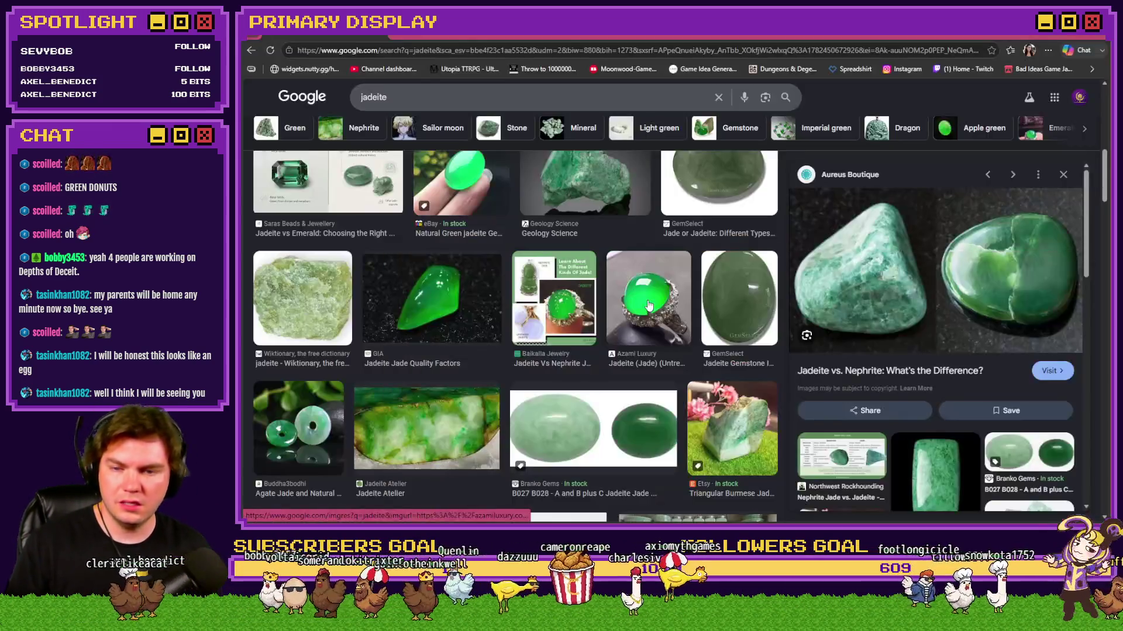
Step: Preview the Buddha3bodhi green jade donut pendant photo, then return to the card
{"action": "left_click", "coordinate": [301, 417]}
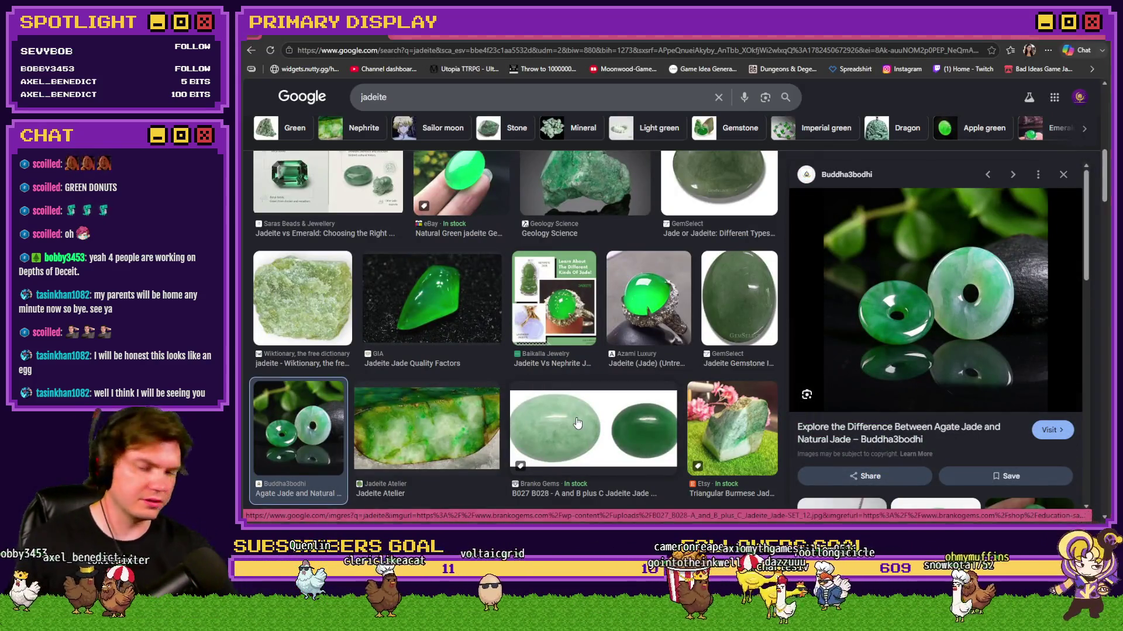
{"action": "key", "text": "alt+Tab"}
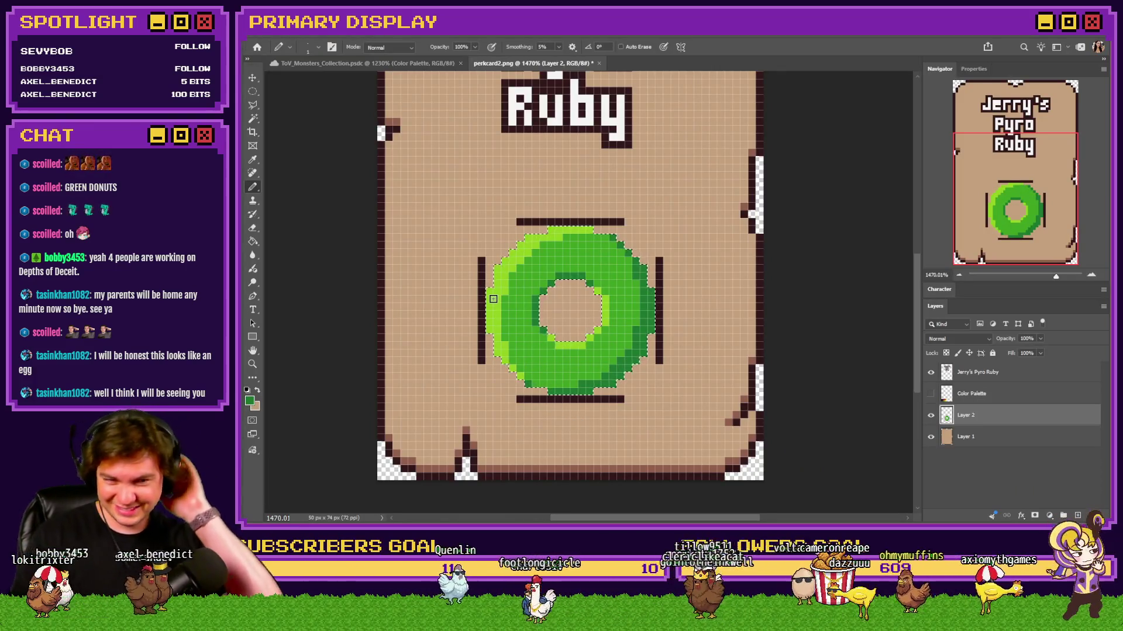
{"action": "key", "text": "alt+Tab"}
{"action": "key", "text": "alt+Tab"}
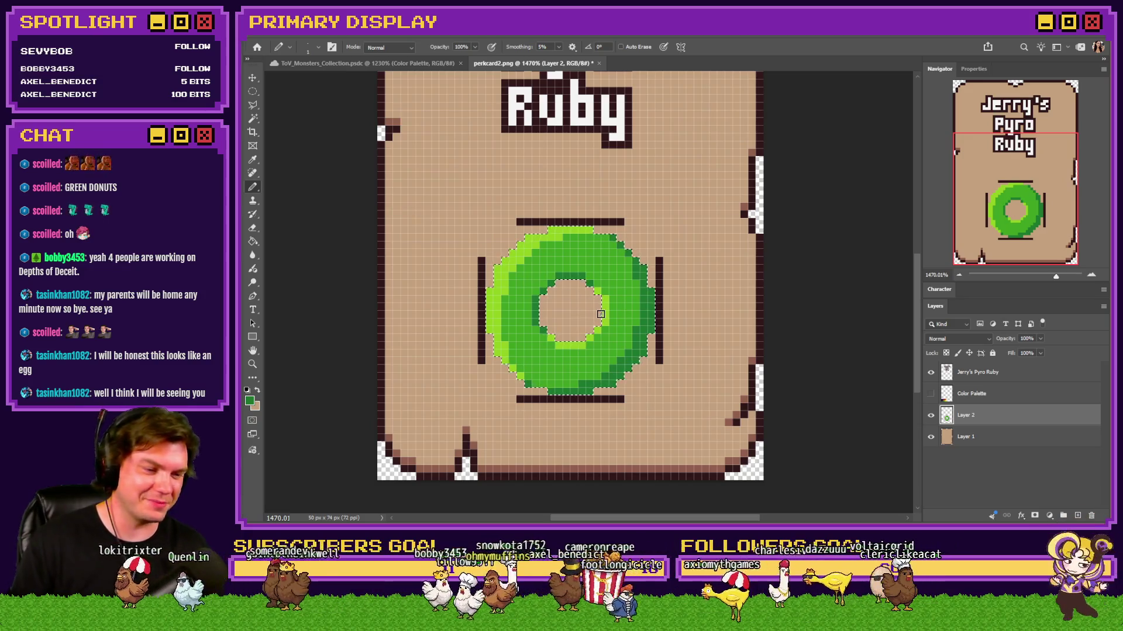
{"action": "key", "text": "alt+Tab"}
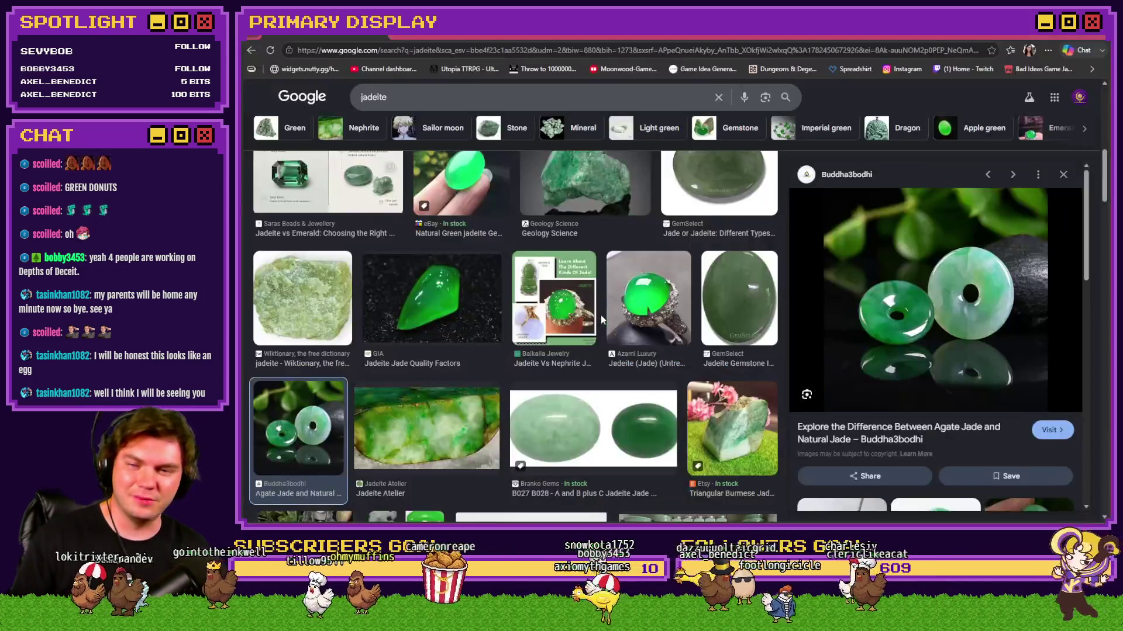
{"action": "key", "text": "alt+Tab"}
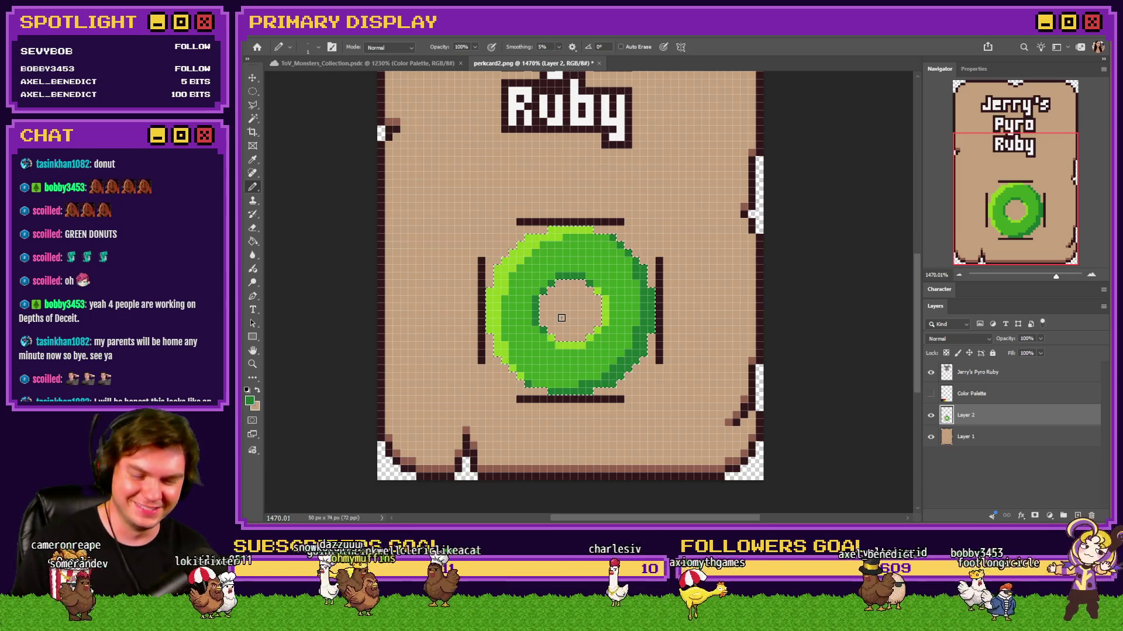
{"action": "key", "text": "alt+Tab"}
{"action": "key", "text": "alt+Tab"}
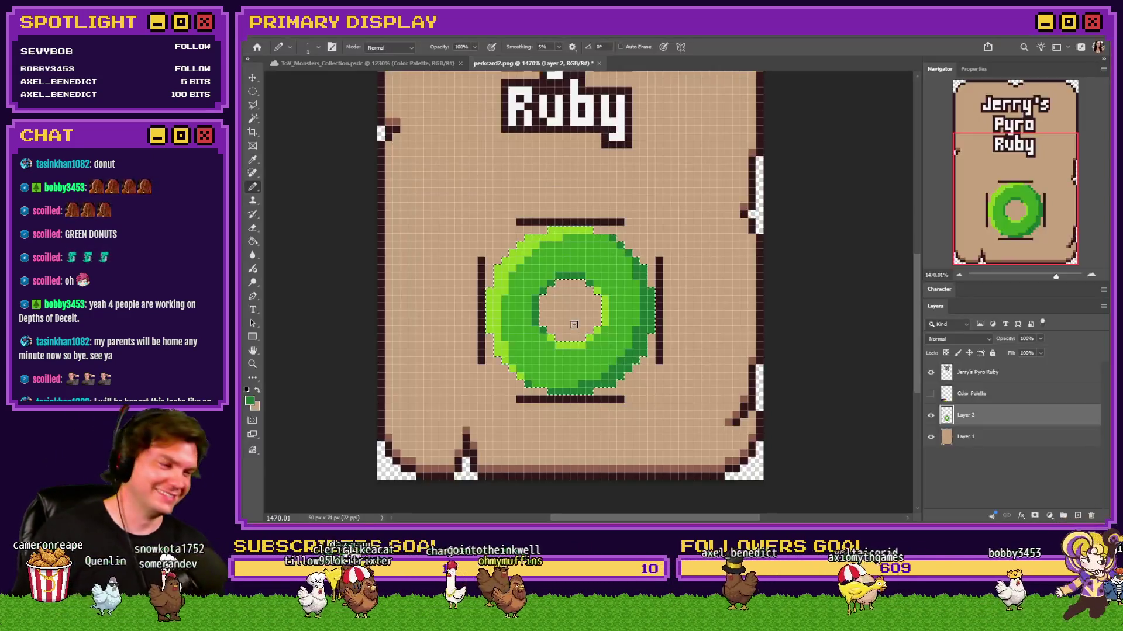
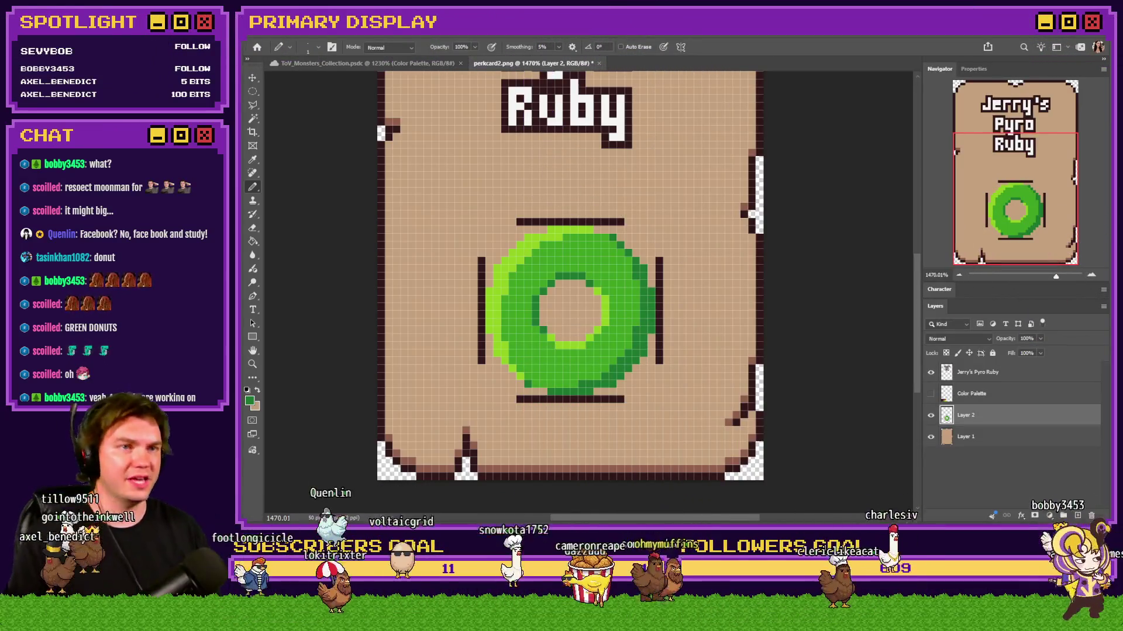
Step: Fill the donut hole green with the Pencil, then recut a clean round hole with an elliptical selection
{"action": "left_click", "coordinate": [946, 415], "text": "ctrl"}
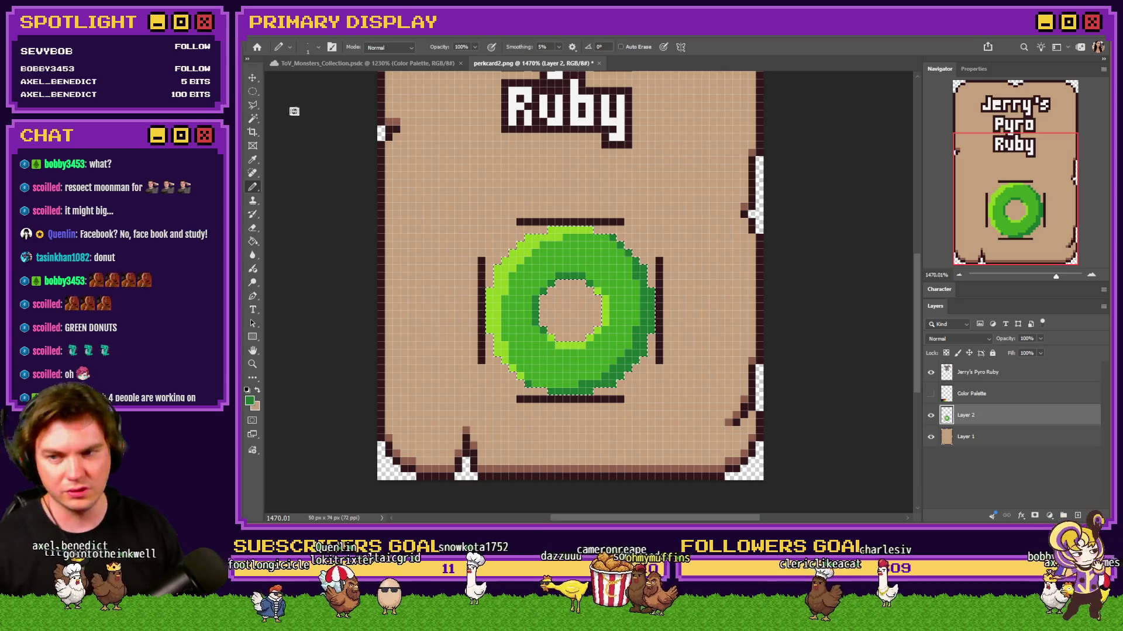
{"action": "left_click", "coordinate": [261, 91]}
{"action": "left_click", "coordinate": [359, 121]}
{"action": "left_click", "coordinate": [252, 187]}
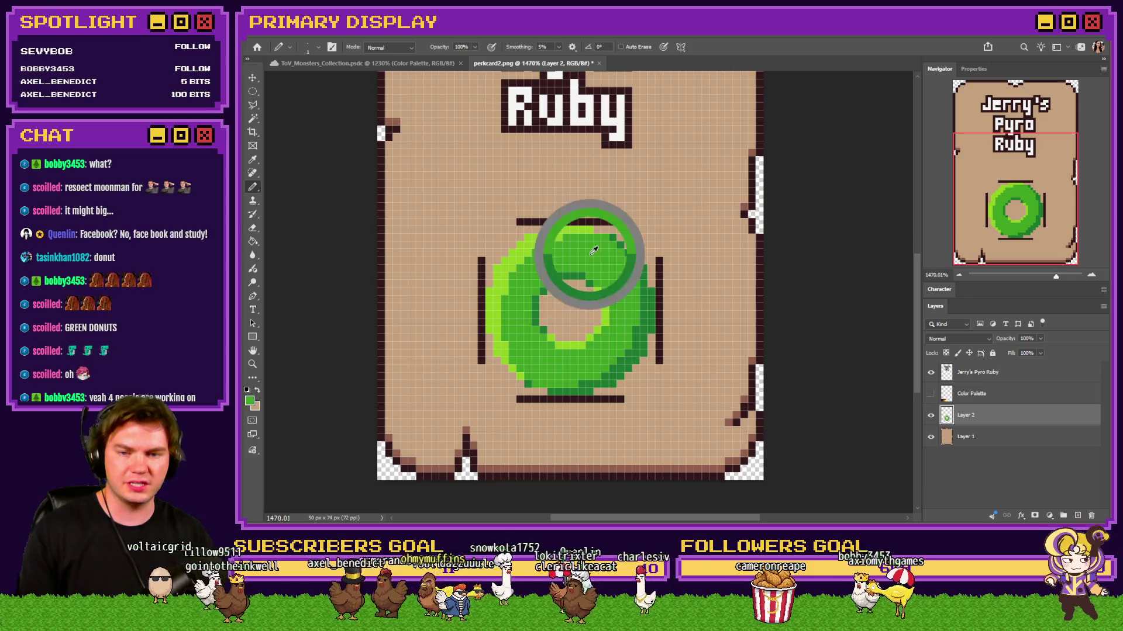
{"action": "left_click_drag", "start_coordinate": [556, 288], "coordinate": [558, 318]}
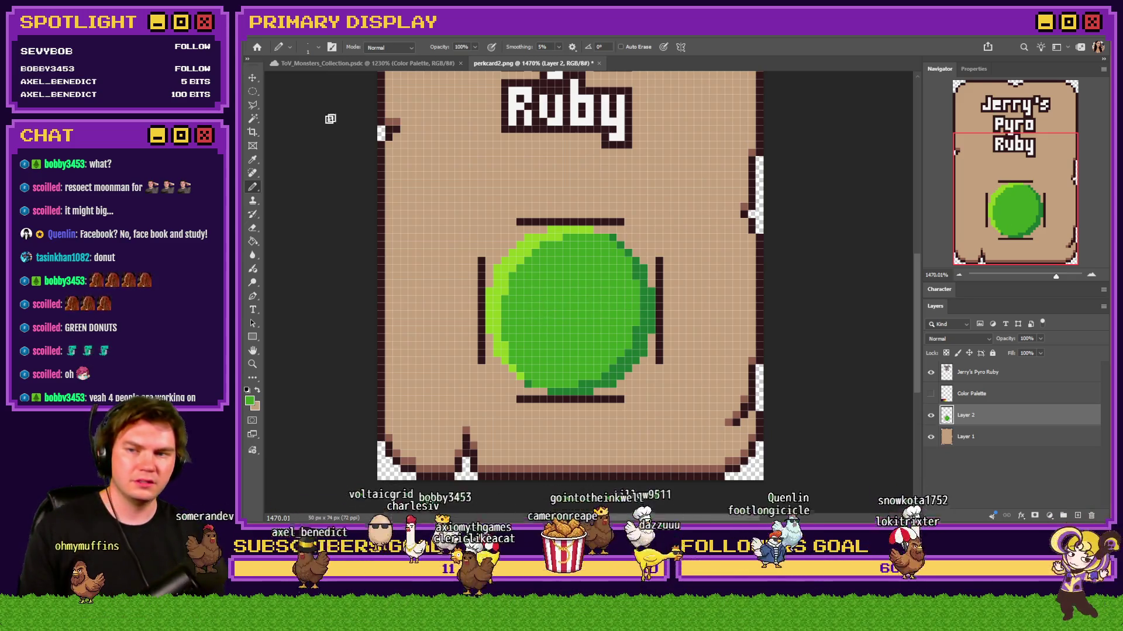
{"action": "key", "text": "m"}
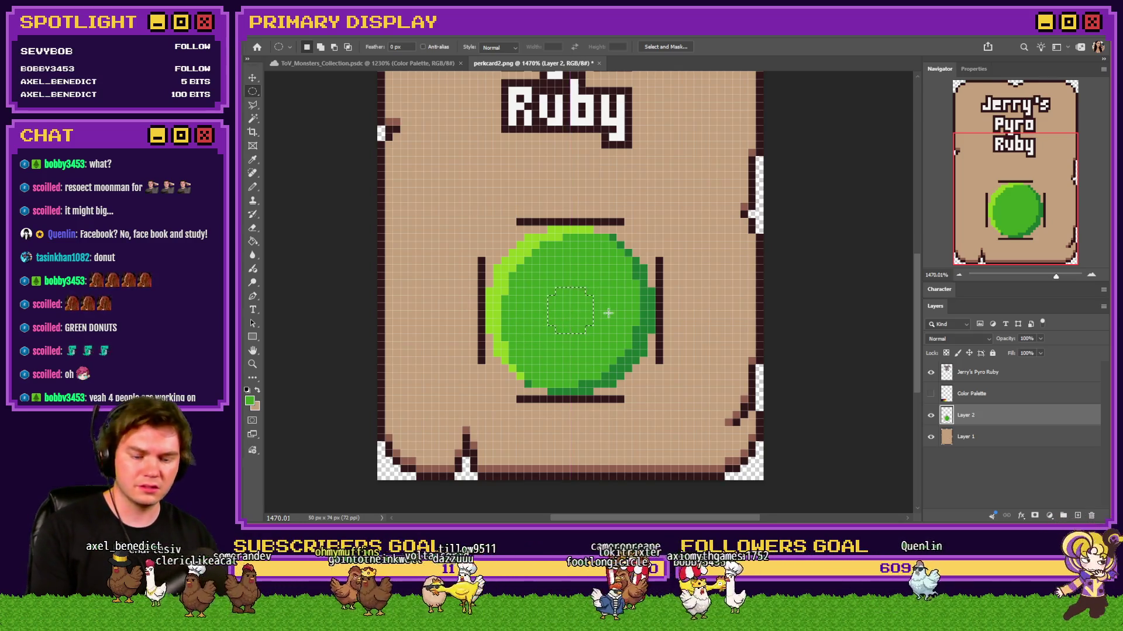
{"action": "key", "text": "Delete"}
{"action": "key", "text": "ctrl+d"}
Step: Shade the hole's left rim dark green and highlight its inner right edge light green
{"action": "left_click", "coordinate": [252, 187]}
{"action": "scroll", "coordinate": [556, 277], "scroll_direction": "up", "scroll_amount": 2}
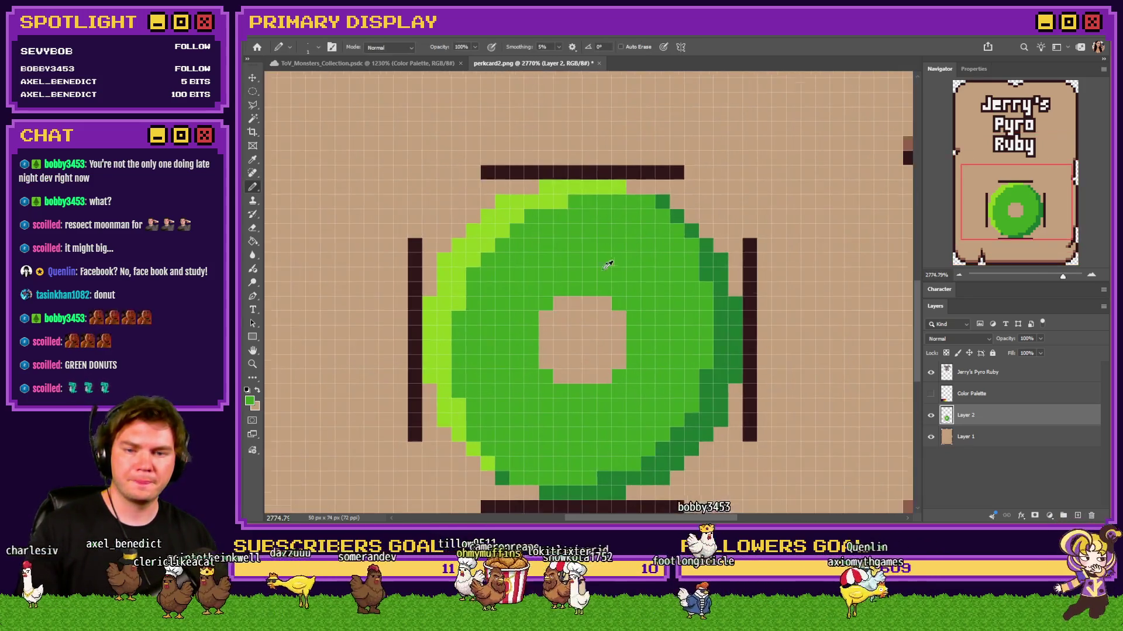
{"action": "left_click_drag", "start_coordinate": [610, 289], "coordinate": [535, 359]}
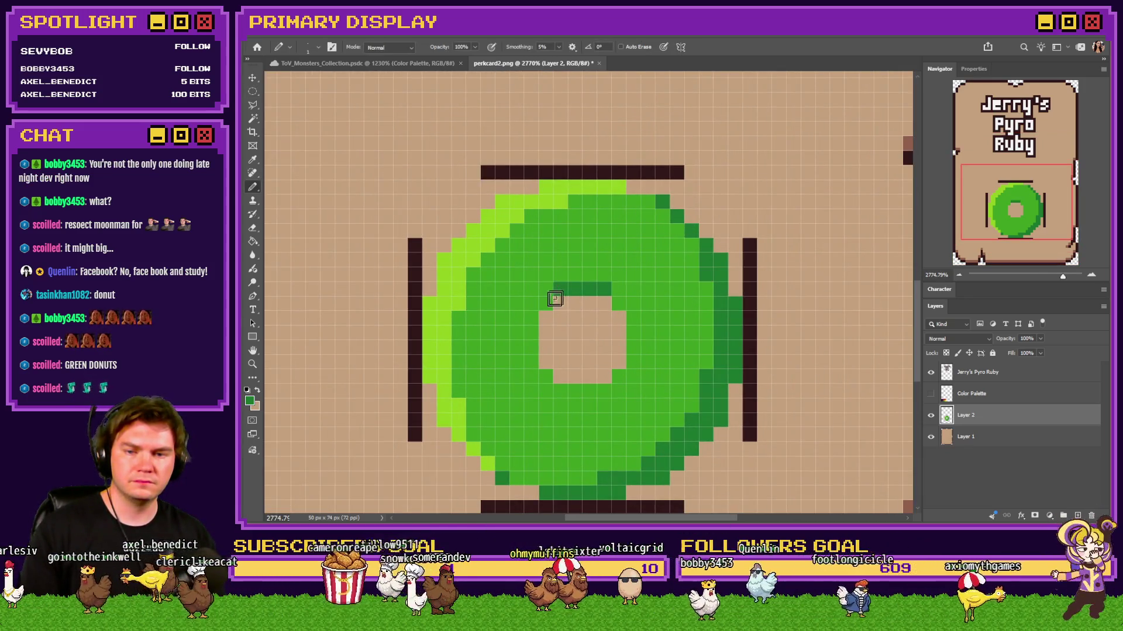
{"action": "key", "text": "ctrl+z"}
{"action": "left_click_drag", "start_coordinate": [531, 316], "coordinate": [531, 369]}
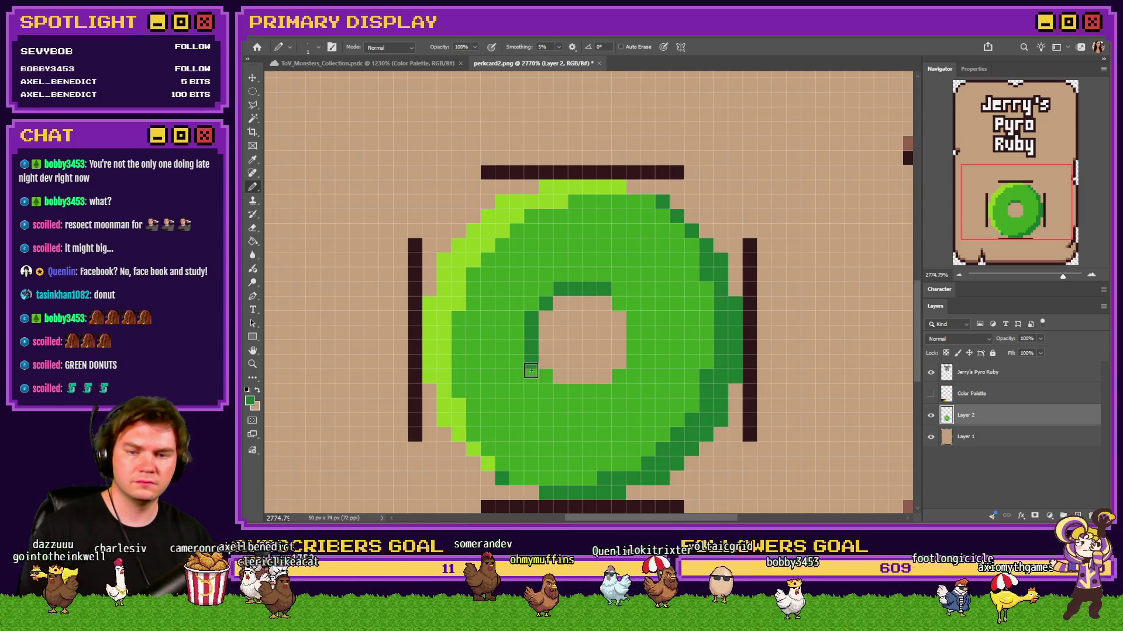
{"action": "left_click", "coordinate": [546, 376]}
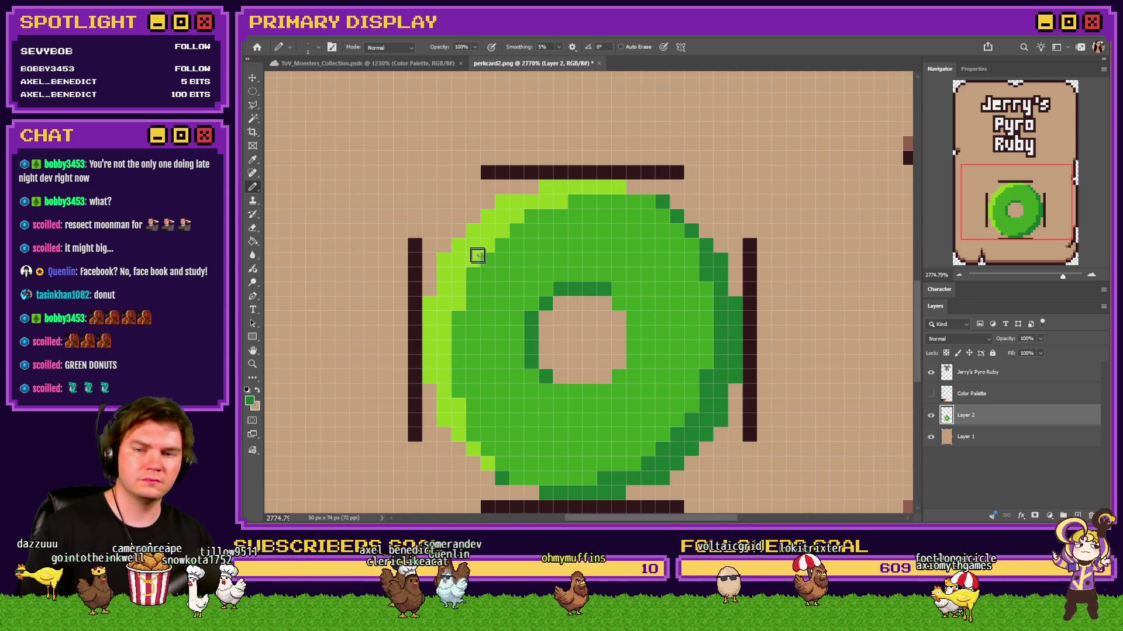
{"action": "left_click_drag", "start_coordinate": [619, 304], "coordinate": [634, 363]}
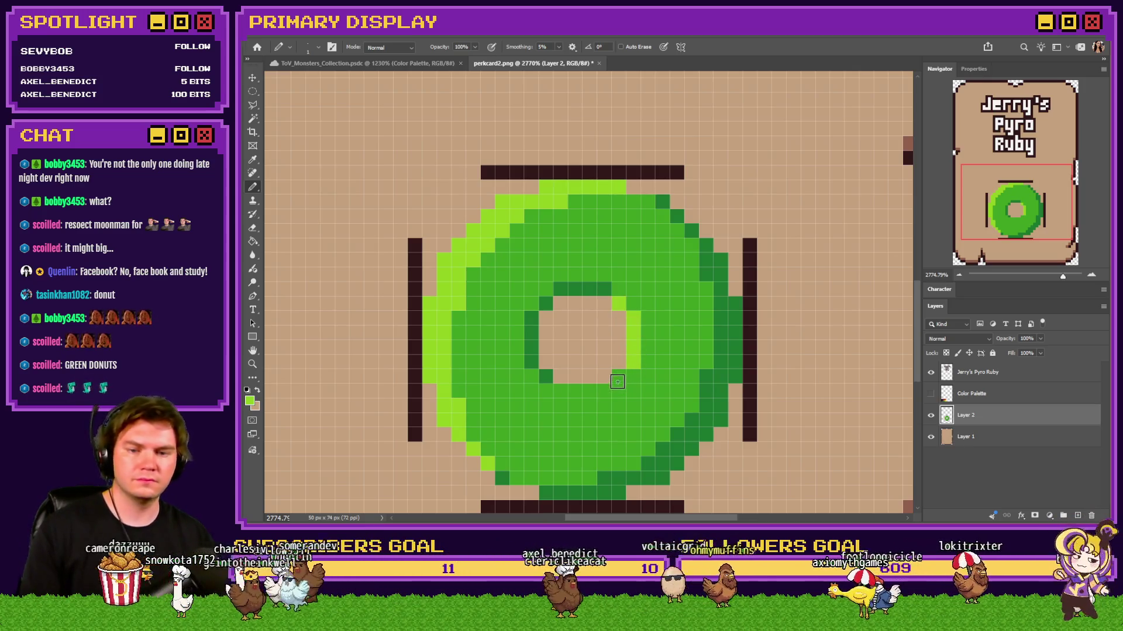
{"action": "scroll", "coordinate": [597, 390], "scroll_direction": "down", "scroll_amount": 1}
{"action": "scroll", "coordinate": [588, 393], "scroll_direction": "down", "scroll_amount": 3}
{"action": "scroll", "coordinate": [580, 396], "scroll_direction": "down", "scroll_amount": 2}
{"action": "scroll", "coordinate": [576, 400], "scroll_direction": "up", "scroll_amount": 3}
{"action": "scroll", "coordinate": [575, 400], "scroll_direction": "up", "scroll_amount": 1}
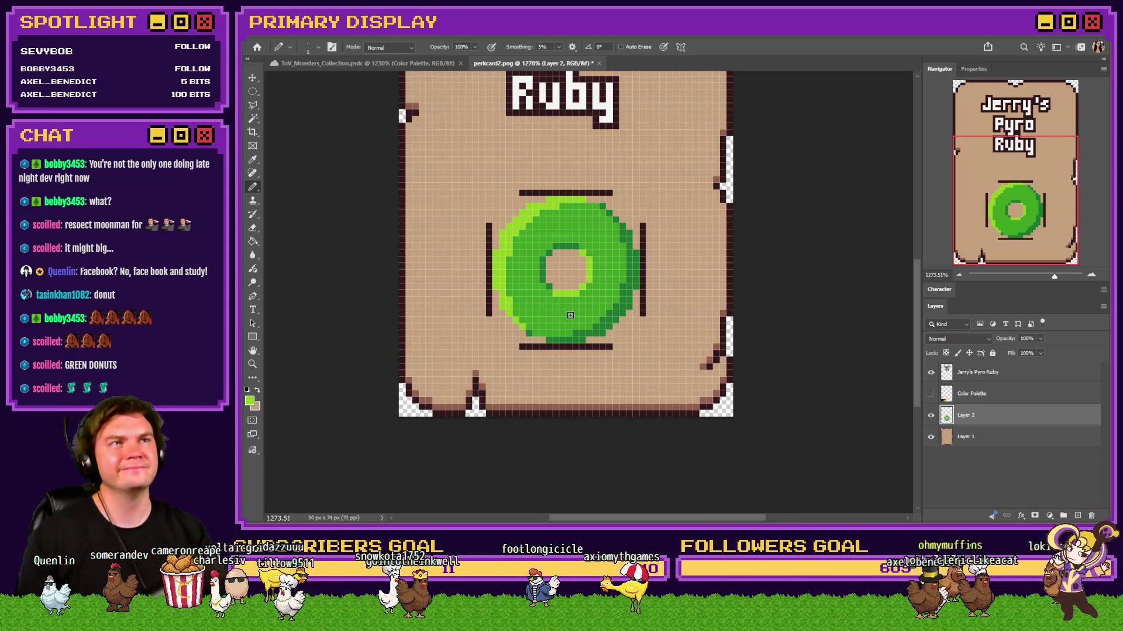
{"action": "scroll", "coordinate": [573, 318], "scroll_direction": "up", "scroll_amount": 3}
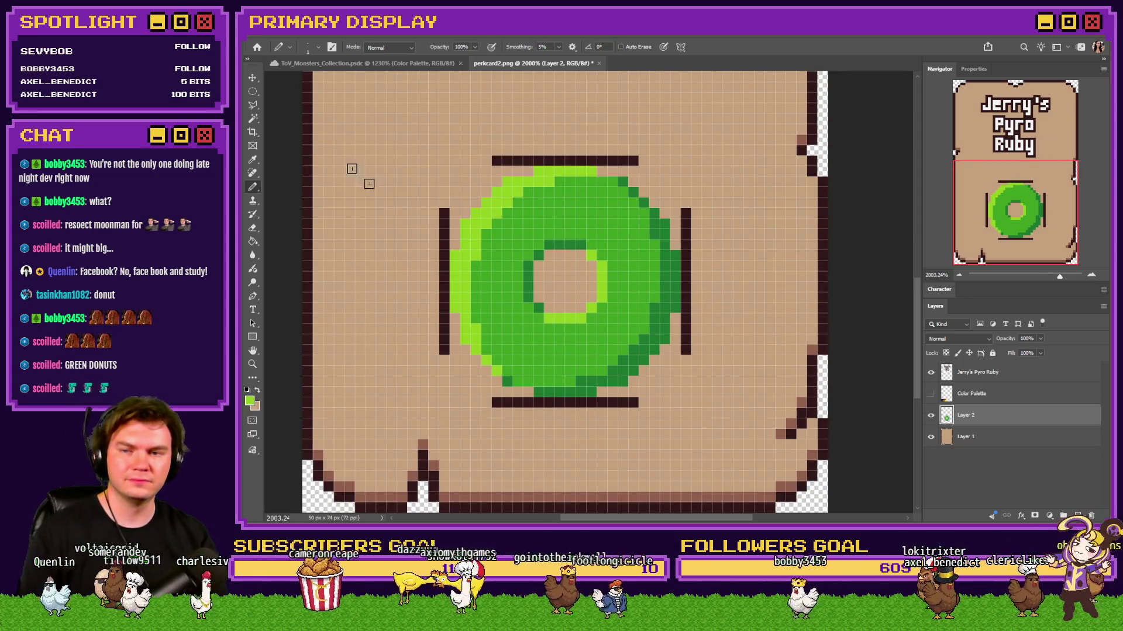
Step: Magic-wand select the green donut's pixels on Layer 2 and delete them
{"action": "left_click_drag", "start_coordinate": [551, 213], "coordinate": [439, 143]}
{"action": "right_click", "coordinate": [333, 121]}
{"action": "left_click", "coordinate": [248, 100]}
{"action": "right_click", "coordinate": [253, 92]}
{"action": "left_click", "coordinate": [307, 98]}
{"action": "left_click", "coordinate": [480, 176]}
{"action": "left_click", "coordinate": [659, 331]}
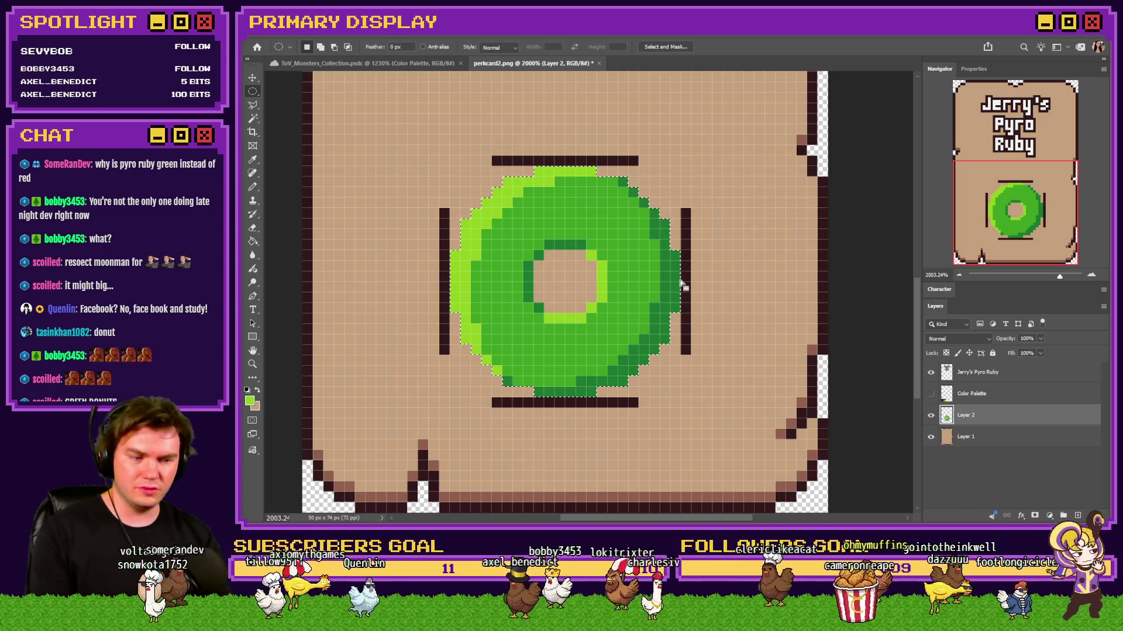
{"action": "key", "text": "Delete"}
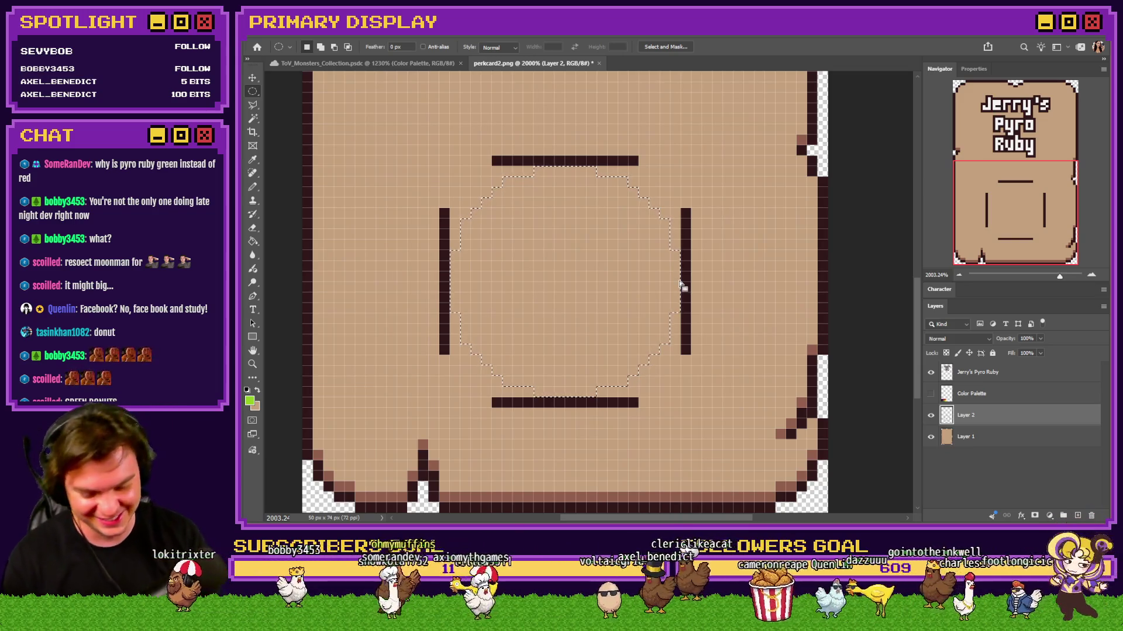
{"action": "scroll", "coordinate": [679, 285], "scroll_direction": "down", "scroll_amount": 3}
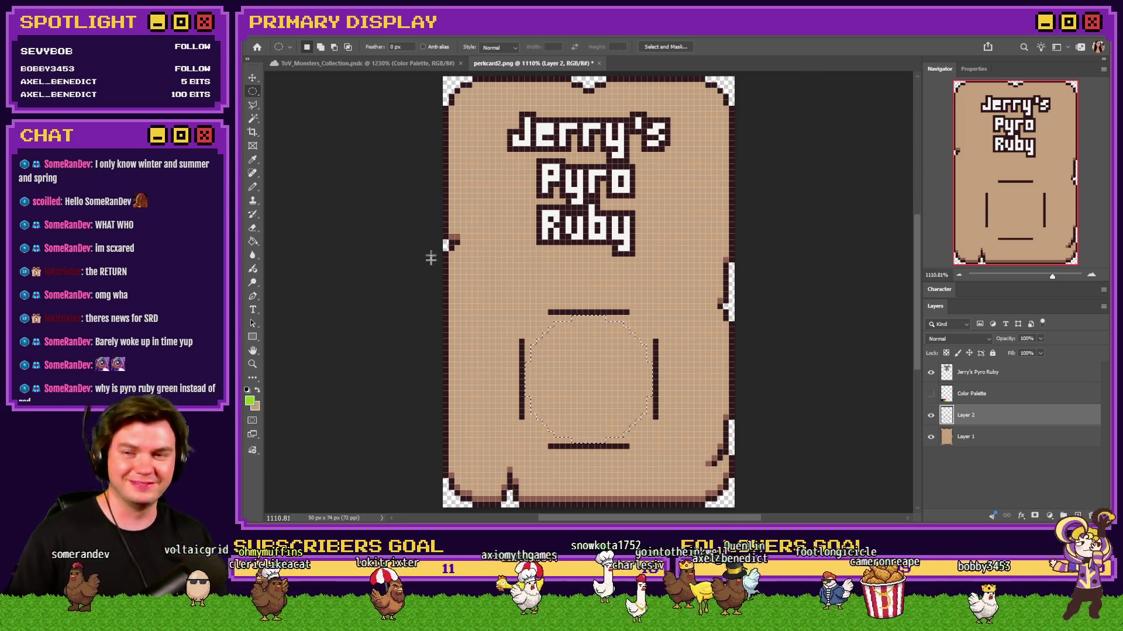
{"action": "scroll", "coordinate": [556, 318], "scroll_direction": "down", "scroll_amount": 2}
{"action": "scroll", "coordinate": [564, 316], "scroll_direction": "up", "scroll_amount": 5, "text": "alt"}
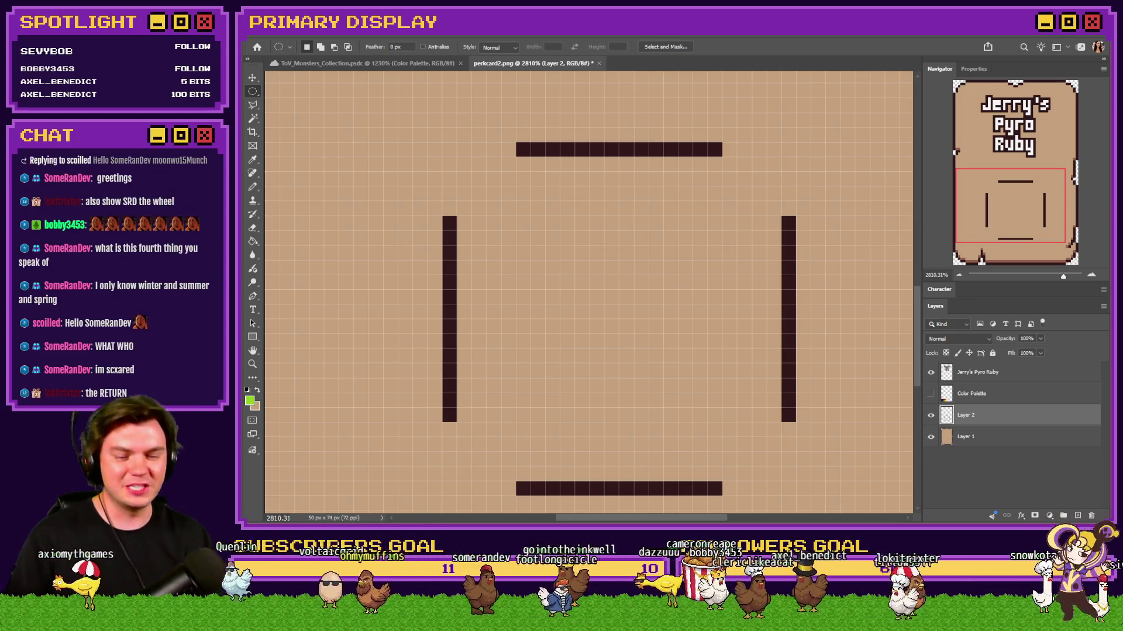
Step: Switch from Photoshop to the browser showing the Trello gemstones perk card
{"action": "key", "text": "alt+Tab"}
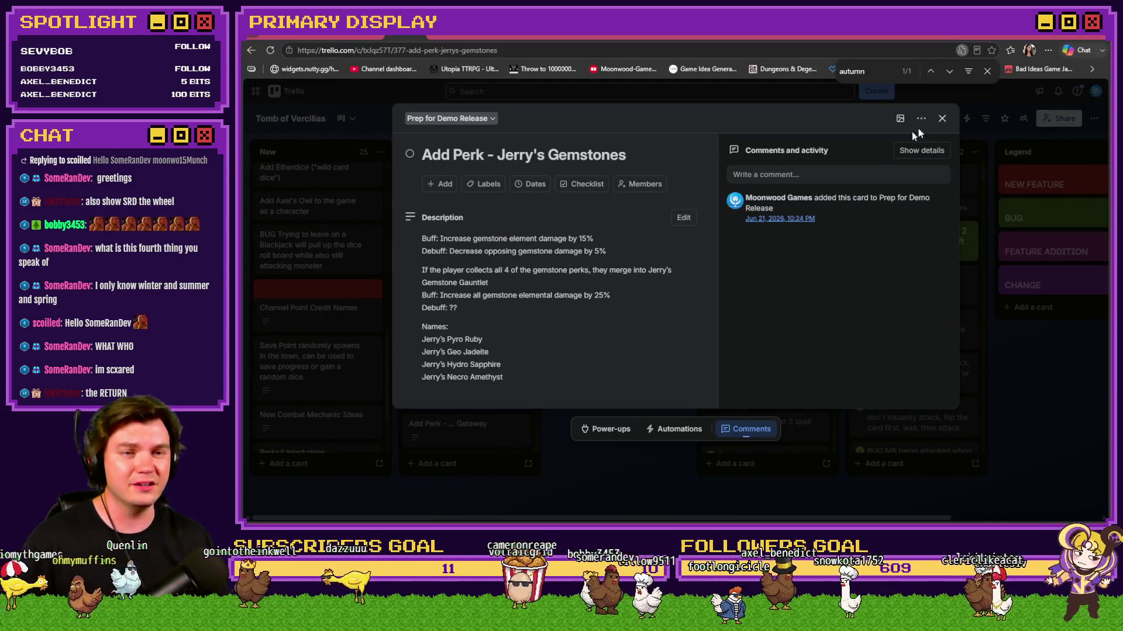
Step: Switch to the Wheel of Names giveaway tab
{"action": "left_click", "coordinate": [984, 38]}
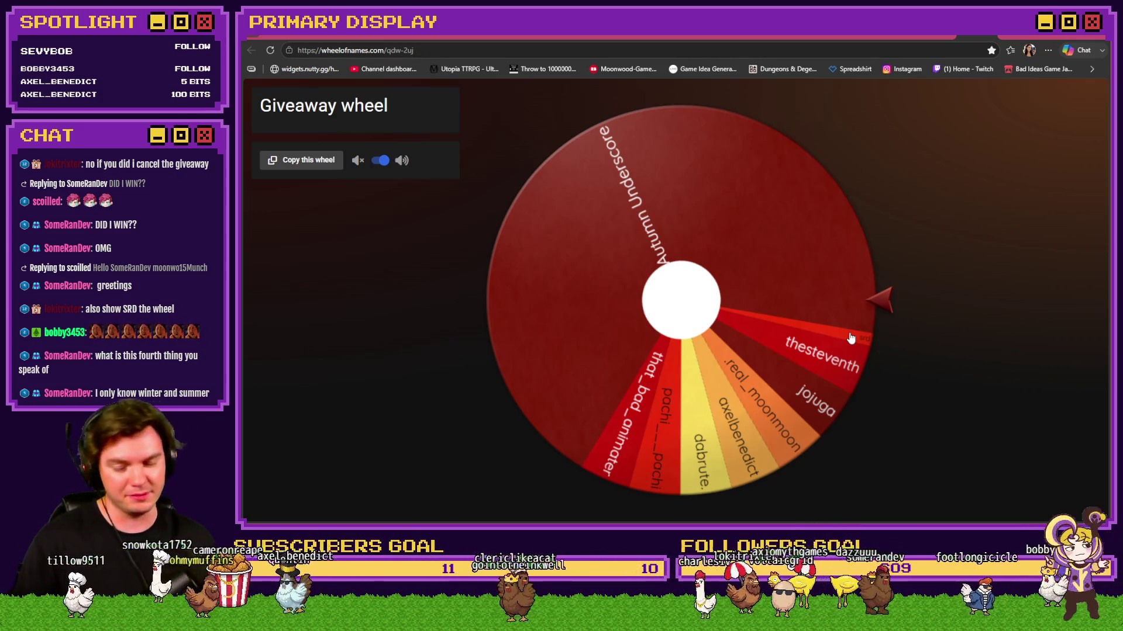
Step: Search the wheel, select 'Jerry's Geo Jadeite' in the Trello card description, and return to Photoshop
{"action": "key", "text": "ctrl+f"}
{"action": "type", "text": "autumn"}
{"action": "key", "text": "ctrl+Tab"}
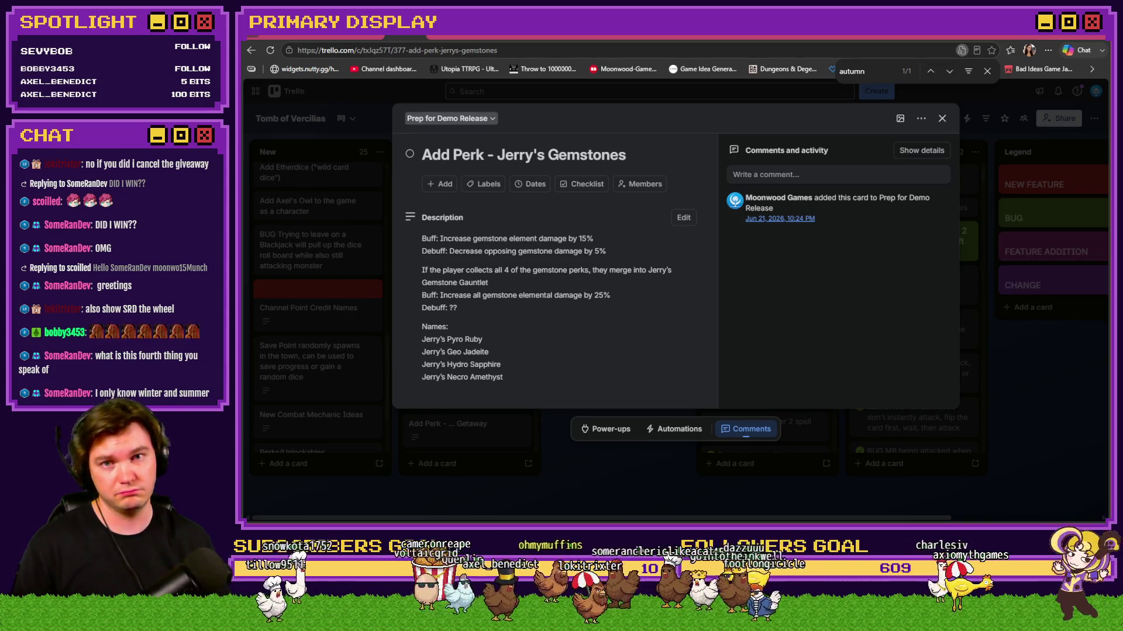
{"action": "left_click", "coordinate": [456, 356]}
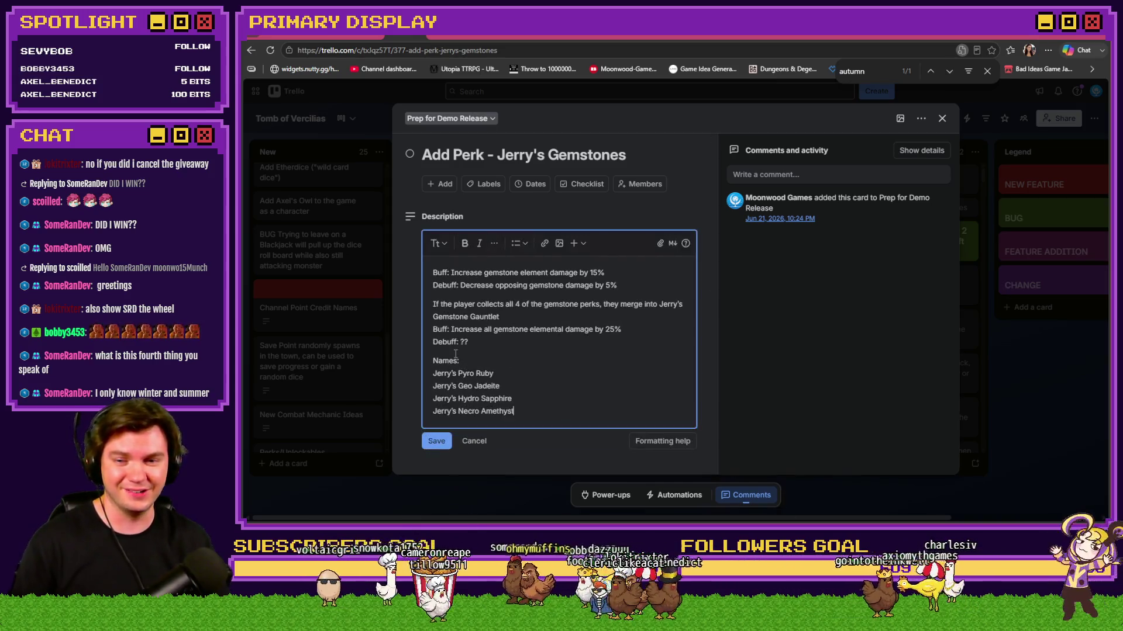
{"action": "left_click_drag", "start_coordinate": [433, 386], "coordinate": [512, 389]}
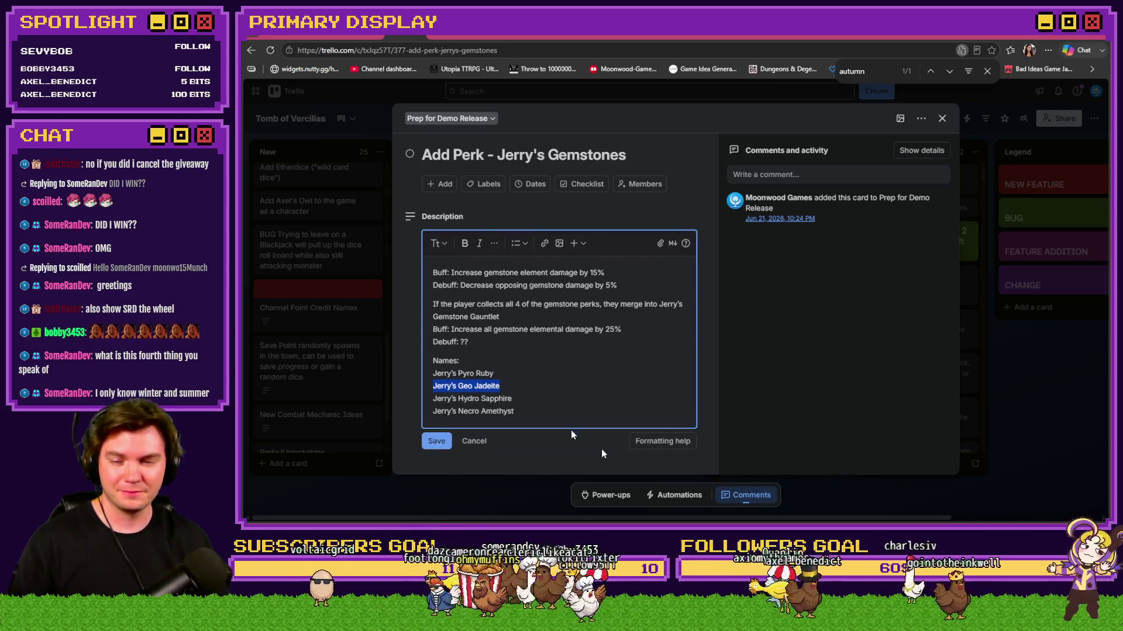
{"action": "key", "text": "alt+Tab"}
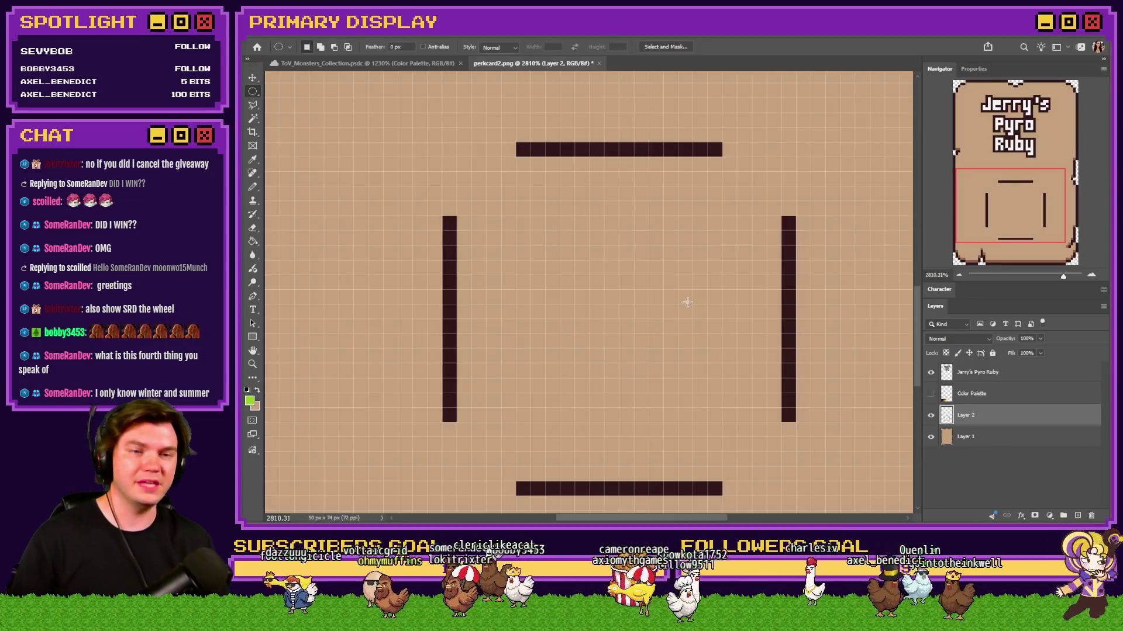
{"action": "scroll", "coordinate": [687, 302], "scroll_direction": "down", "scroll_amount": 5}
{"action": "scroll", "coordinate": [308, 288], "scroll_direction": "up", "scroll_amount": 4}
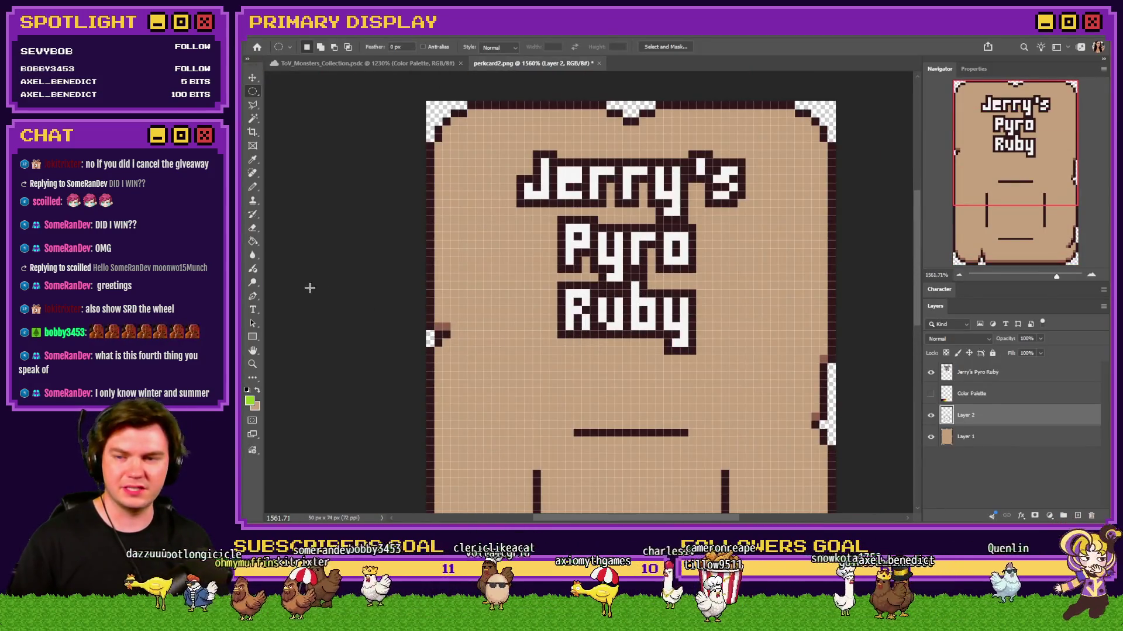
Step: Create a 'Jerry's Geo Jadeite' text layer and break it onto two lines
{"action": "left_click", "coordinate": [253, 308]}
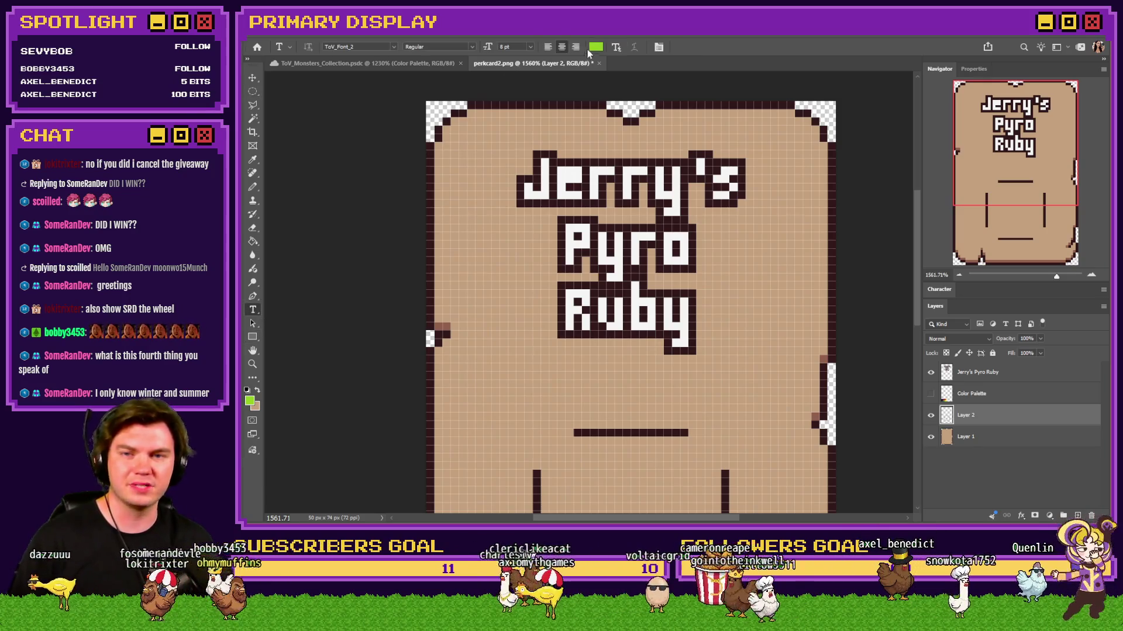
{"action": "left_click", "coordinate": [596, 47]}
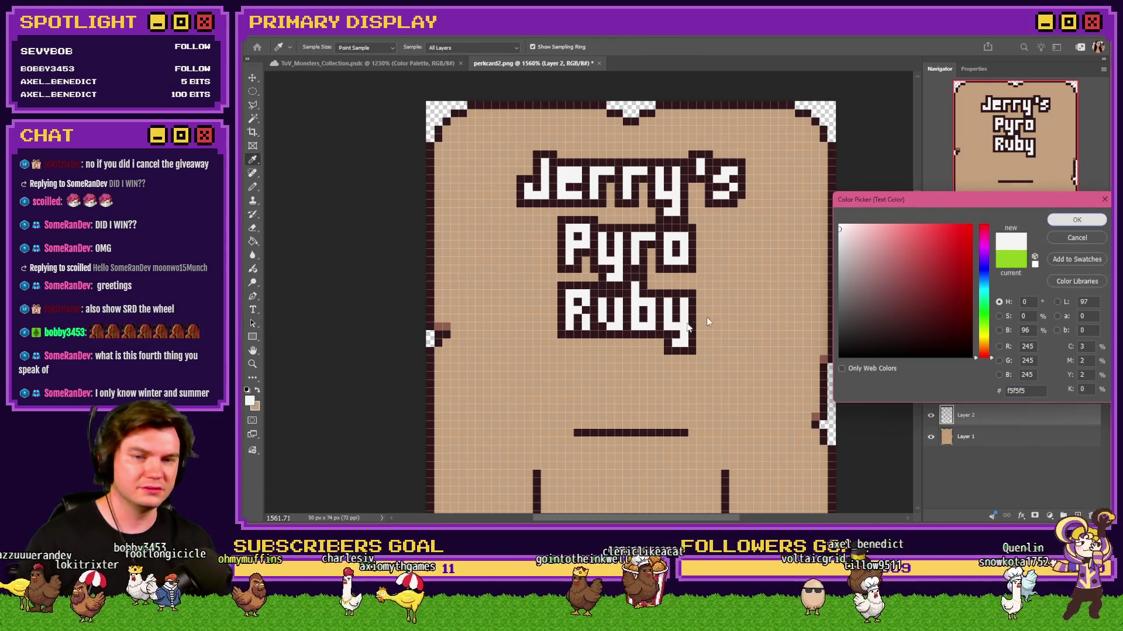
{"action": "key", "text": "Escape"}
{"action": "scroll", "coordinate": [724, 312], "scroll_direction": "down", "scroll_amount": 1}
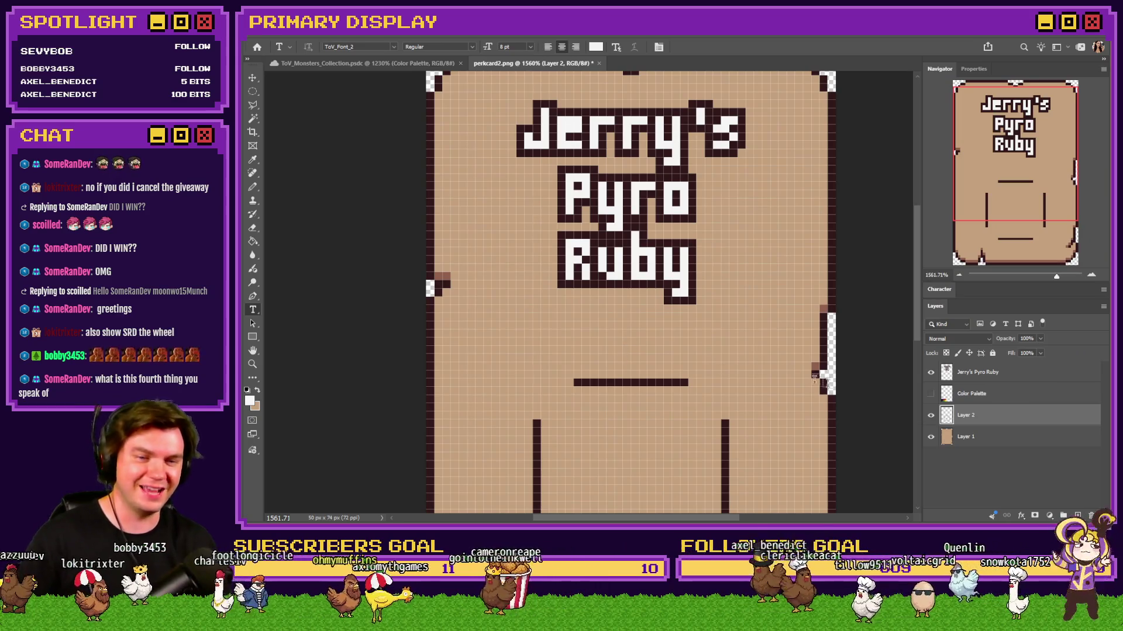
{"action": "left_click", "coordinate": [632, 349]}
{"action": "type", "text": "Jerry's Geo Jade"}
{"action": "key", "text": "ctrl+a"}
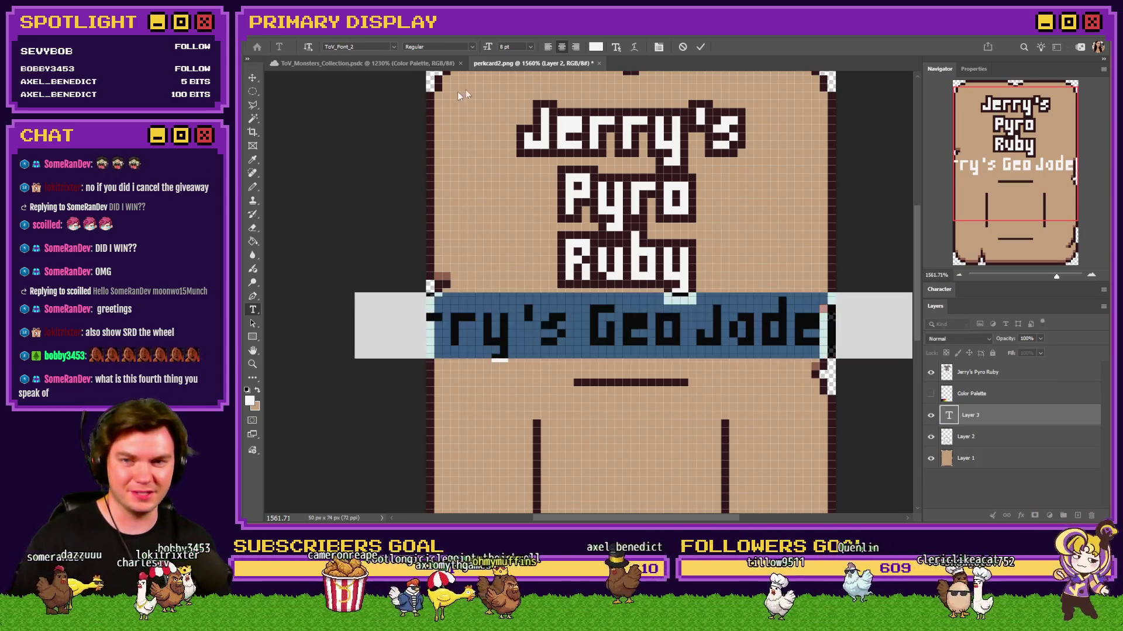
{"action": "left_click", "coordinate": [253, 91]}
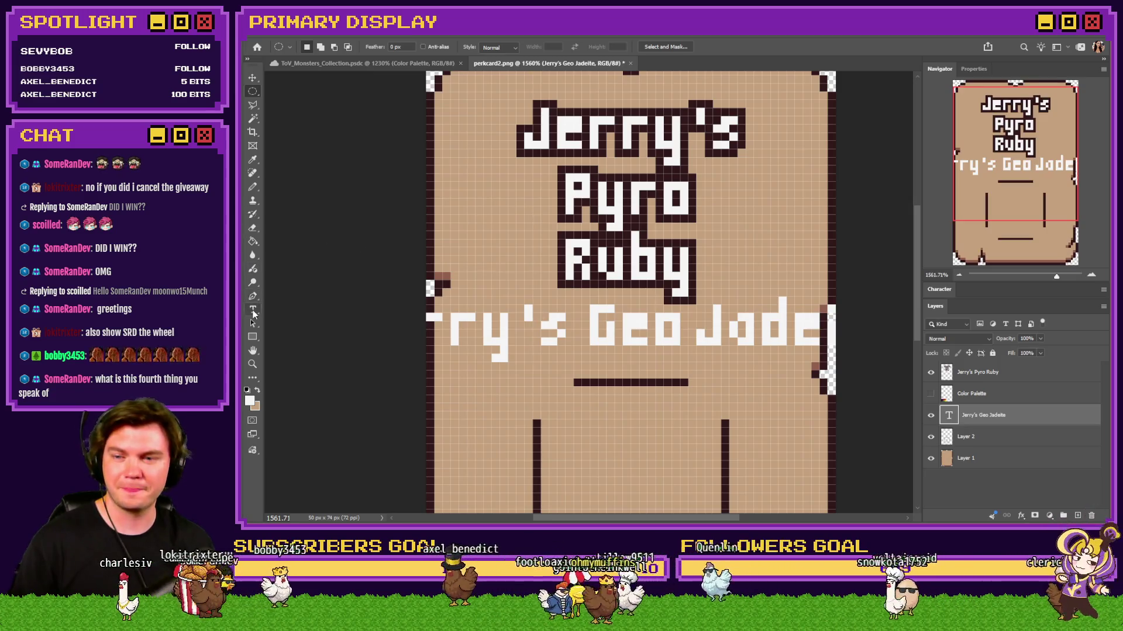
{"action": "left_click", "coordinate": [253, 310]}
{"action": "key", "text": "BackSpace"}
{"action": "key", "text": "Return"}
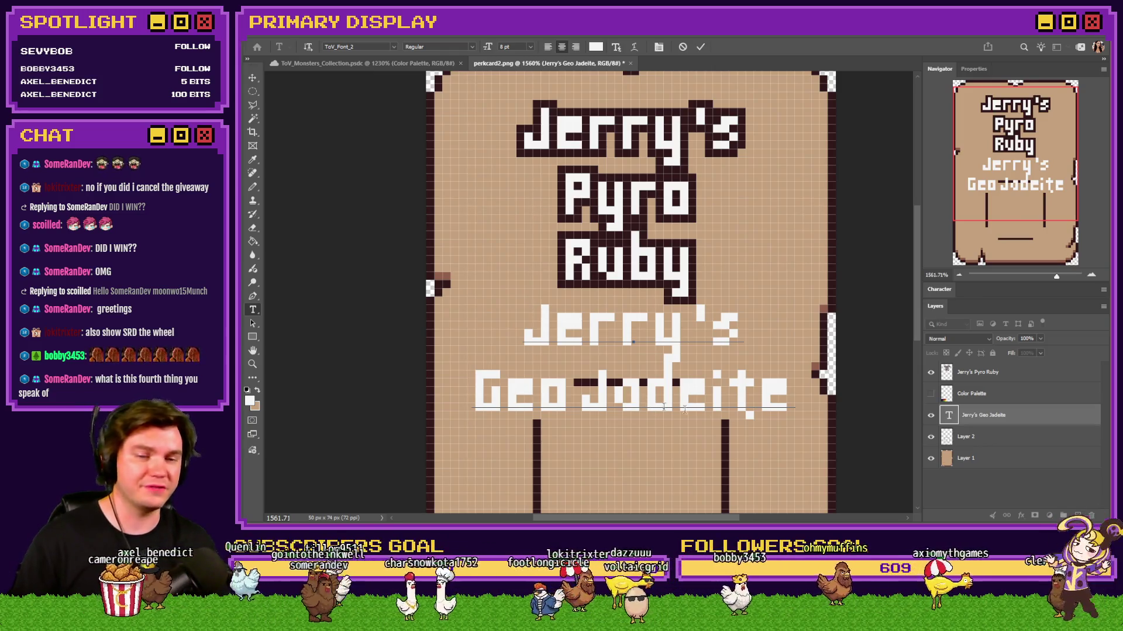
{"action": "left_click", "coordinate": [254, 91]}
{"action": "scroll", "coordinate": [632, 263], "scroll_direction": "up", "scroll_amount": 1}
Step: Move the new title up over the old one and expand a selection around its lettering
{"action": "left_click_drag", "start_coordinate": [618, 351], "coordinate": [604, 194]}
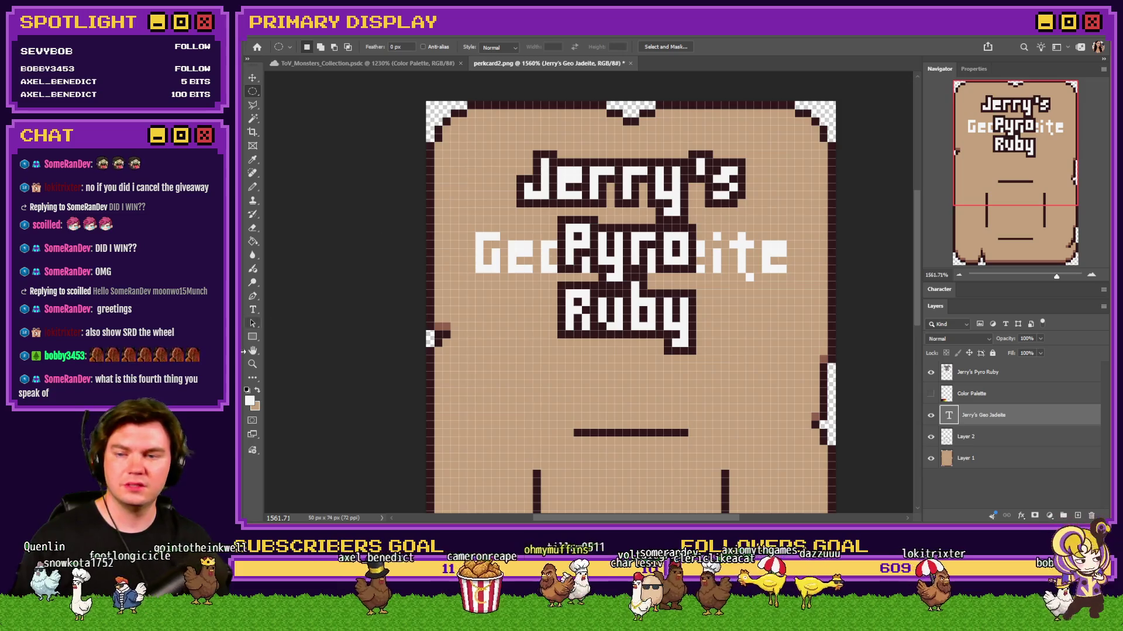
{"action": "key", "text": "Up"}
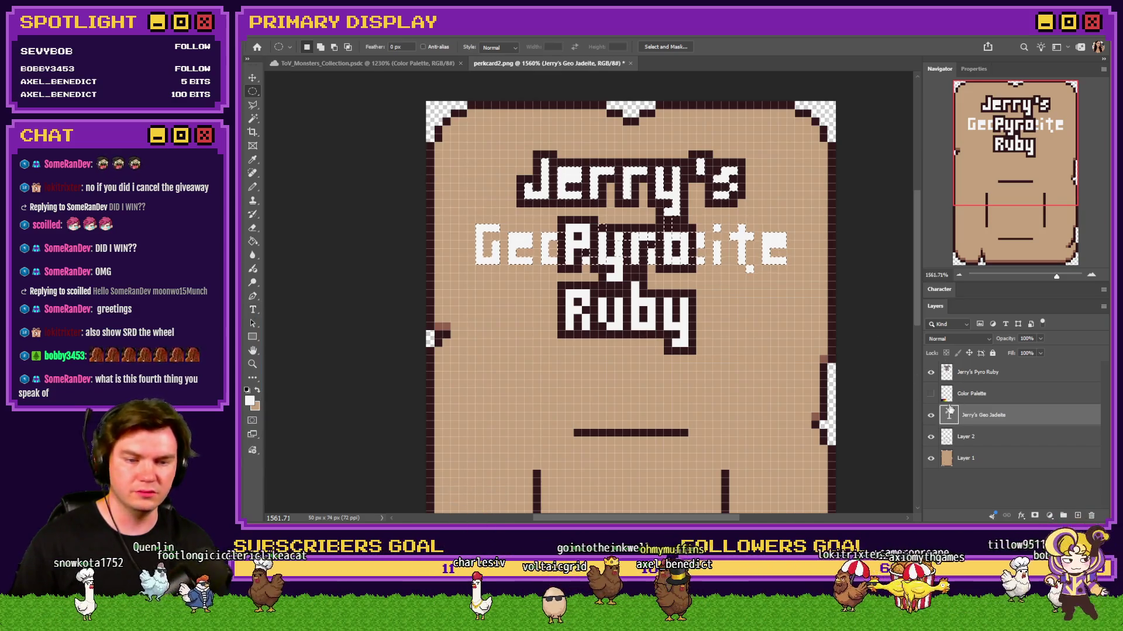
{"action": "left_click", "coordinate": [373, 28]}
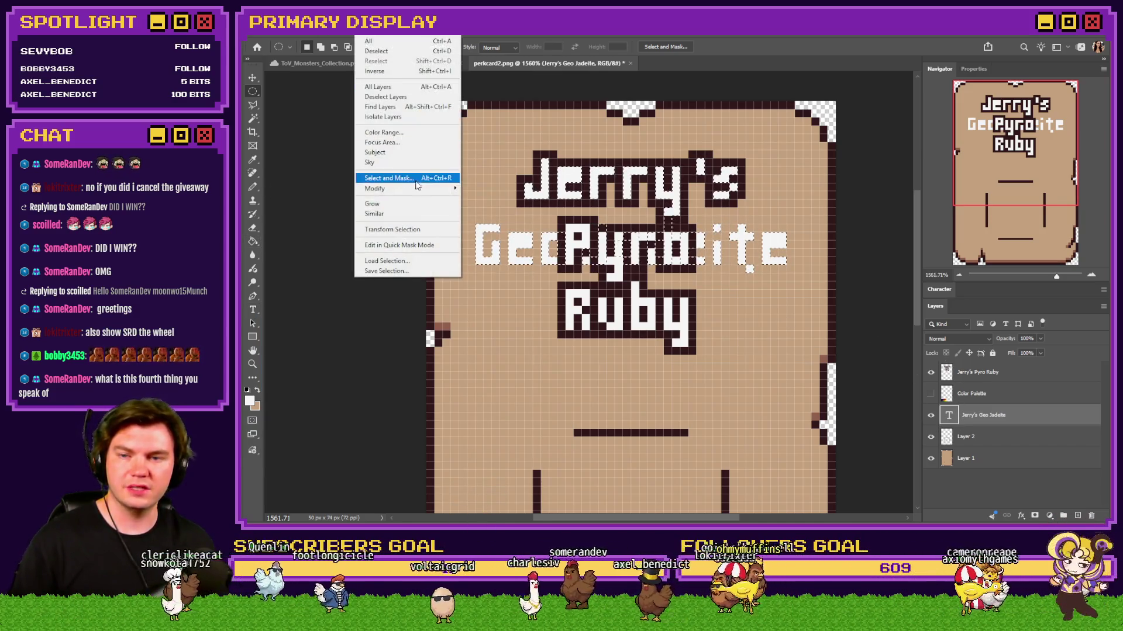
{"action": "left_click", "coordinate": [487, 208]}
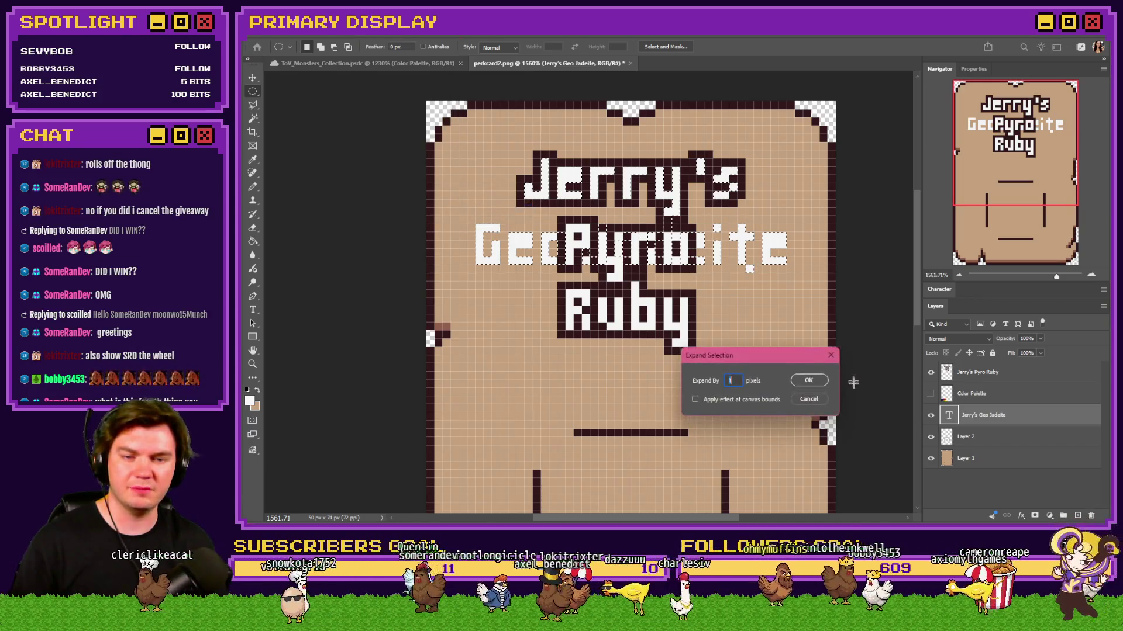
{"action": "left_click", "coordinate": [809, 381]}
Step: Test a Paint Bucket dark outline fill around the rasterized title, then undo and clear the selection
{"action": "left_click", "coordinate": [252, 248]}
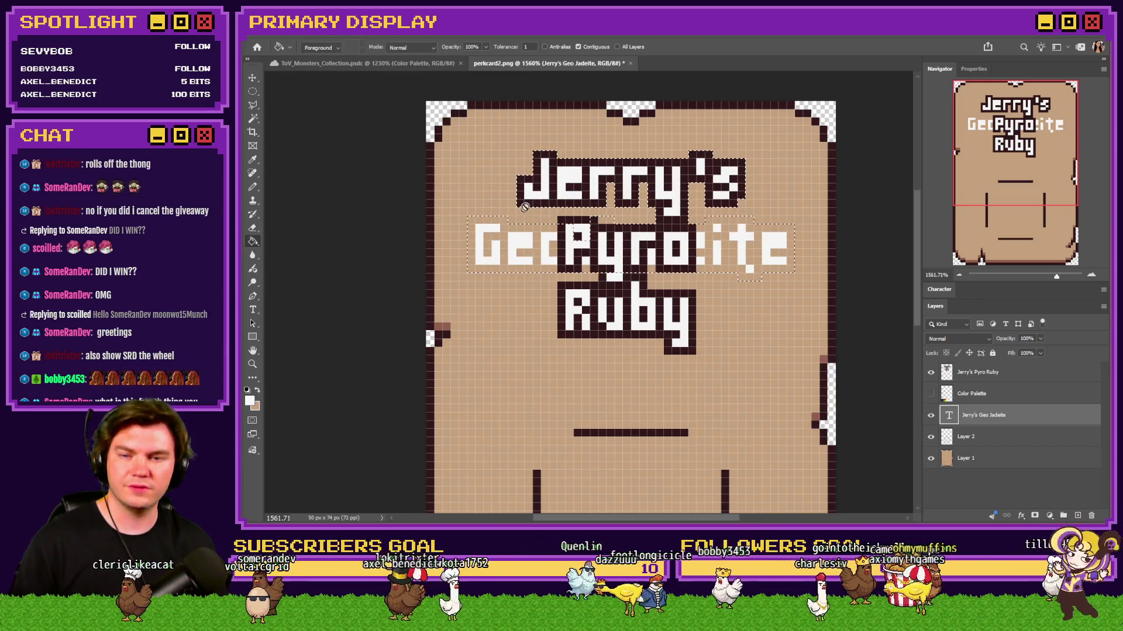
{"action": "left_click", "coordinate": [541, 246]}
{"action": "key", "text": "Return"}
{"action": "left_click", "coordinate": [542, 234]}
{"action": "key", "text": "ctrl+z"}
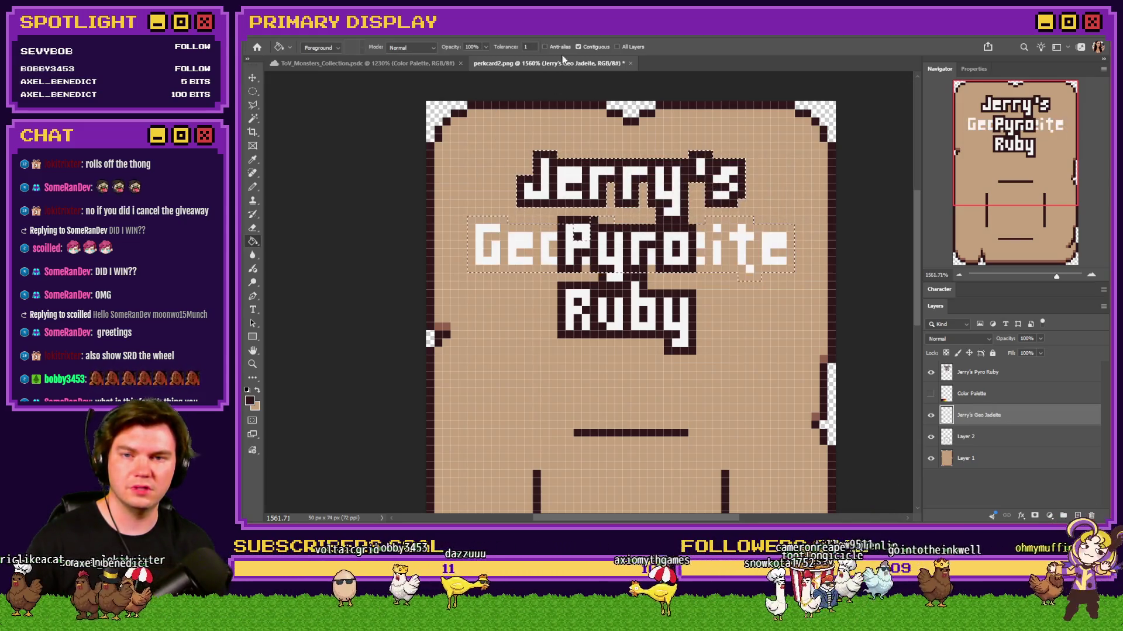
{"action": "left_click", "coordinate": [542, 235]}
{"action": "key", "text": "ctrl+d"}
{"action": "key", "text": "m"}
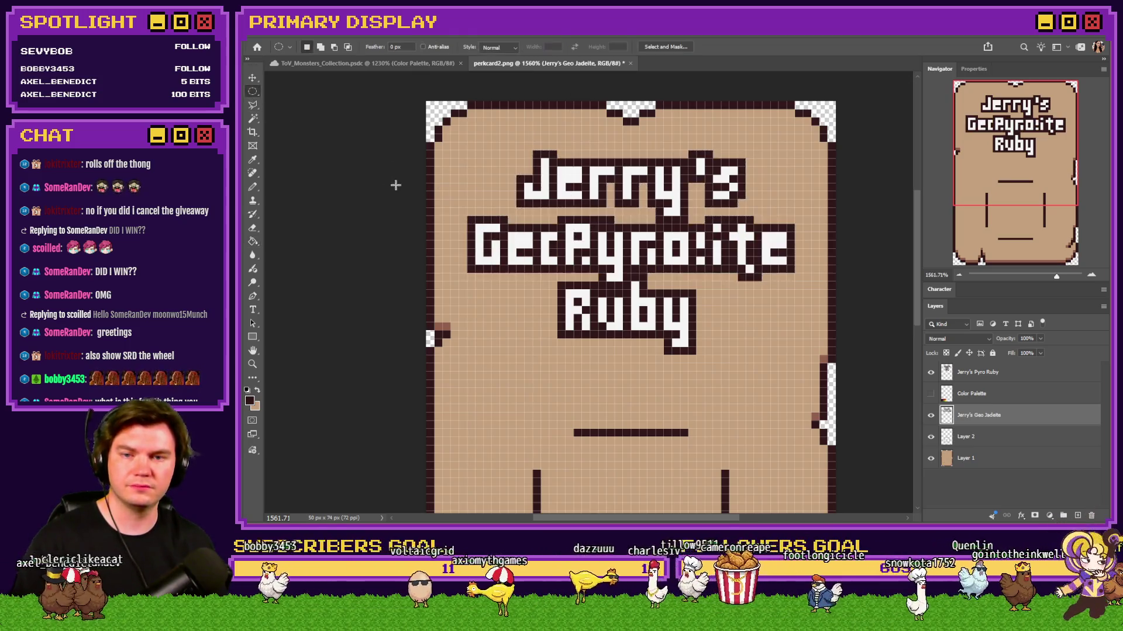
Step: Adjust the Pencil brush, try painting tan over the old Jerry's lettering, undo it and delete the Pyro Ruby layer
{"action": "left_click", "coordinate": [974, 458]}
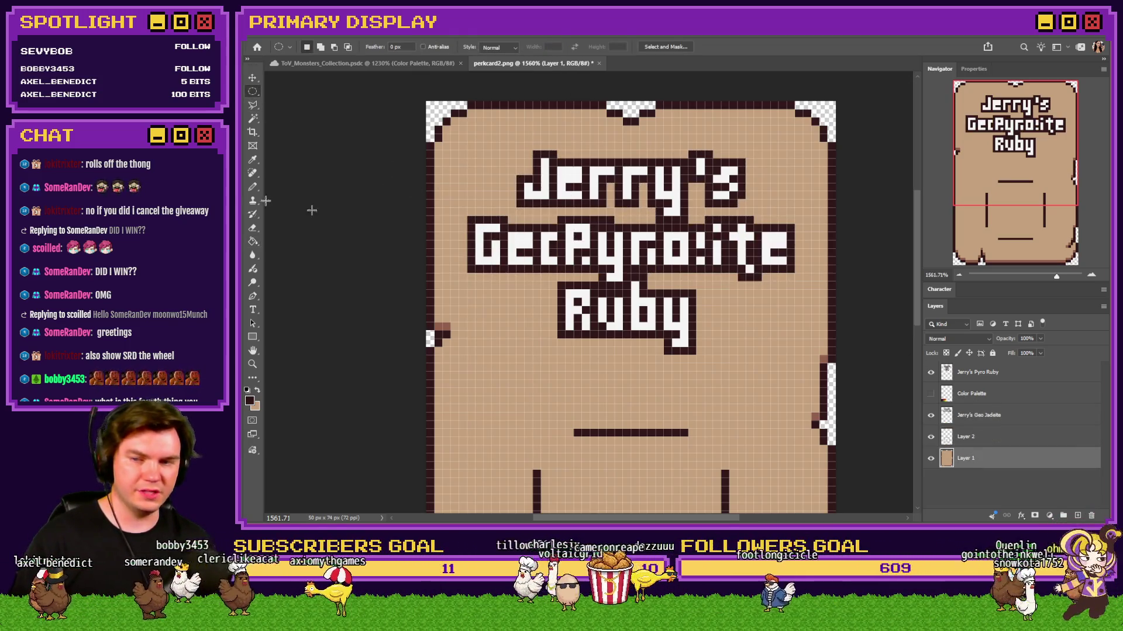
{"action": "left_click", "coordinate": [253, 186]}
{"action": "right_click", "coordinate": [575, 288]}
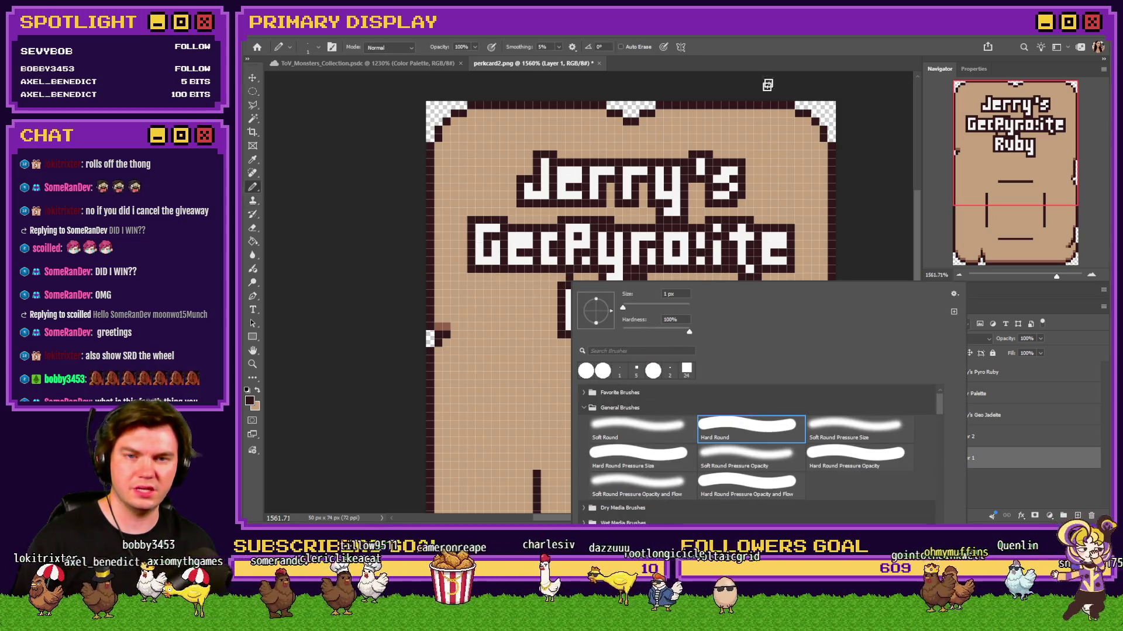
{"action": "left_click", "coordinate": [766, 88]}
{"action": "right_click", "coordinate": [736, 264]}
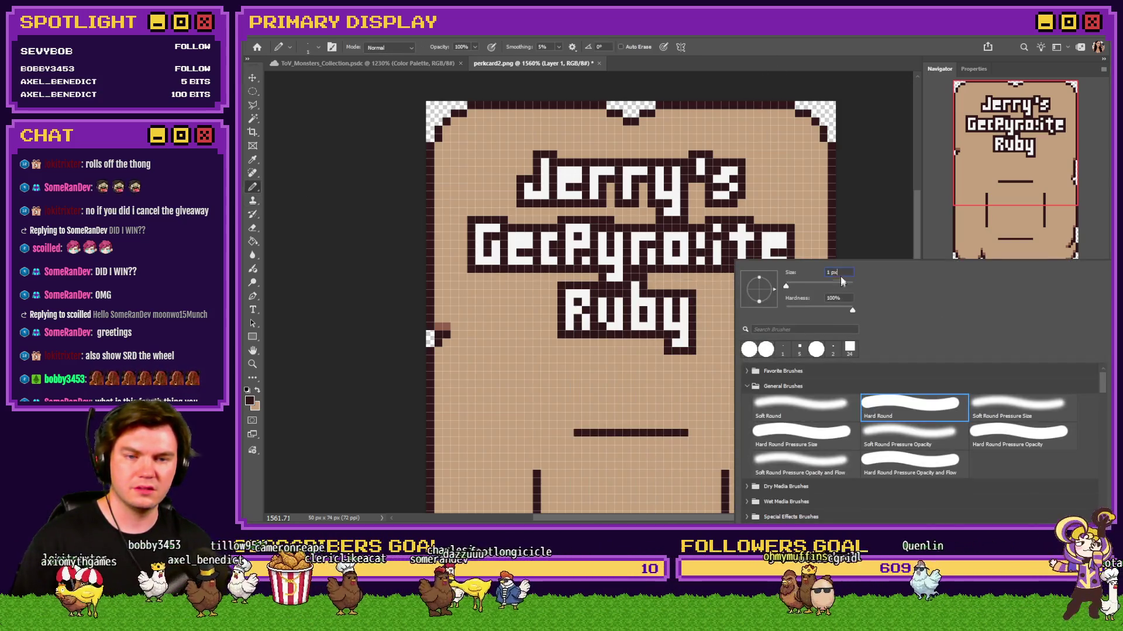
{"action": "type", "text": "5"}
{"action": "key", "text": "Return"}
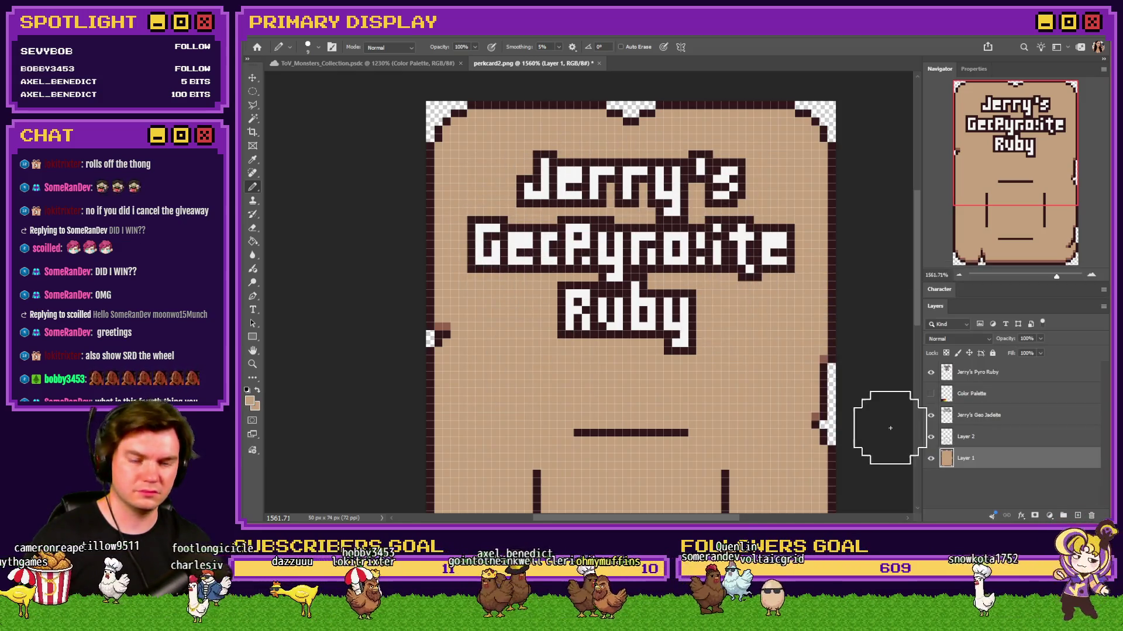
{"action": "left_click", "coordinate": [978, 372]}
{"action": "mouse_move", "coordinate": [746, 180]}
{"action": "left_mouse_down"}
{"action": "mouse_move", "coordinate": [518, 186]}
{"action": "mouse_move", "coordinate": [728, 243]}
{"action": "left_mouse_up"}
{"action": "key", "text": "ctrl+z"}
{"action": "key", "text": "ctrl+z"}
{"action": "key", "text": "ctrl+z"}
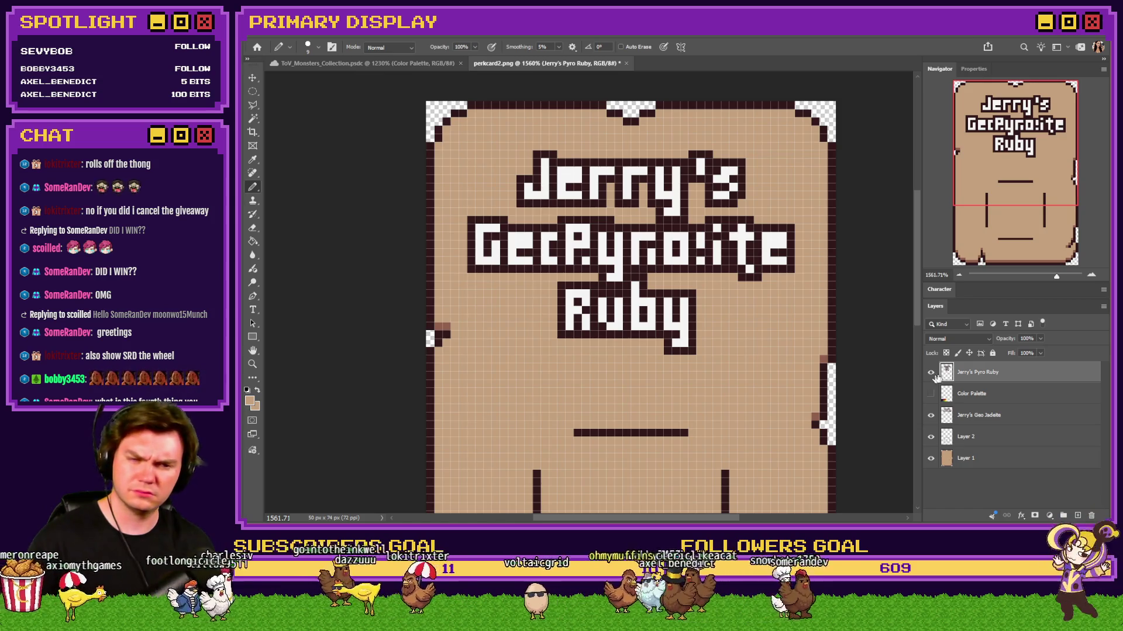
{"action": "key", "text": "Delete"}
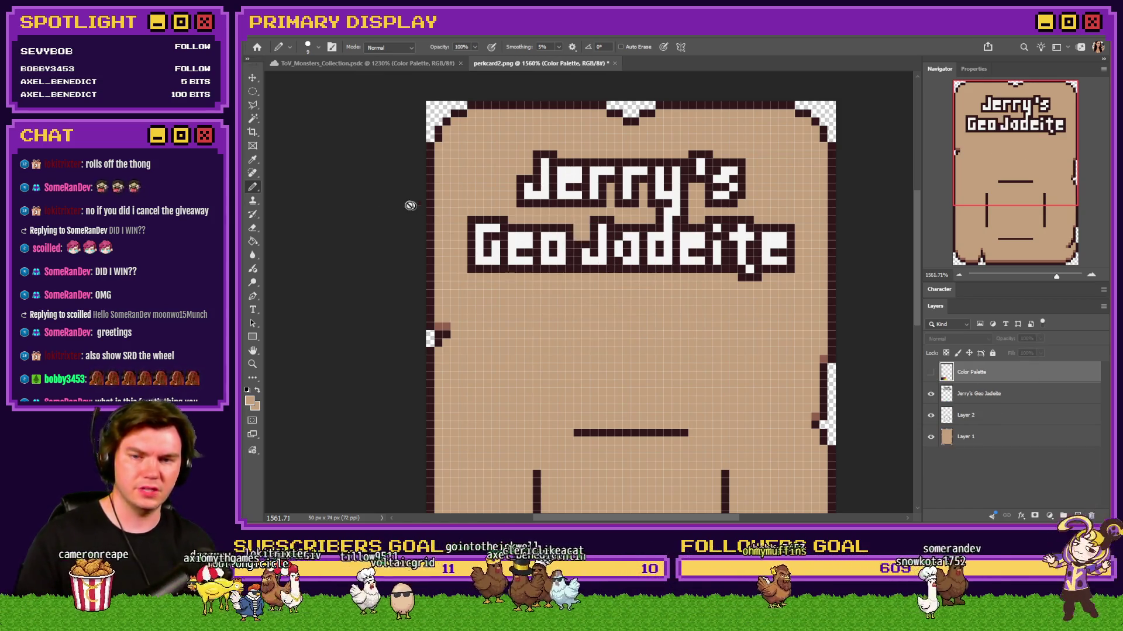
Step: Add and remove a placeholder text layer, then make the Geo Jadeite layer active
{"action": "key", "text": "t"}
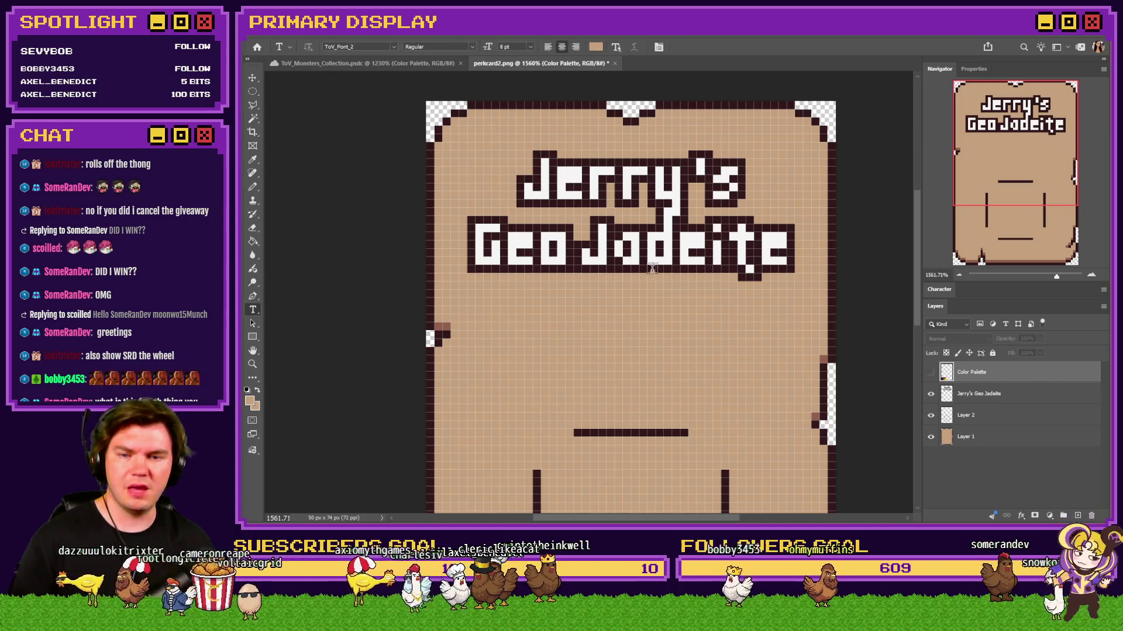
{"action": "left_click", "coordinate": [589, 243]}
{"action": "key", "text": "ctrl+Return"}
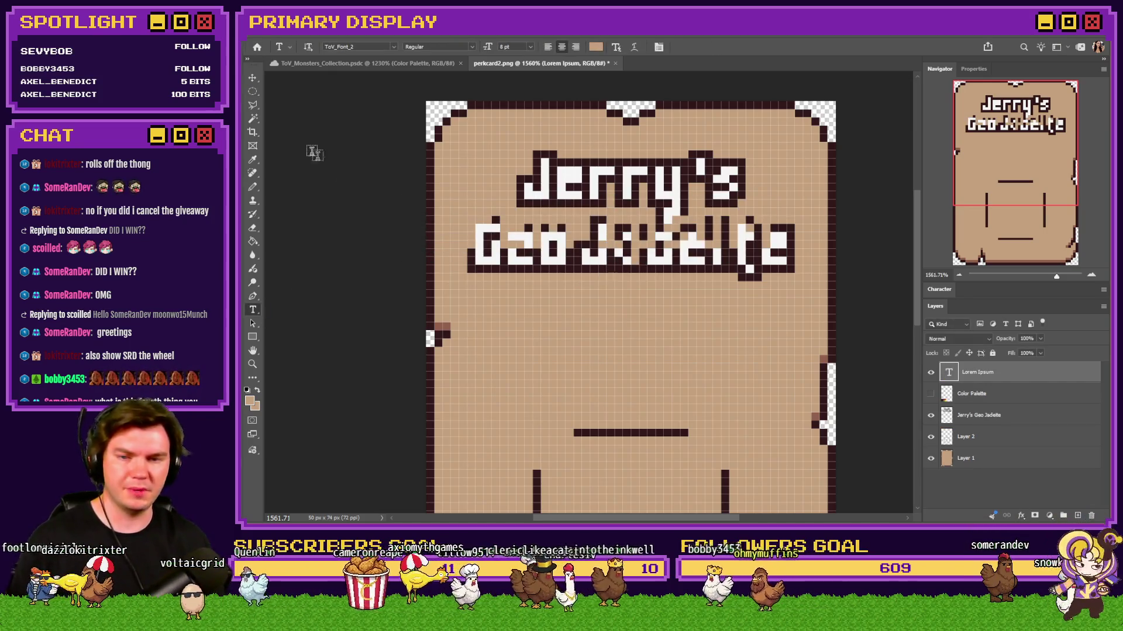
{"action": "key", "text": "Delete"}
{"action": "left_click", "coordinate": [255, 90]}
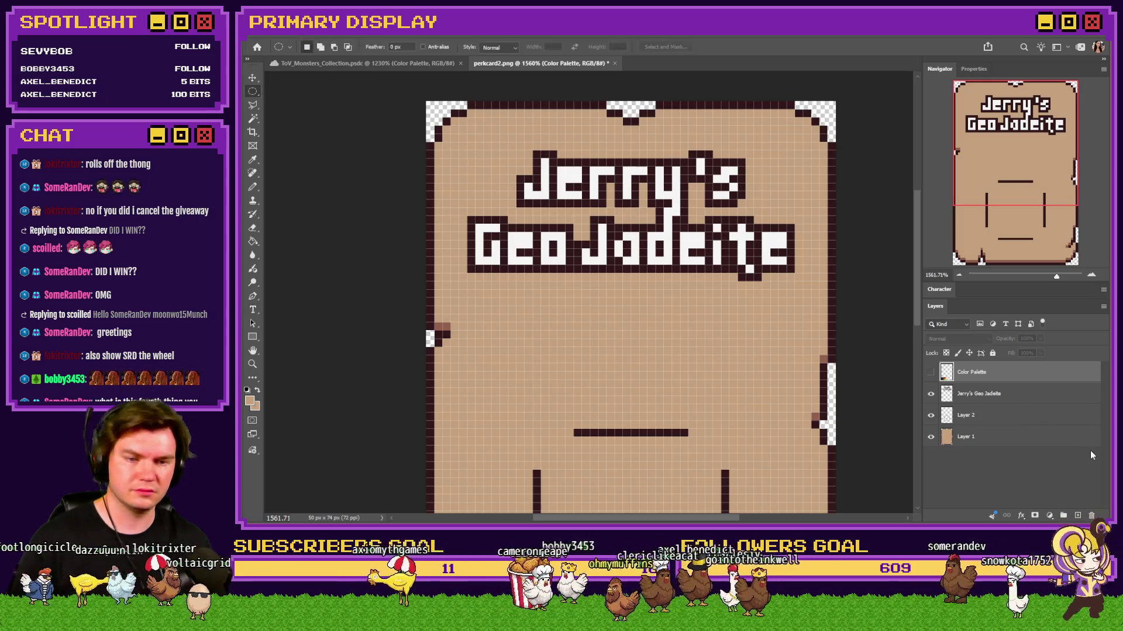
{"action": "left_click", "coordinate": [996, 402]}
Step: Select the word Jadeite, nudge it down below Geo, then step back in History
{"action": "left_click_drag", "start_coordinate": [801, 288], "coordinate": [581, 250]}
{"action": "left_click", "coordinate": [581, 249]}
{"action": "right_click", "coordinate": [252, 90]}
{"action": "left_click", "coordinate": [298, 91]}
{"action": "left_click_drag", "start_coordinate": [800, 297], "coordinate": [576, 220]}
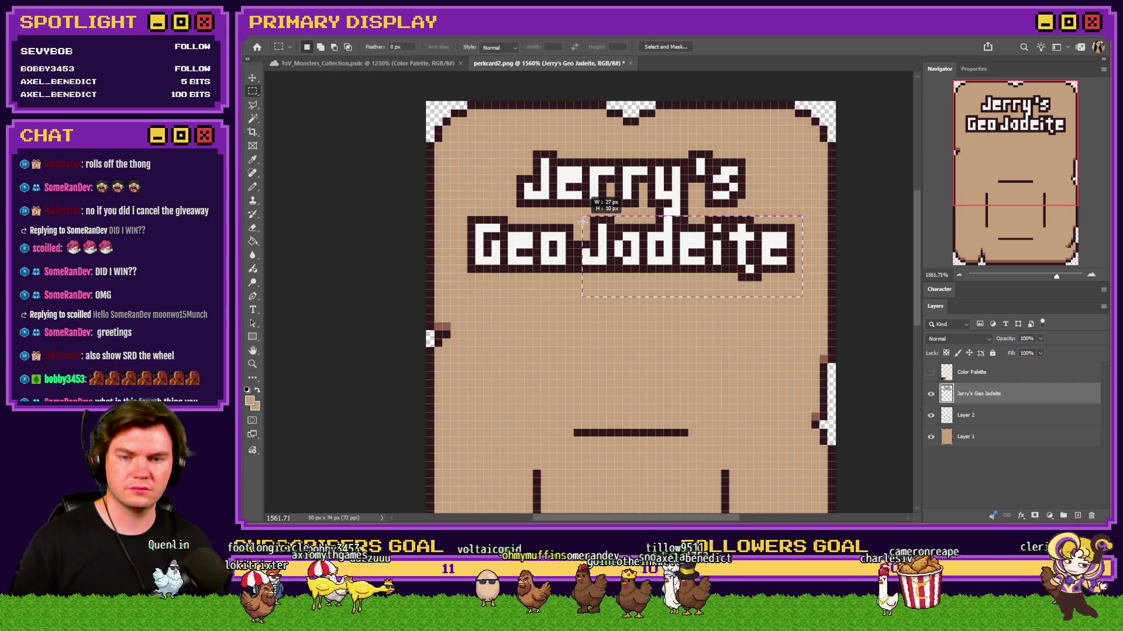
{"action": "left_click_drag", "start_coordinate": [575, 219], "coordinate": [576, 219]}
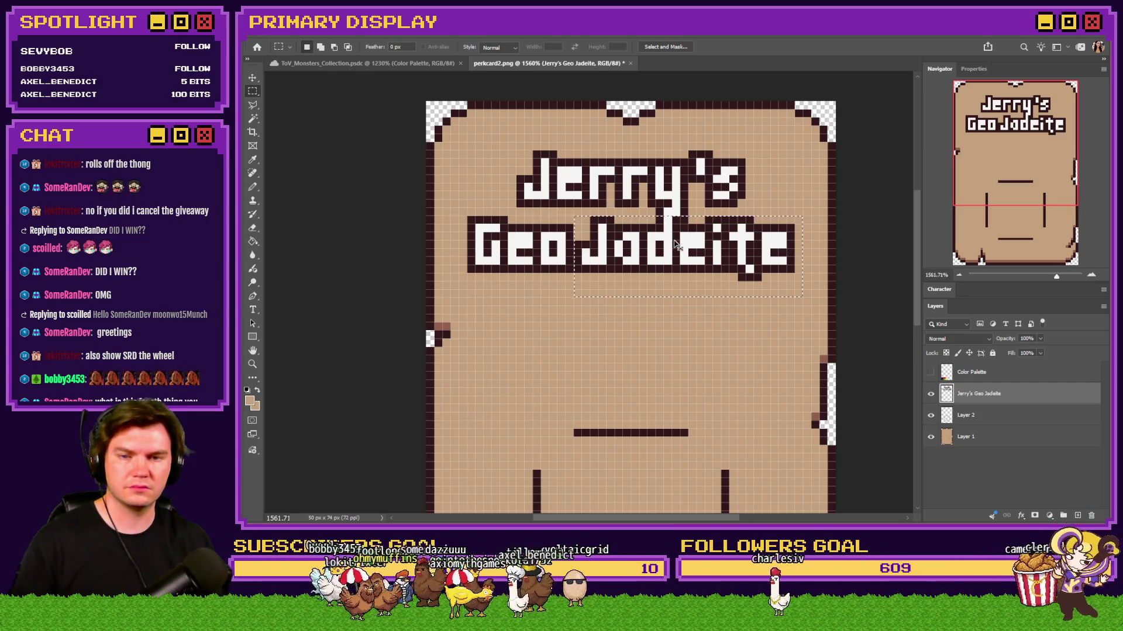
{"action": "key", "text": "Down"}
{"action": "key", "text": "Down"}
{"action": "key", "text": "Down"}
{"action": "key", "text": "Down"}
{"action": "key", "text": "Down"}
{"action": "key", "text": "Down"}
{"action": "key", "text": "ctrl+z"}
{"action": "key", "text": "ctrl+z"}
{"action": "key", "text": "ctrl+z"}
{"action": "key", "text": "ctrl+z"}
{"action": "key", "text": "ctrl+z"}
{"action": "key", "text": "ctrl+z"}
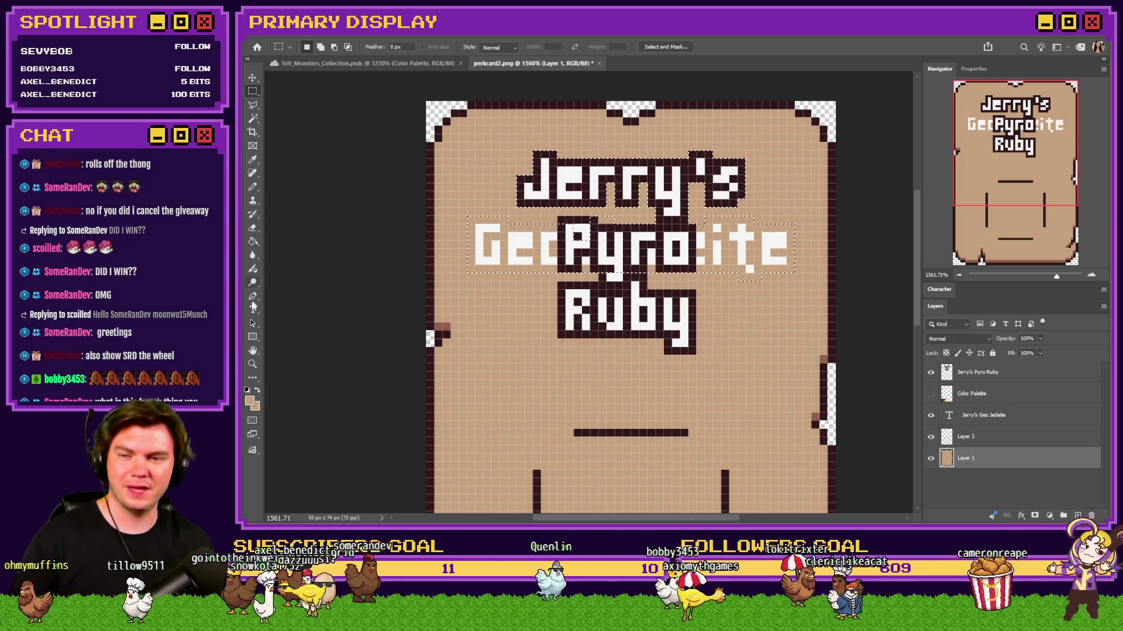
Step: Break Geo and Jadeite onto separate lines in the title text
{"action": "left_click", "coordinate": [253, 307]}
{"action": "left_click", "coordinate": [733, 238]}
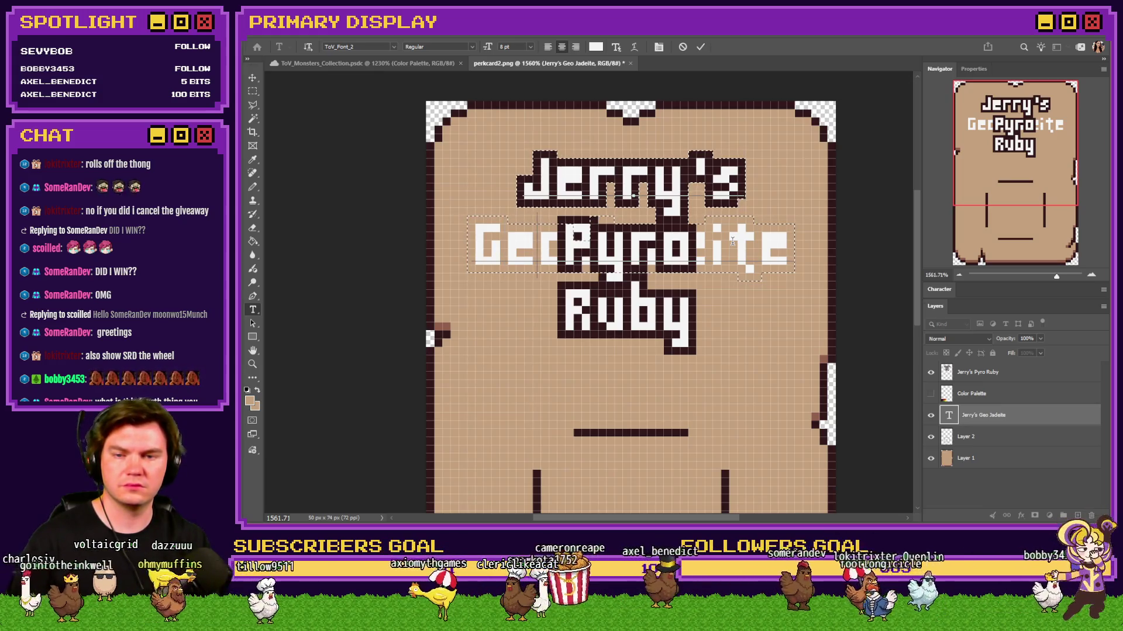
{"action": "key", "text": "Return"}
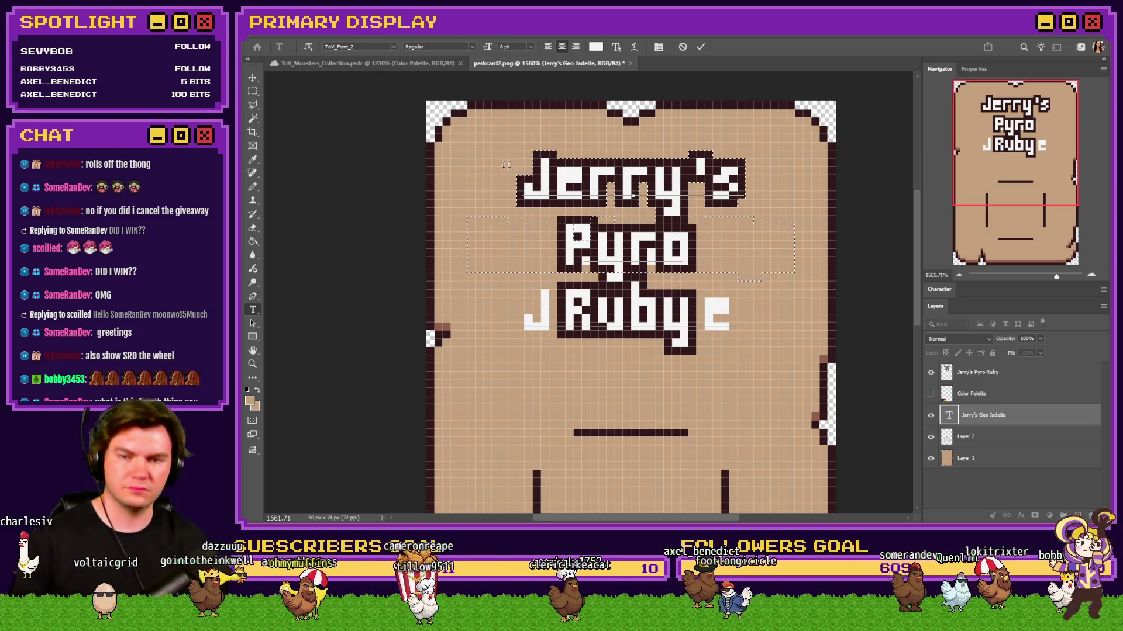
{"action": "key", "text": "Escape"}
Step: Contract the selection, rasterize the title and Paint Bucket a dark outline around its lettering
{"action": "key", "text": "m"}
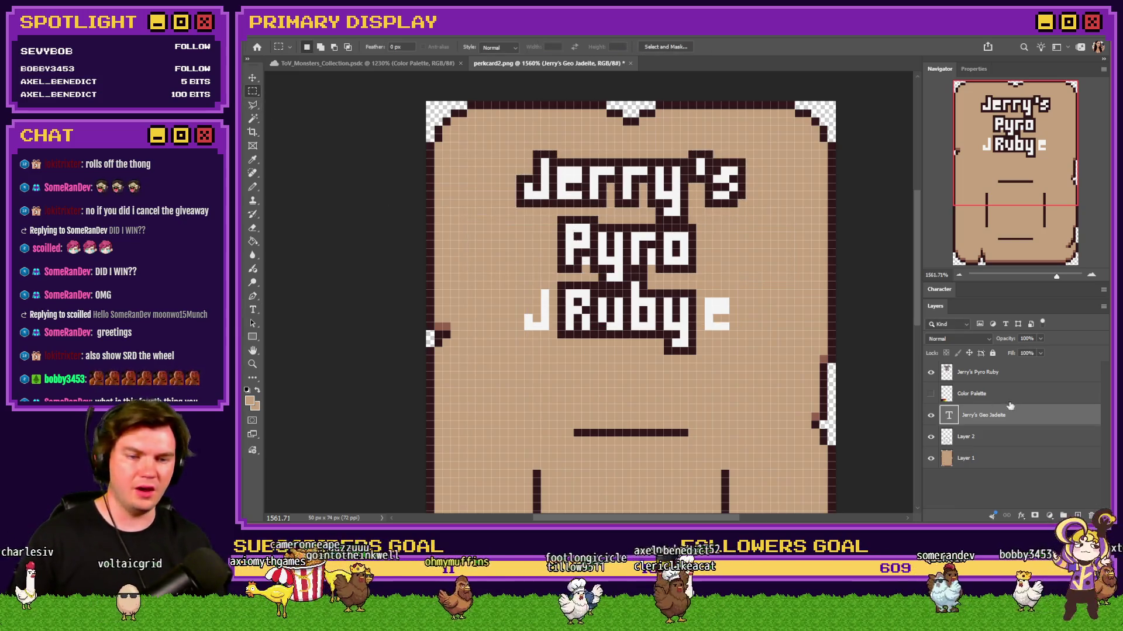
{"action": "left_click", "coordinate": [369, 32]}
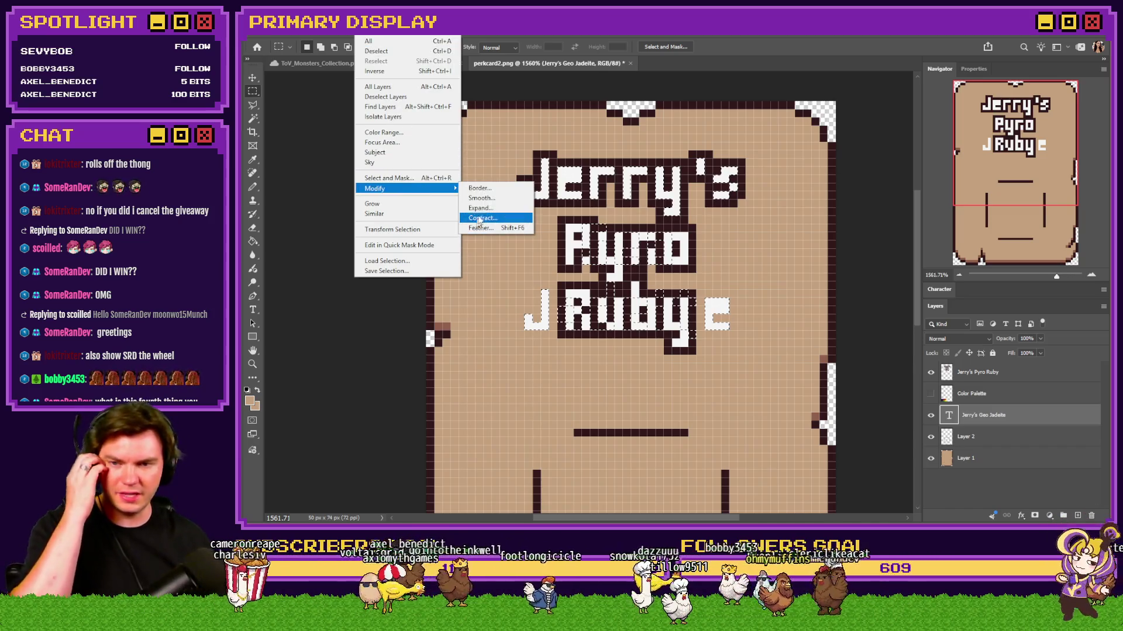
{"action": "left_click", "coordinate": [480, 217]}
{"action": "key", "text": "Return"}
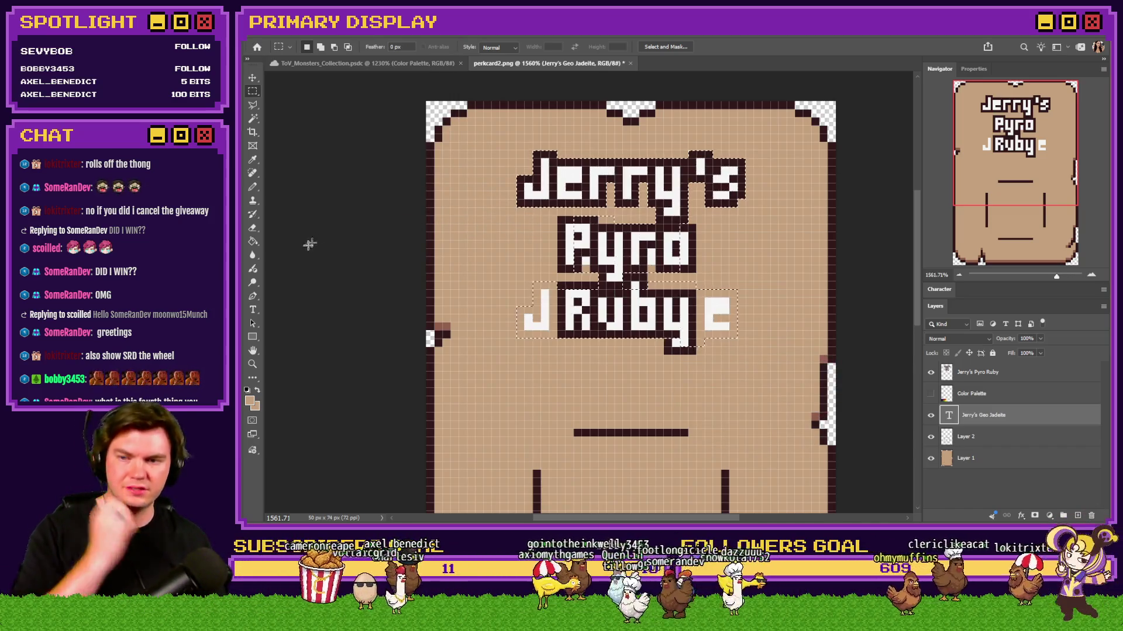
{"action": "key", "text": "g"}
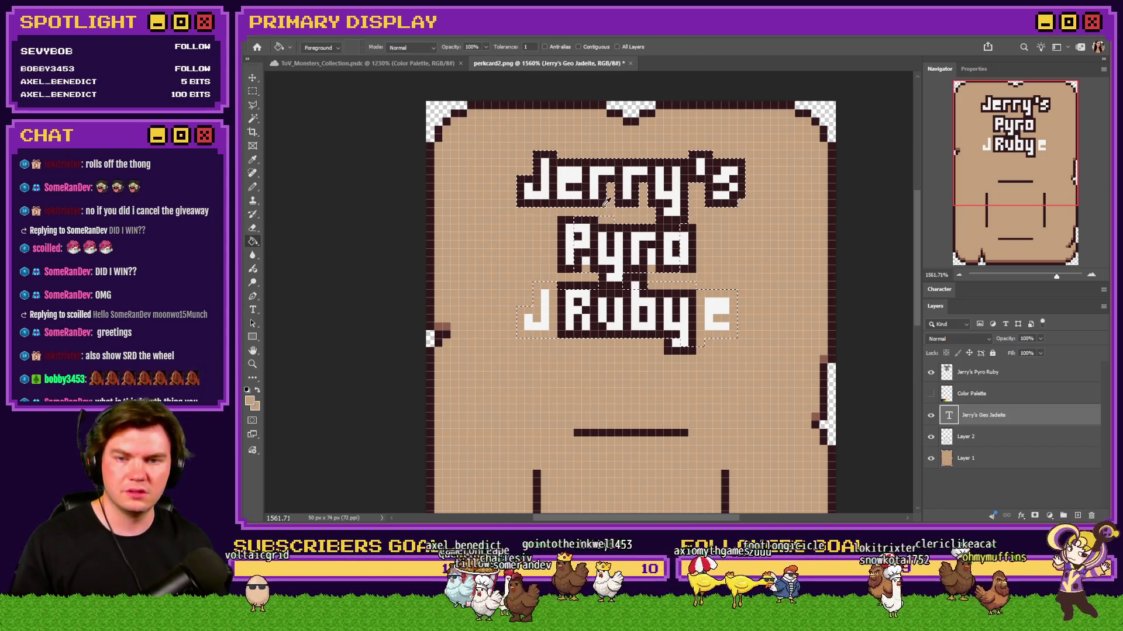
{"action": "left_click", "coordinate": [617, 210]}
{"action": "key", "text": "Return"}
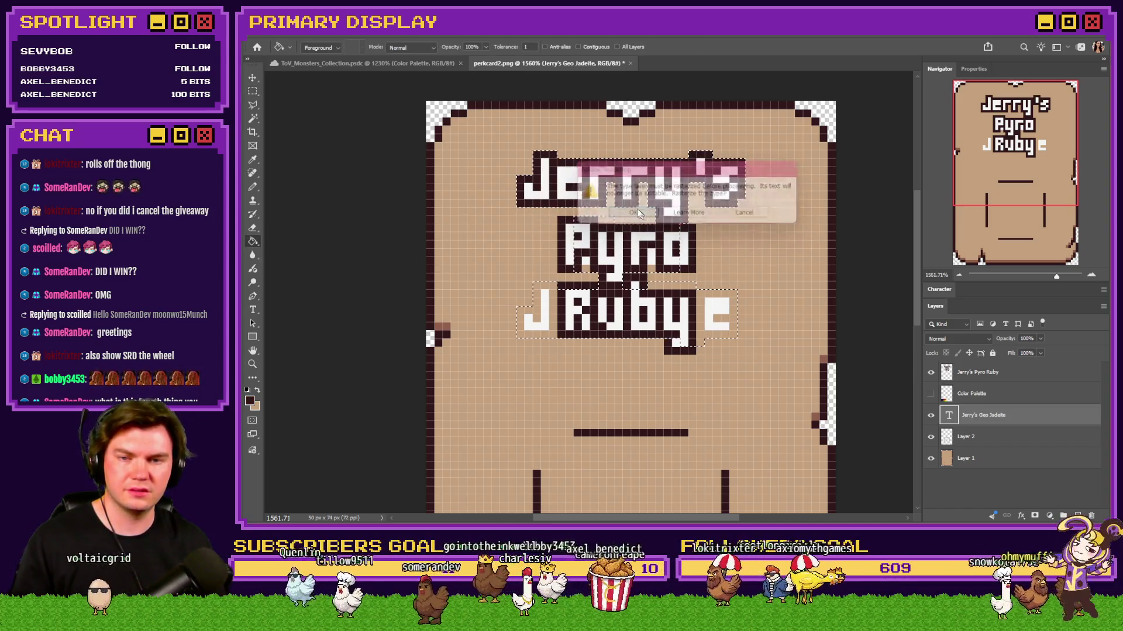
{"action": "left_click", "coordinate": [629, 211]}
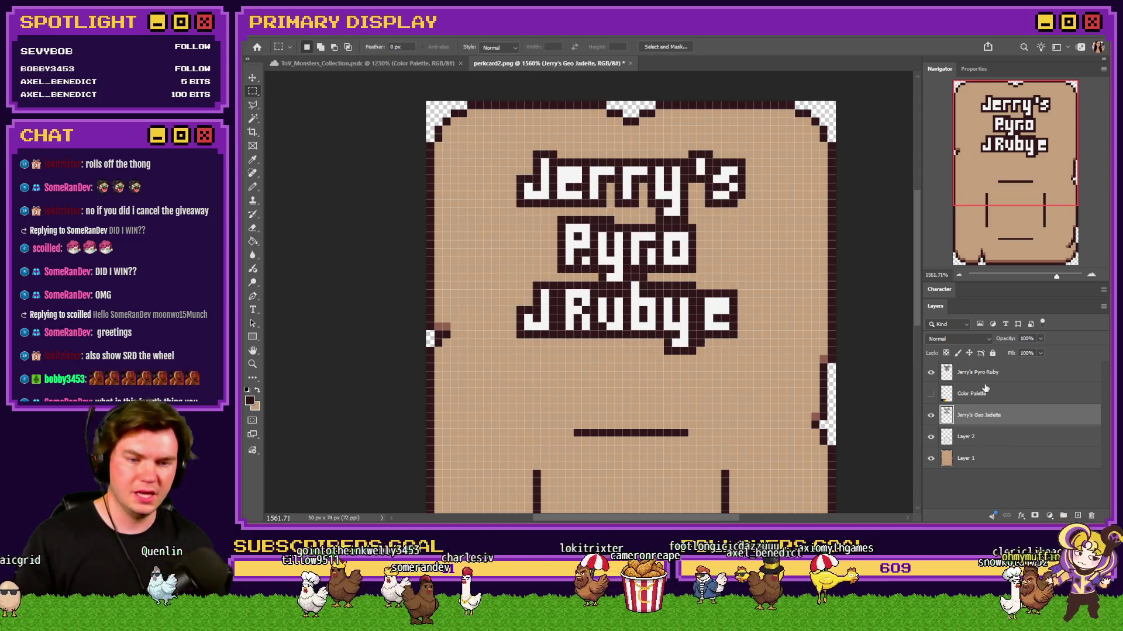
Step: Delete the Jerry's Pyro Ruby layer and drag Jerry's Geo Jadeite above Color Palette
{"action": "left_click", "coordinate": [979, 372]}
{"action": "key", "text": "Delete"}
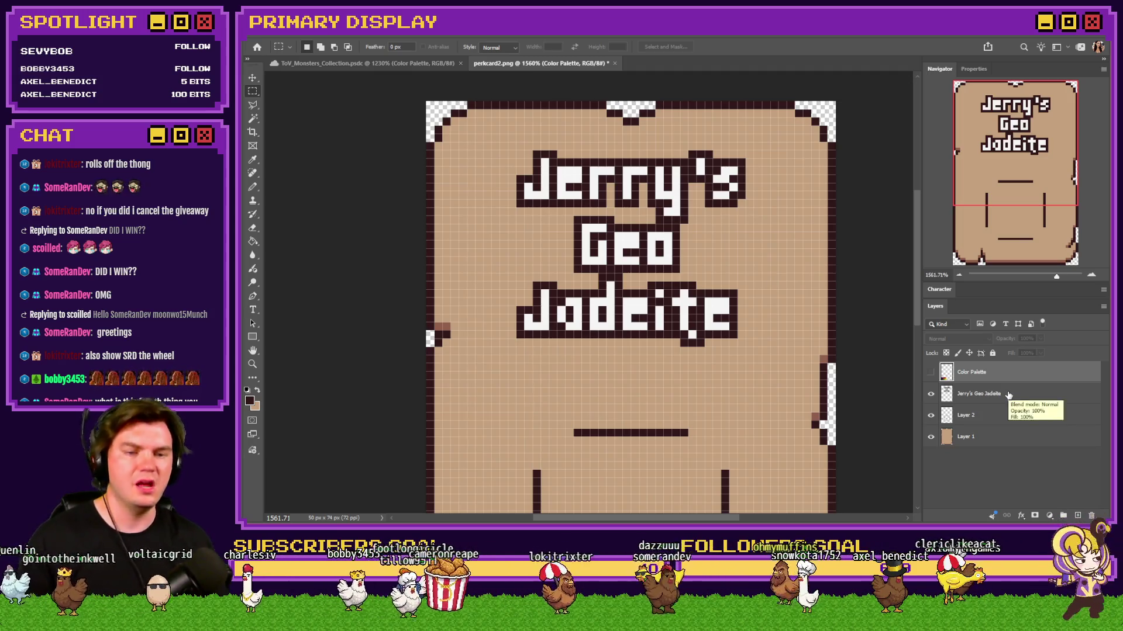
{"action": "left_click", "coordinate": [1007, 396]}
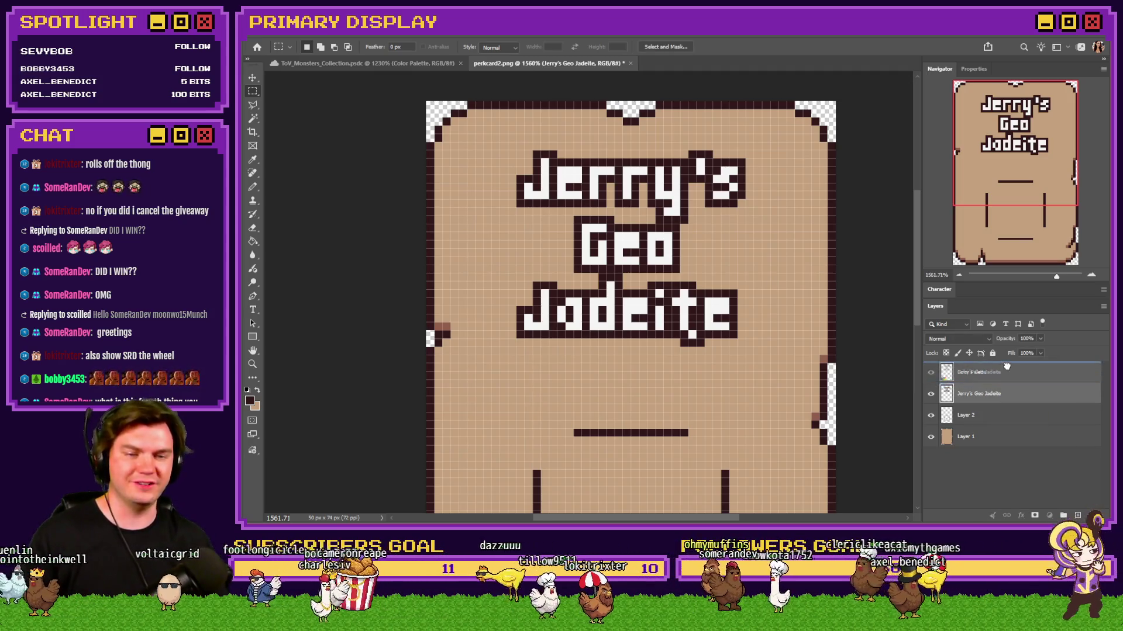
{"action": "left_click_drag", "start_coordinate": [1008, 396], "coordinate": [1006, 372]}
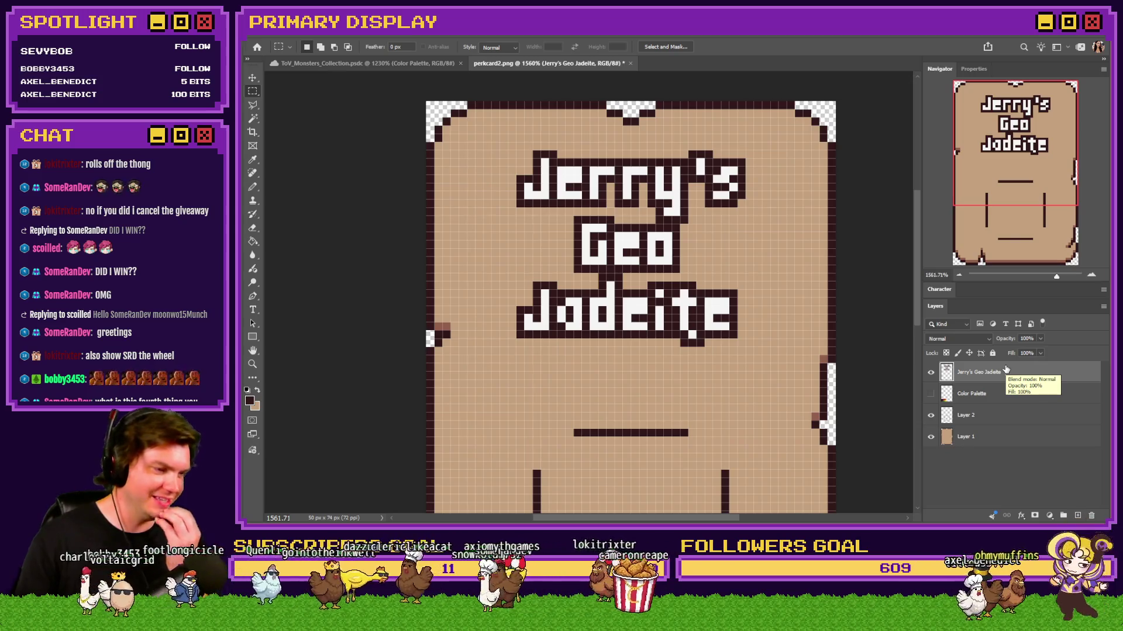
{"action": "scroll", "coordinate": [983, 357], "scroll_direction": "down", "scroll_amount": 3}
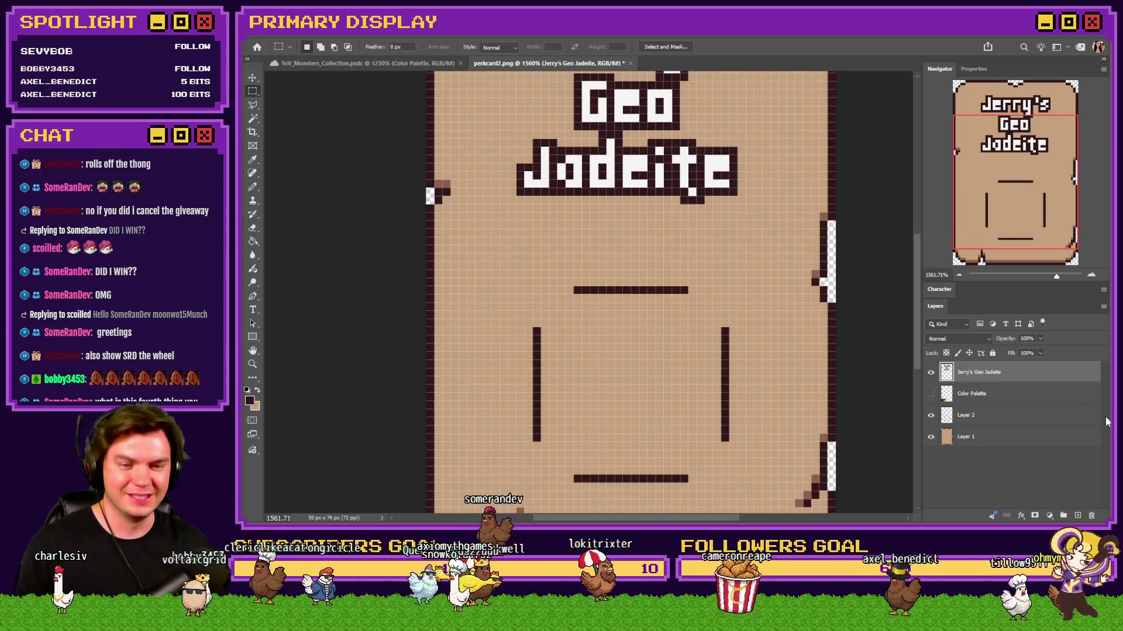
Step: Activate Layer 2 with the Pencil and eyedrop a green from the briefly shown Color Palette layer
{"action": "left_click", "coordinate": [1092, 418]}
{"action": "scroll", "coordinate": [283, 290], "scroll_direction": "down", "scroll_amount": 1}
{"action": "left_click", "coordinate": [255, 187]}
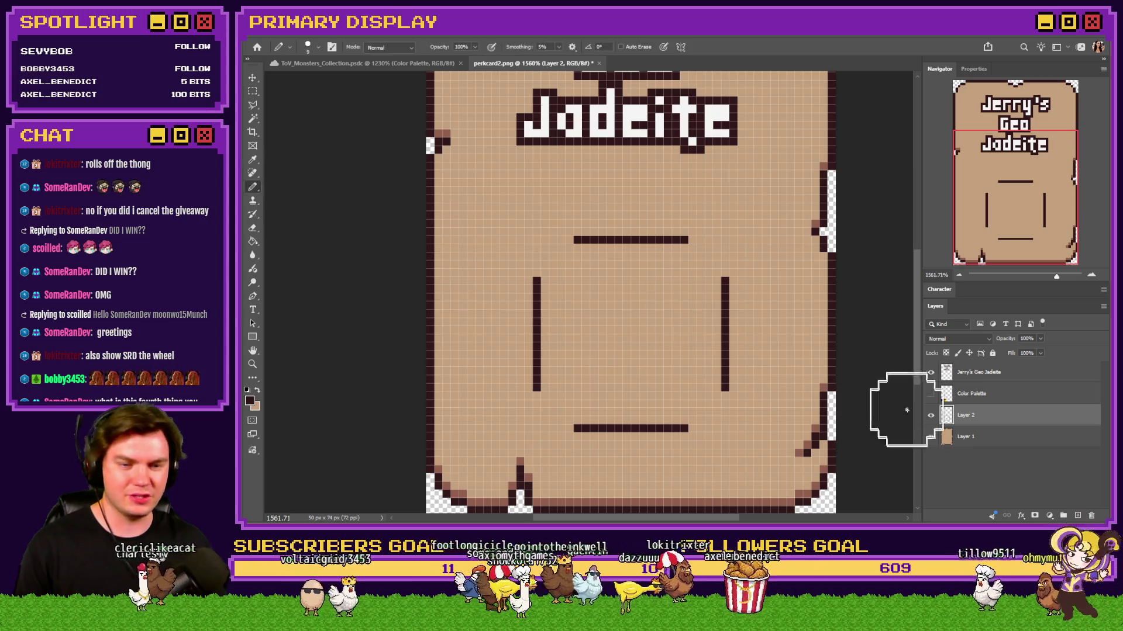
{"action": "left_click", "coordinate": [931, 394]}
{"action": "scroll", "coordinate": [614, 397], "scroll_direction": "down", "scroll_amount": 1}
{"action": "left_click", "coordinate": [534, 445], "text": "alt"}
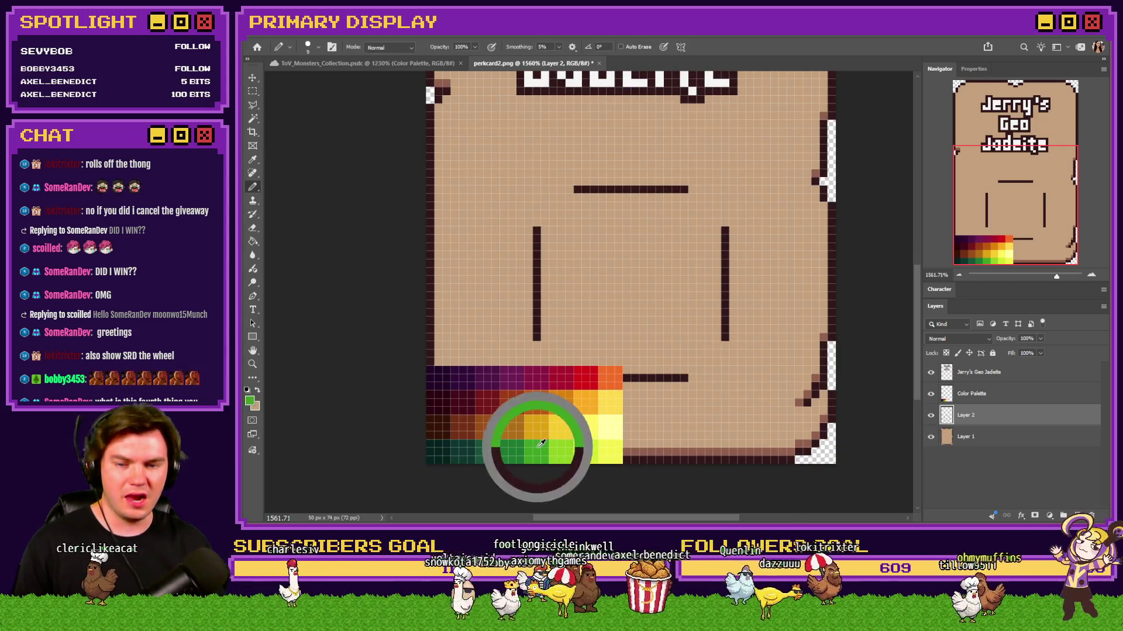
{"action": "left_click", "coordinate": [930, 394]}
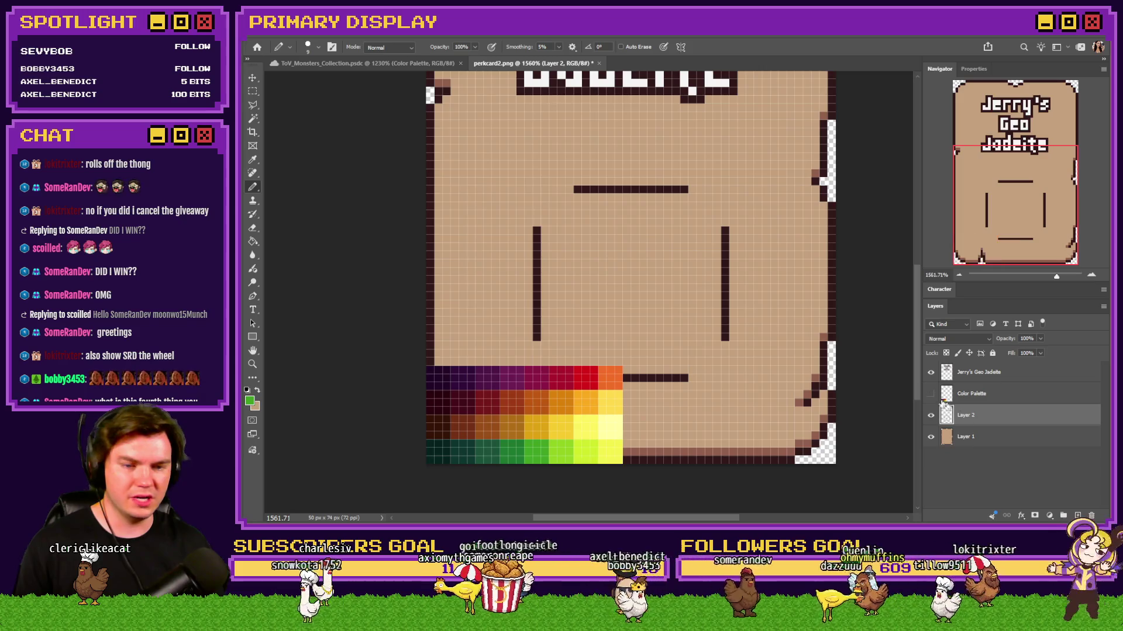
Step: Set a larger brush size, undo a trial green blob, and switch to the jadeite image search
{"action": "right_click", "coordinate": [472, 255]}
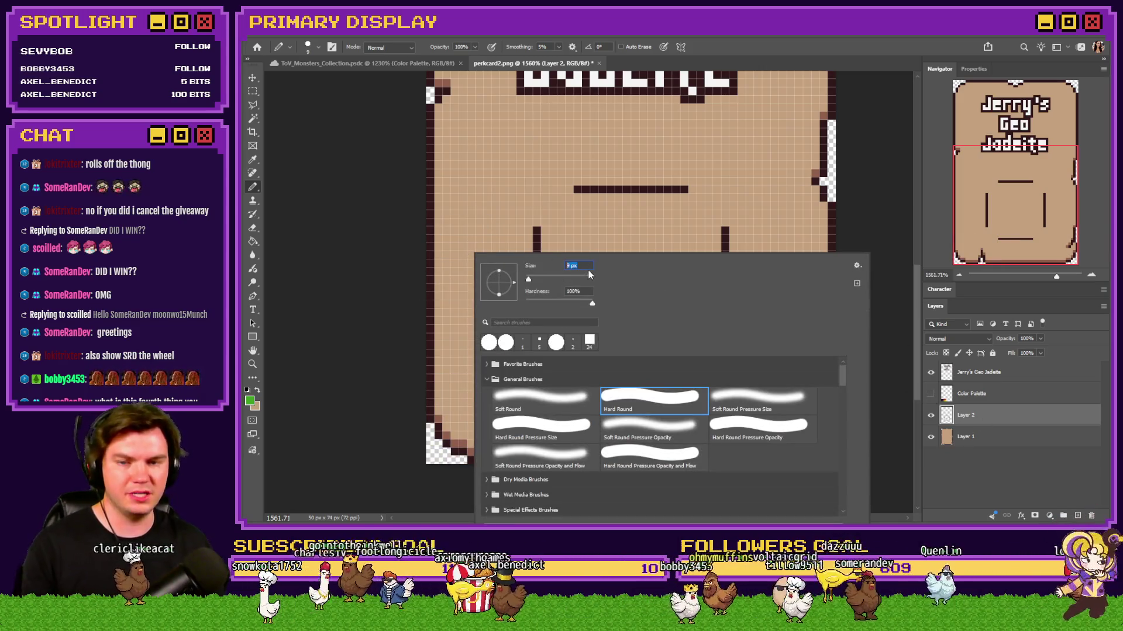
{"action": "key", "text": "Return"}
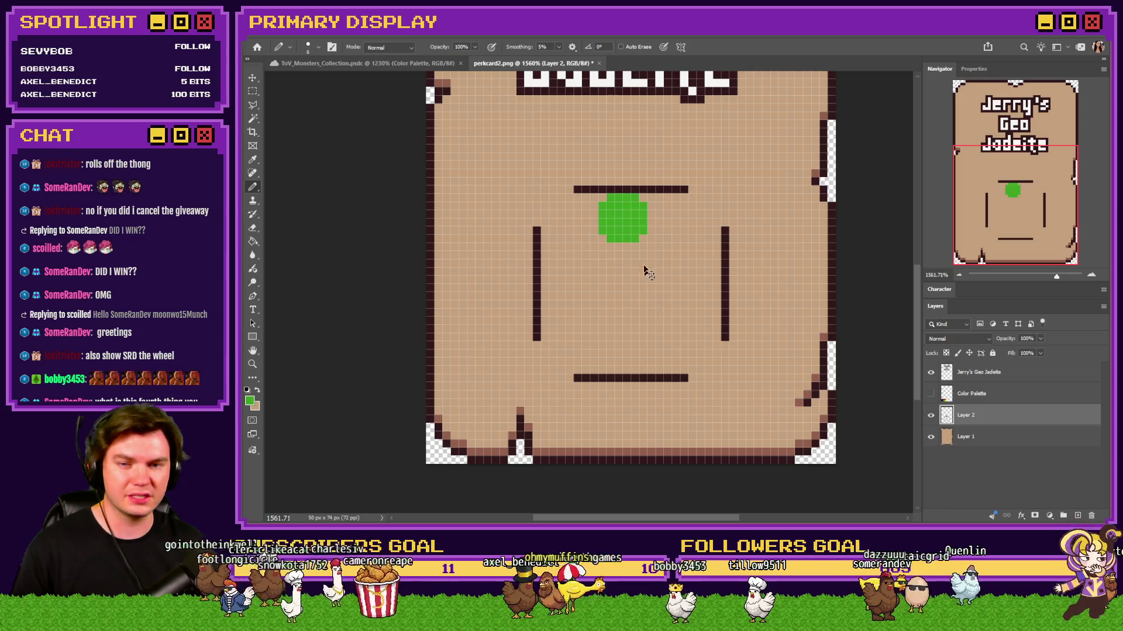
{"action": "right_click", "coordinate": [667, 254]}
{"action": "key", "text": "Return"}
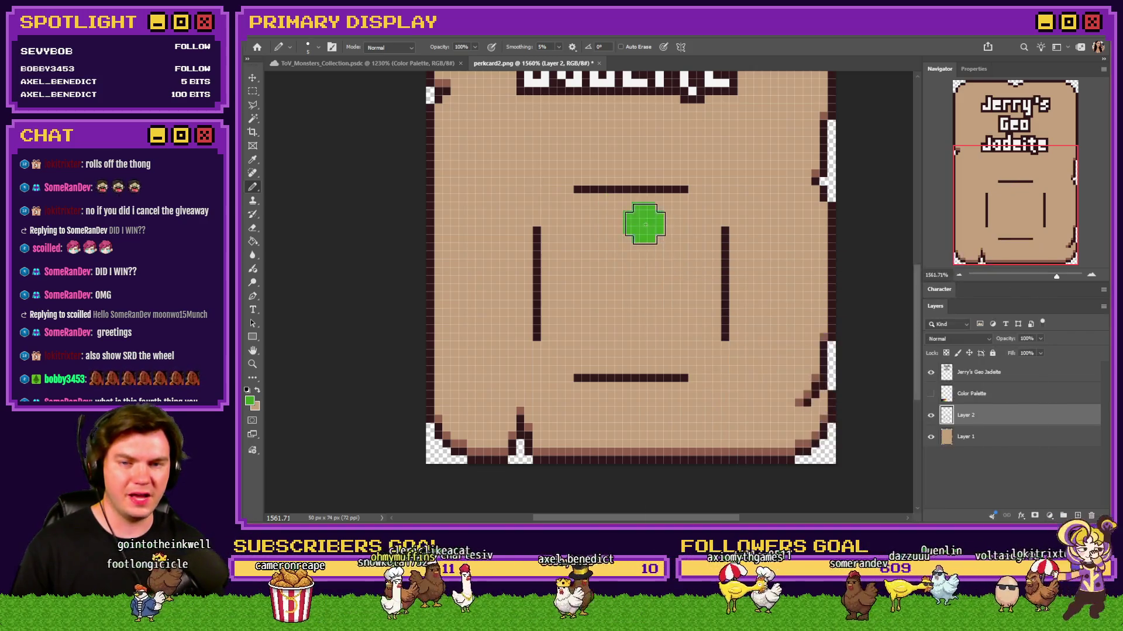
{"action": "key", "text": "ctrl+z"}
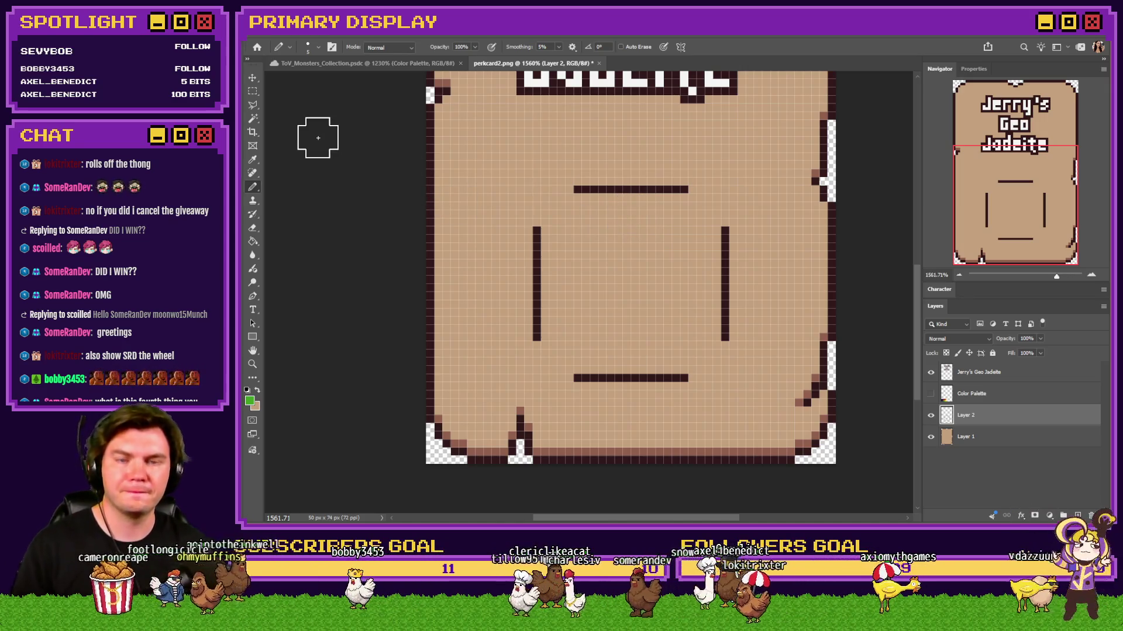
{"action": "key", "text": "alt+Tab"}
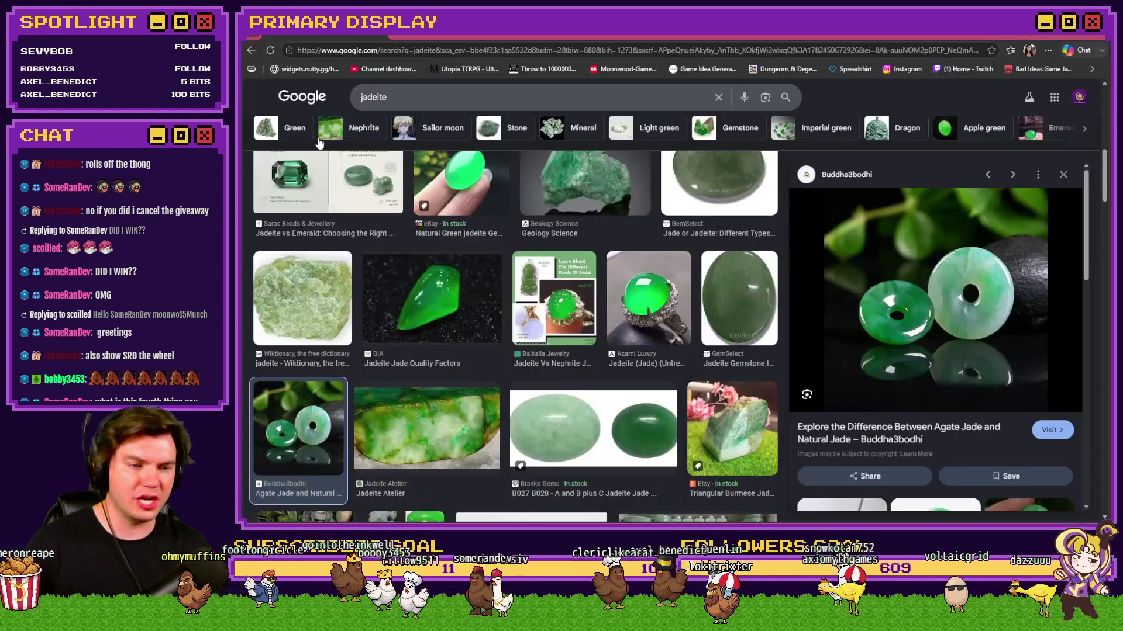
{"action": "scroll", "coordinate": [610, 314], "scroll_direction": "down", "scroll_amount": 2}
{"action": "scroll", "coordinate": [610, 314], "scroll_direction": "down", "scroll_amount": 3}
{"action": "scroll", "coordinate": [605, 318], "scroll_direction": "up", "scroll_amount": 3}
{"action": "scroll", "coordinate": [601, 325], "scroll_direction": "up", "scroll_amount": 5}
{"action": "mouse_move", "coordinate": [657, 298]}
{"action": "scroll", "coordinate": [638, 321], "scroll_direction": "down", "scroll_amount": 2}
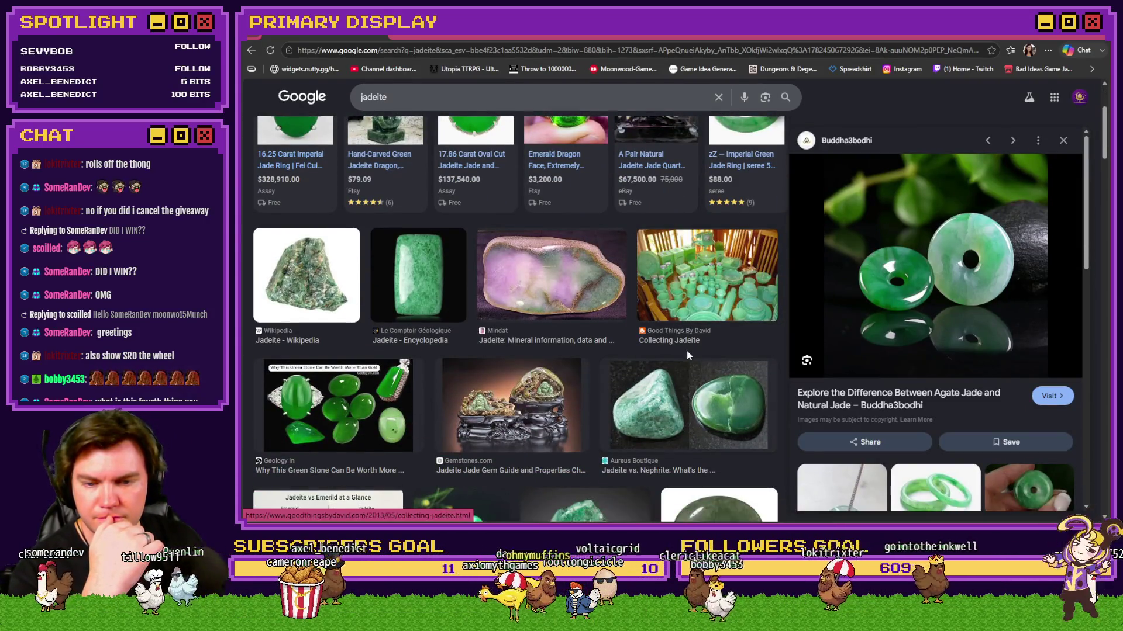
Step: View the Jadeite vs. Nephrite reference photo larger, then return to the Photoshop card
{"action": "left_click", "coordinate": [702, 380]}
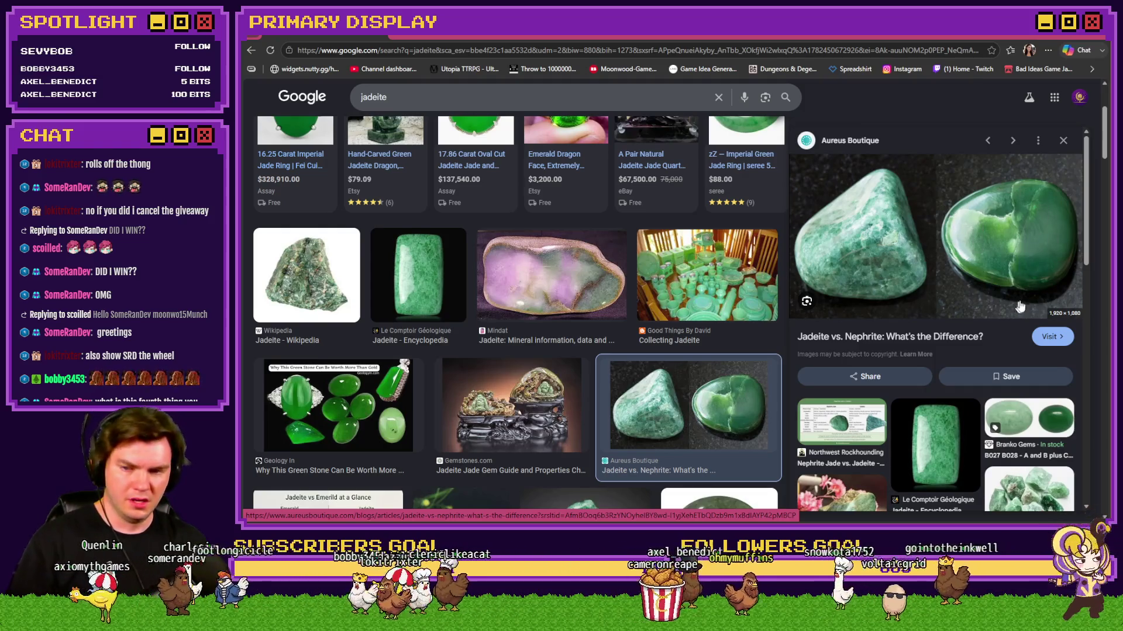
{"action": "key", "text": "alt+Tab"}
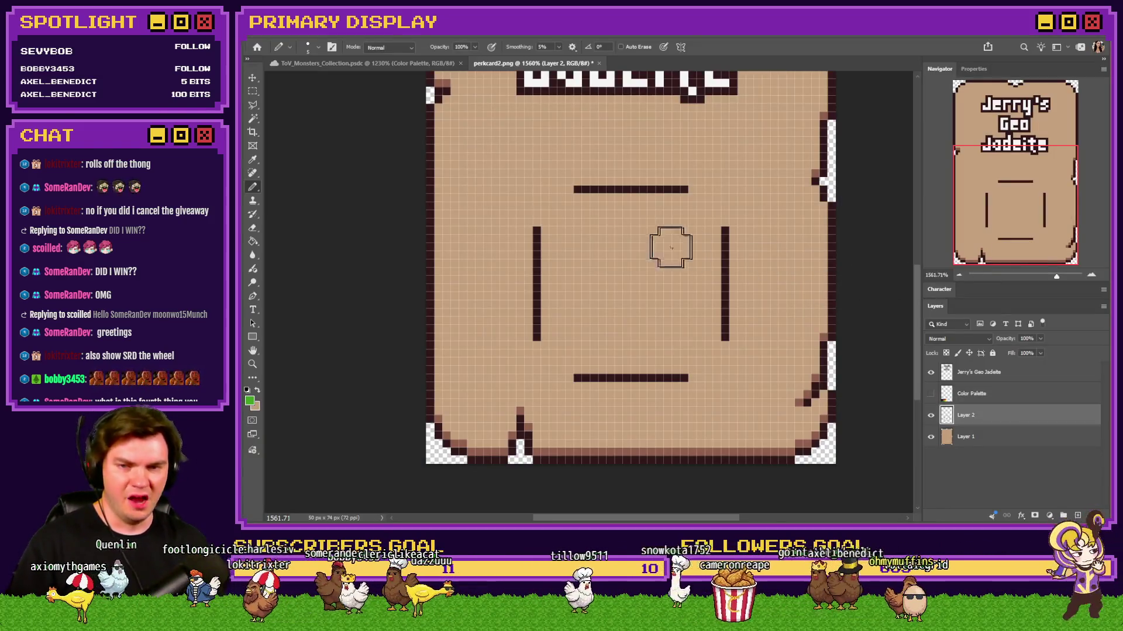
Step: Paint green blobs in the card centre and join them into one solid gem shape
{"action": "right_click", "coordinate": [655, 214]}
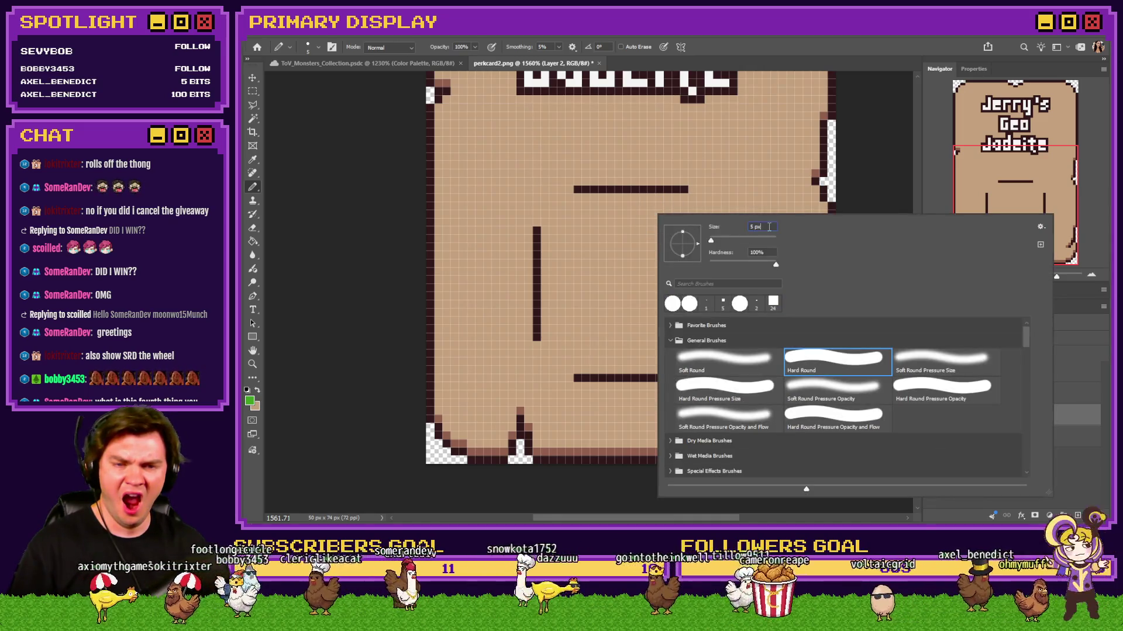
{"action": "key", "text": "Return"}
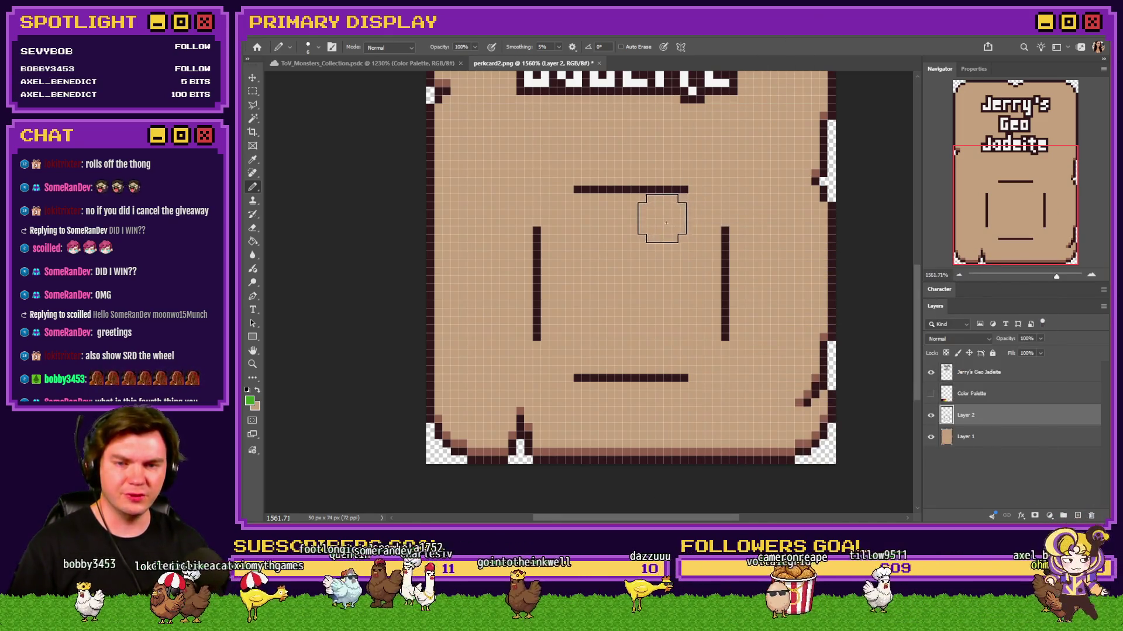
{"action": "left_click", "coordinate": [658, 218]}
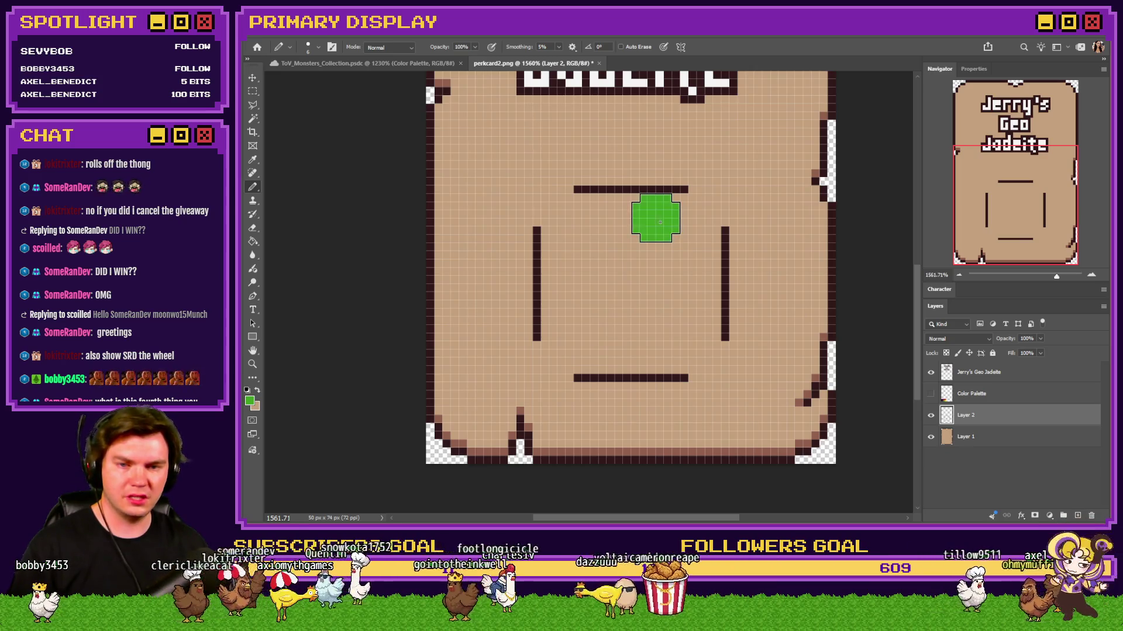
{"action": "left_click", "coordinate": [566, 309]}
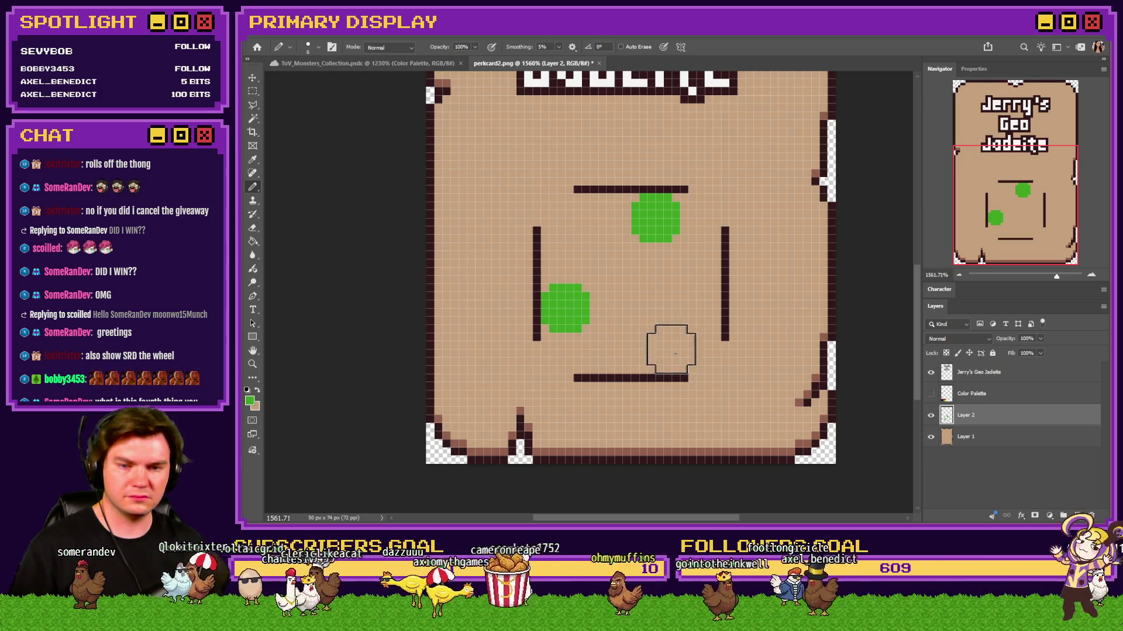
{"action": "left_click", "coordinate": [697, 348]}
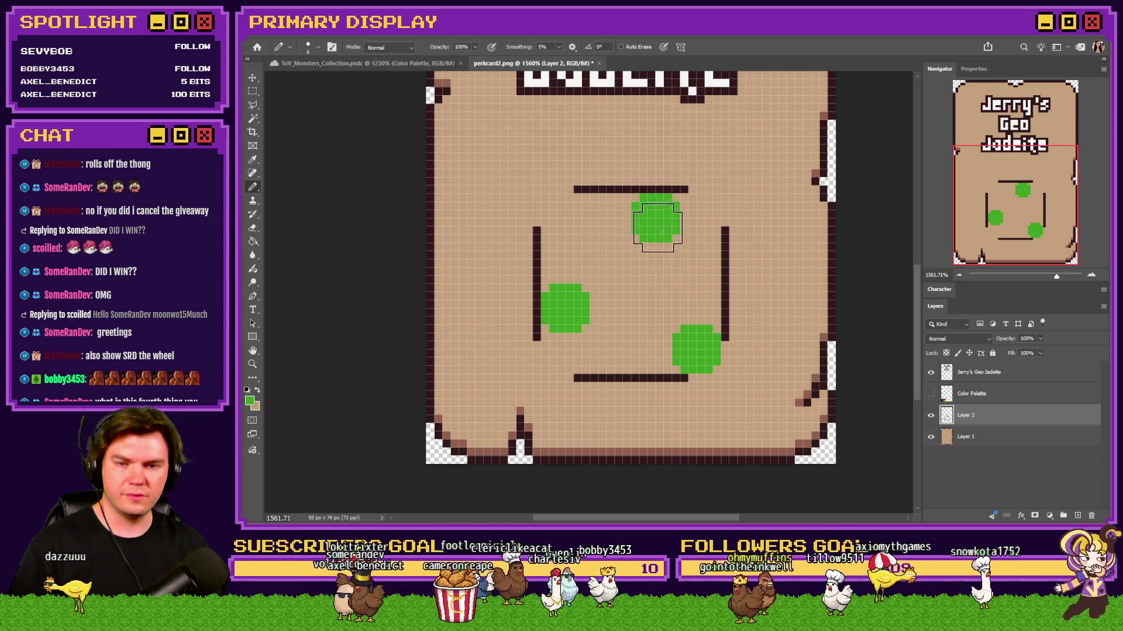
{"action": "mouse_move", "coordinate": [654, 218]}
{"action": "left_mouse_down"}
{"action": "mouse_move", "coordinate": [570, 294]}
{"action": "mouse_move", "coordinate": [637, 303]}
{"action": "left_mouse_up"}
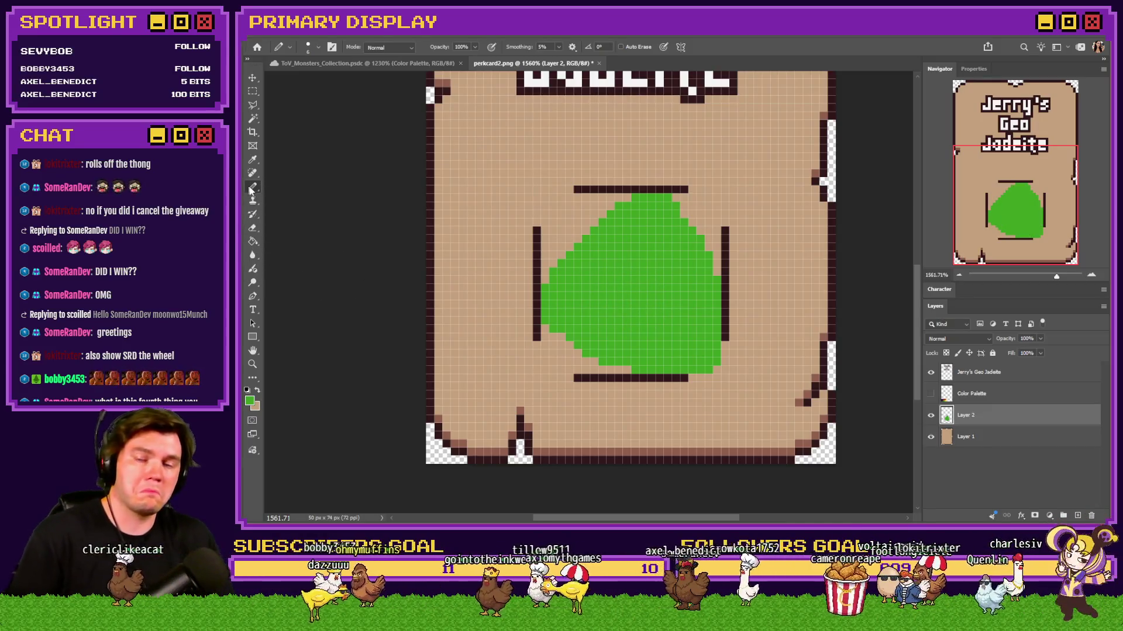
Step: Set the Pencil brush size to 1 px, dismissing an invalid size error along the way
{"action": "right_click", "coordinate": [599, 277]}
{"action": "left_click", "coordinate": [695, 285]}
{"action": "key", "text": "Return"}
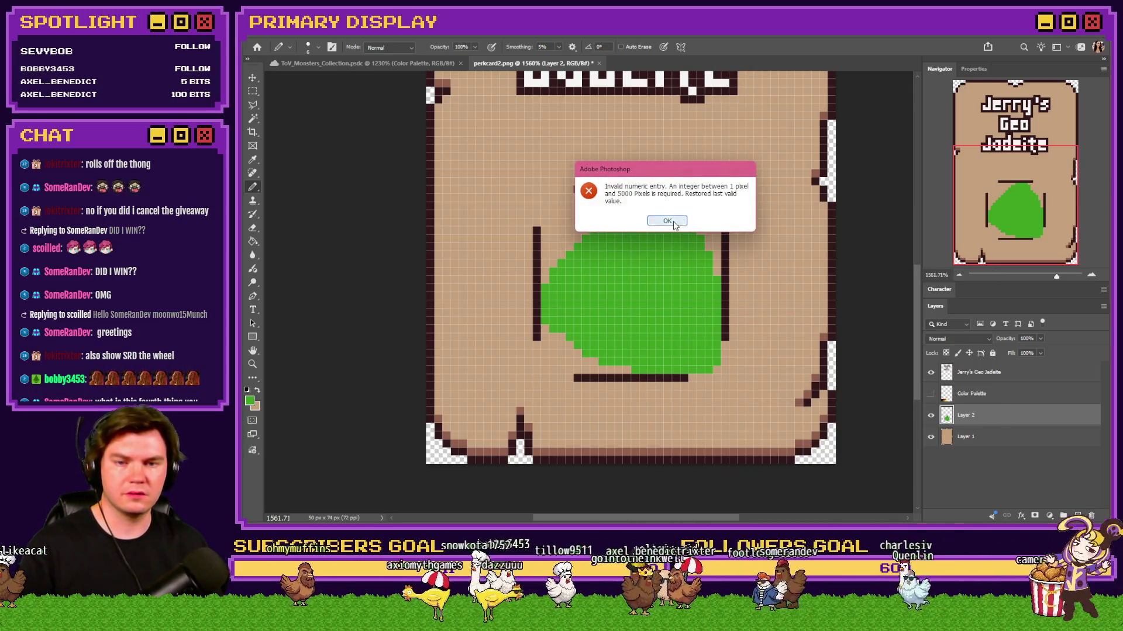
{"action": "left_click", "coordinate": [673, 221]}
{"action": "right_click", "coordinate": [653, 243]}
{"action": "key", "text": "Return"}
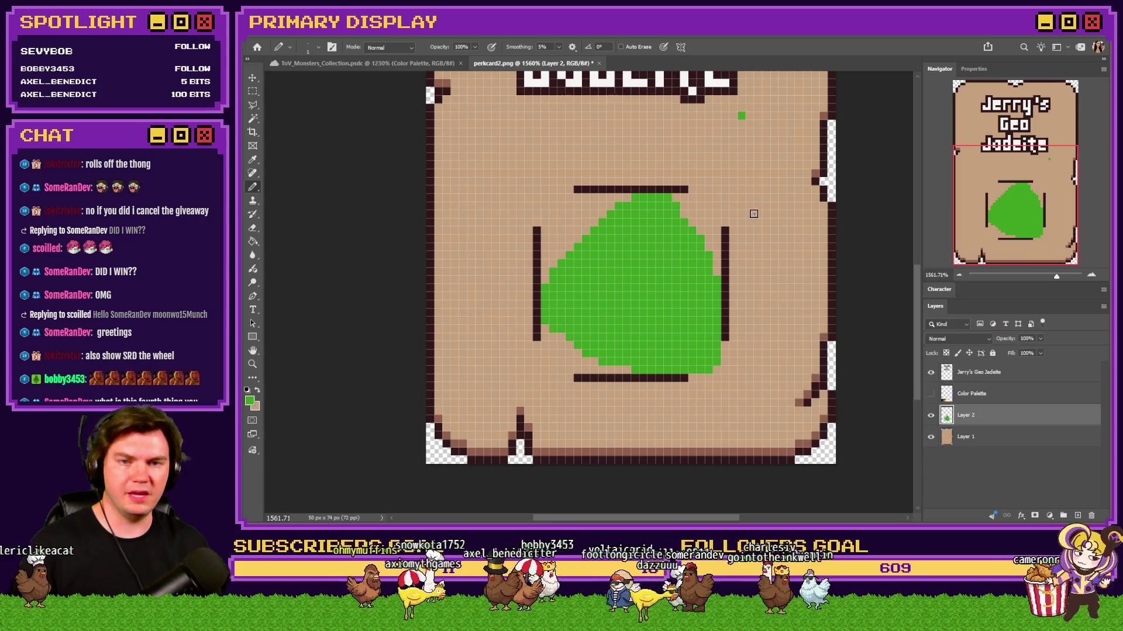
Step: Pick a green from the palette and pencil trial highlights along the gem's upper edges
{"action": "left_click", "coordinate": [566, 457], "text": "alt"}
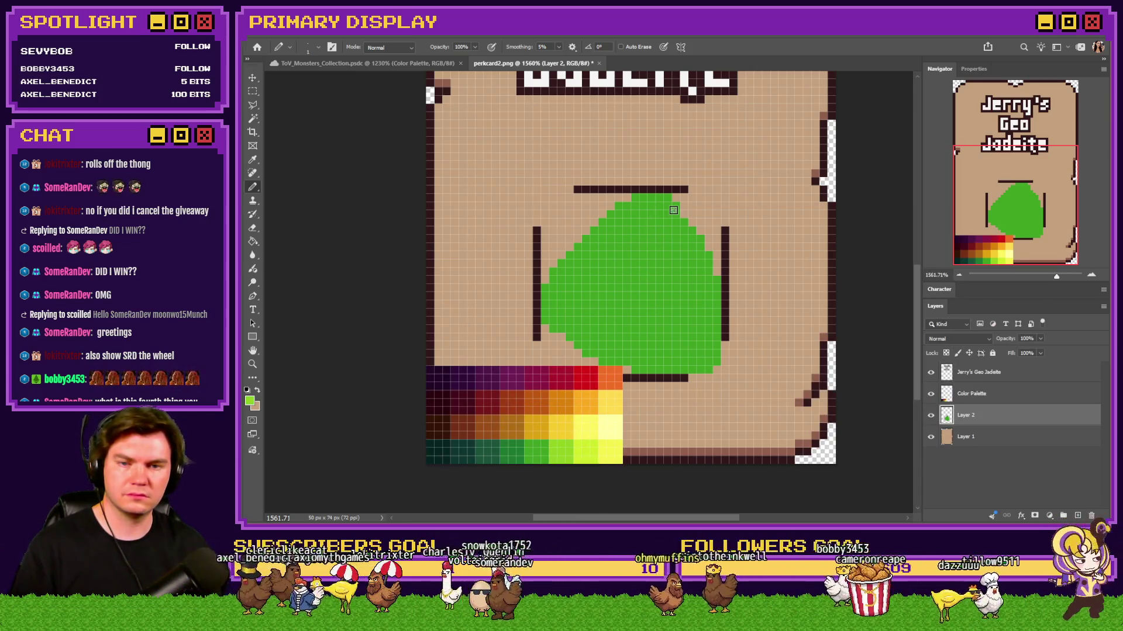
{"action": "left_click_drag", "start_coordinate": [677, 216], "coordinate": [667, 201]}
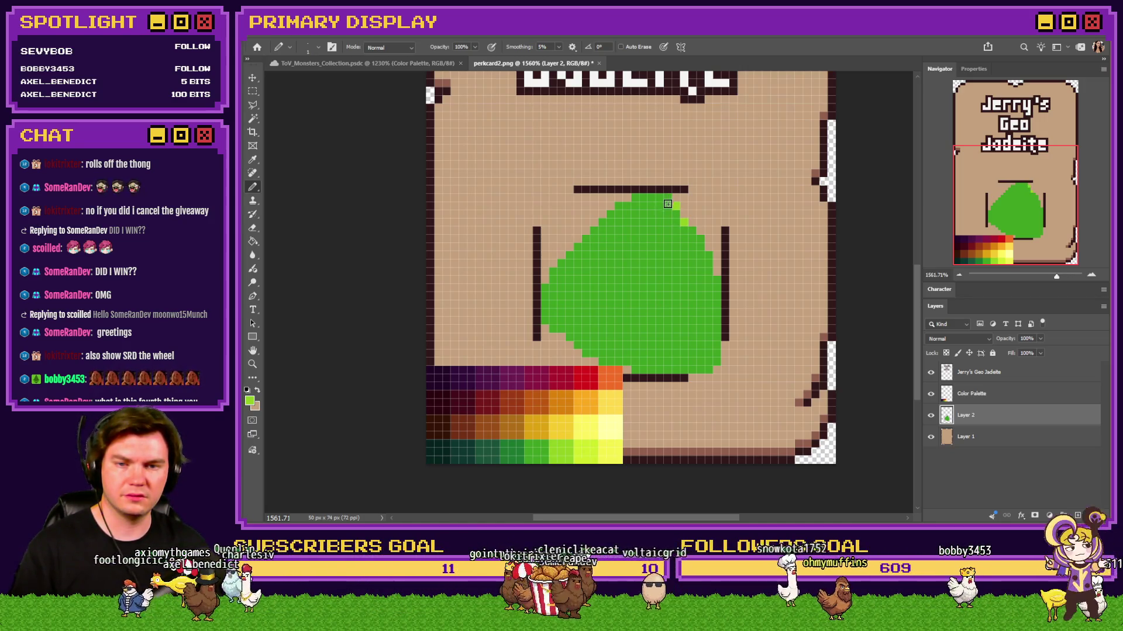
{"action": "mouse_move", "coordinate": [667, 200]}
{"action": "left_mouse_down"}
{"action": "mouse_move", "coordinate": [611, 232]}
{"action": "mouse_move", "coordinate": [567, 335]}
{"action": "left_mouse_up"}
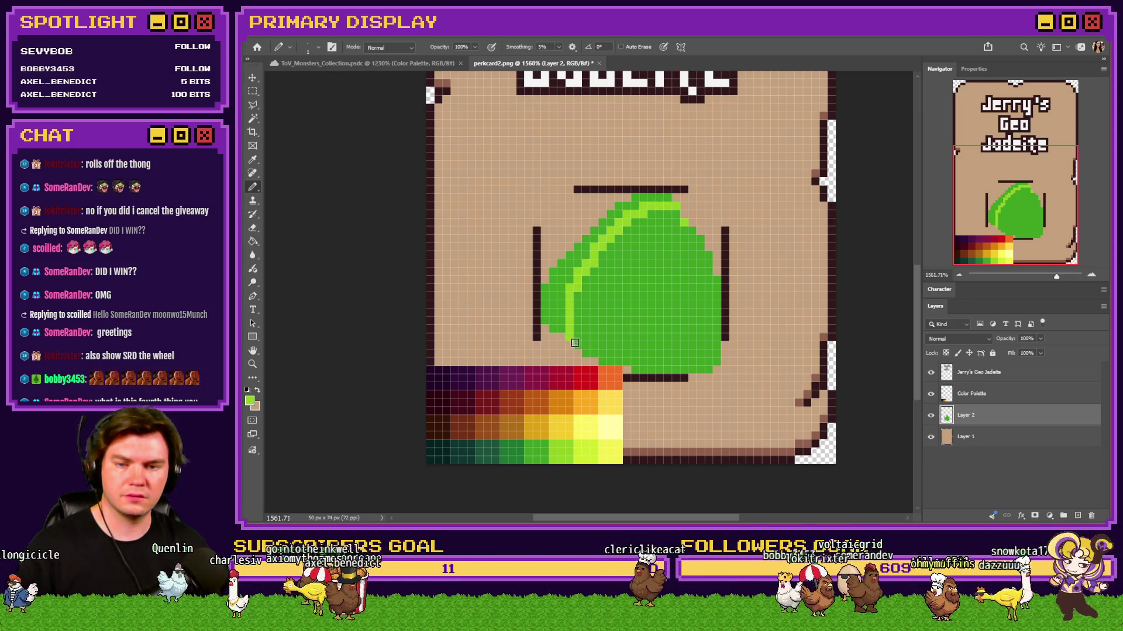
Step: Try Paint Bucket fills on the gem and undo them along with the highlight strokes
{"action": "key", "text": "g"}
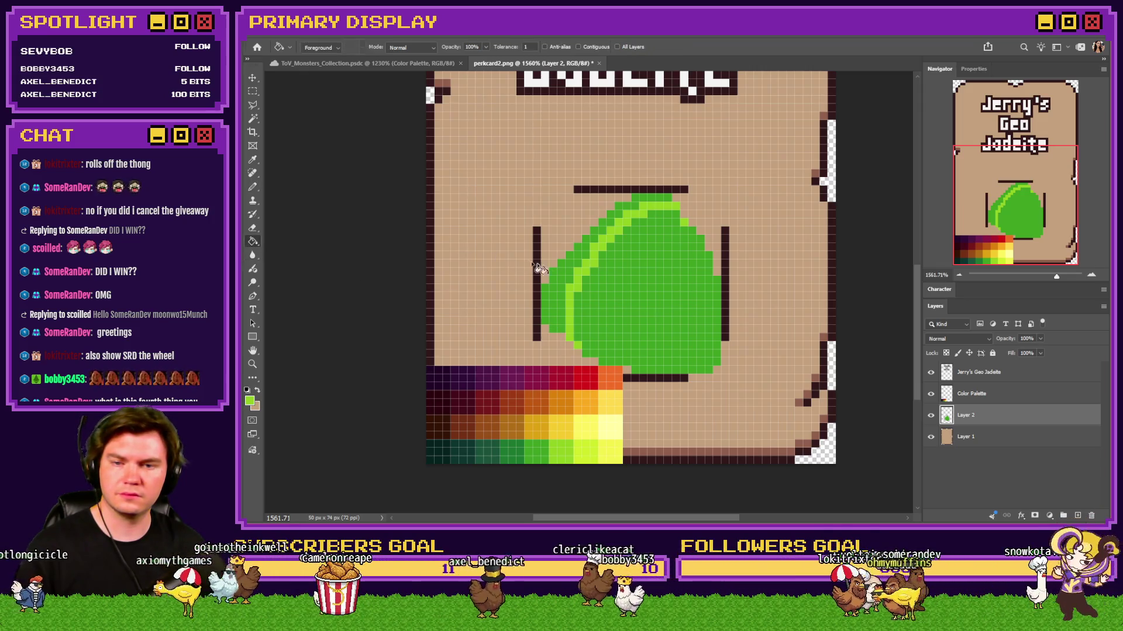
{"action": "left_click", "coordinate": [566, 286]}
{"action": "key", "text": "ctrl+z"}
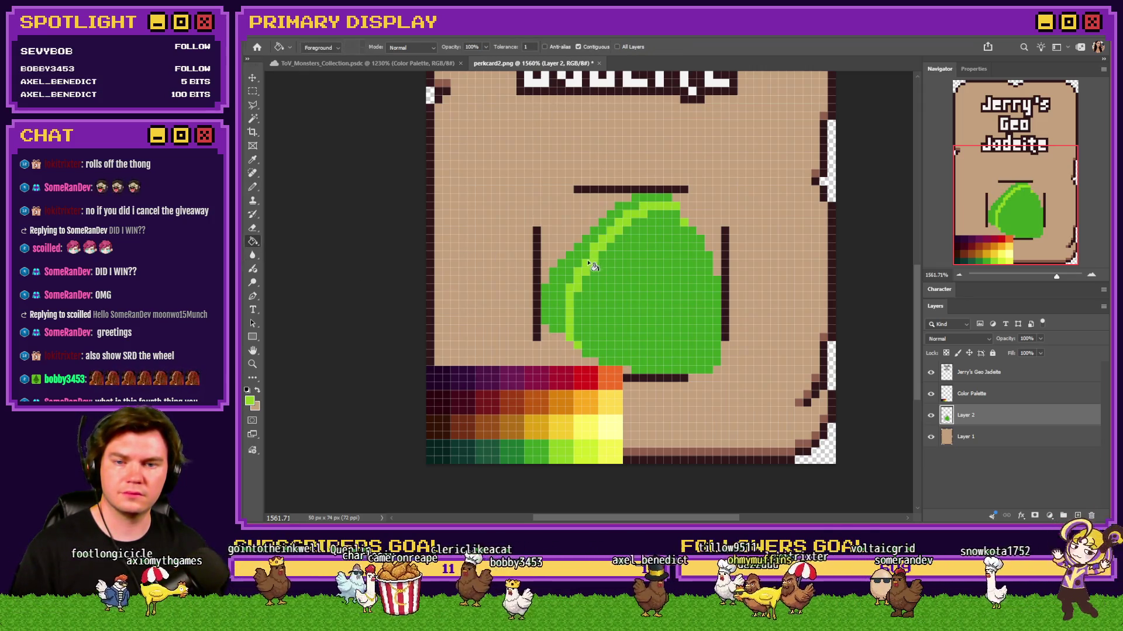
{"action": "left_click", "coordinate": [590, 262]}
{"action": "key", "text": "ctrl+z"}
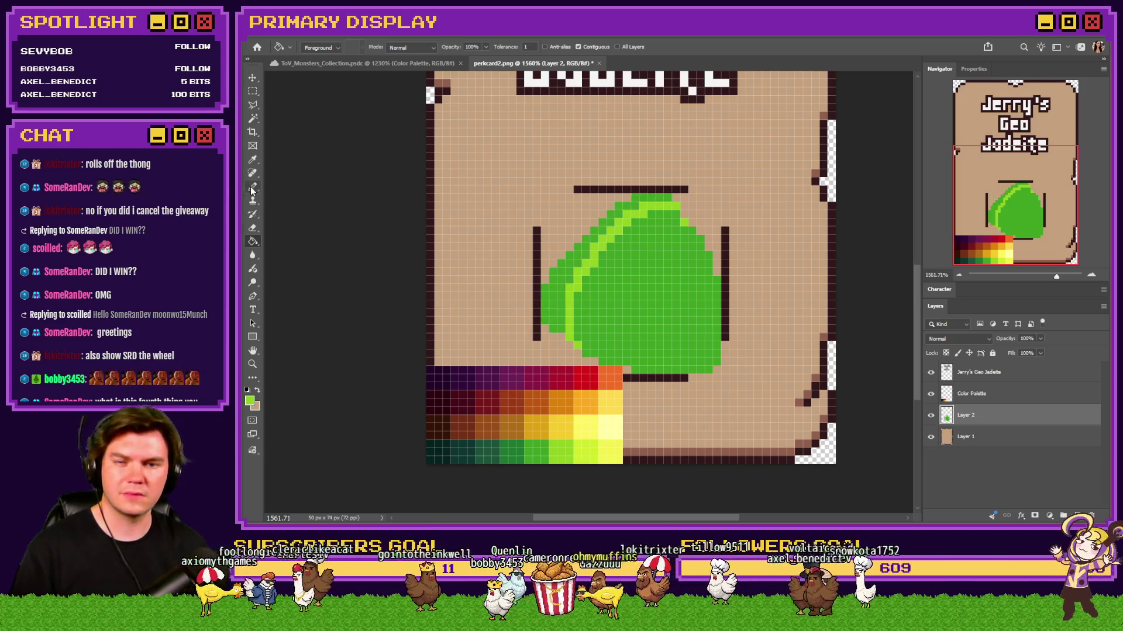
{"action": "key", "text": "ctrl+z"}
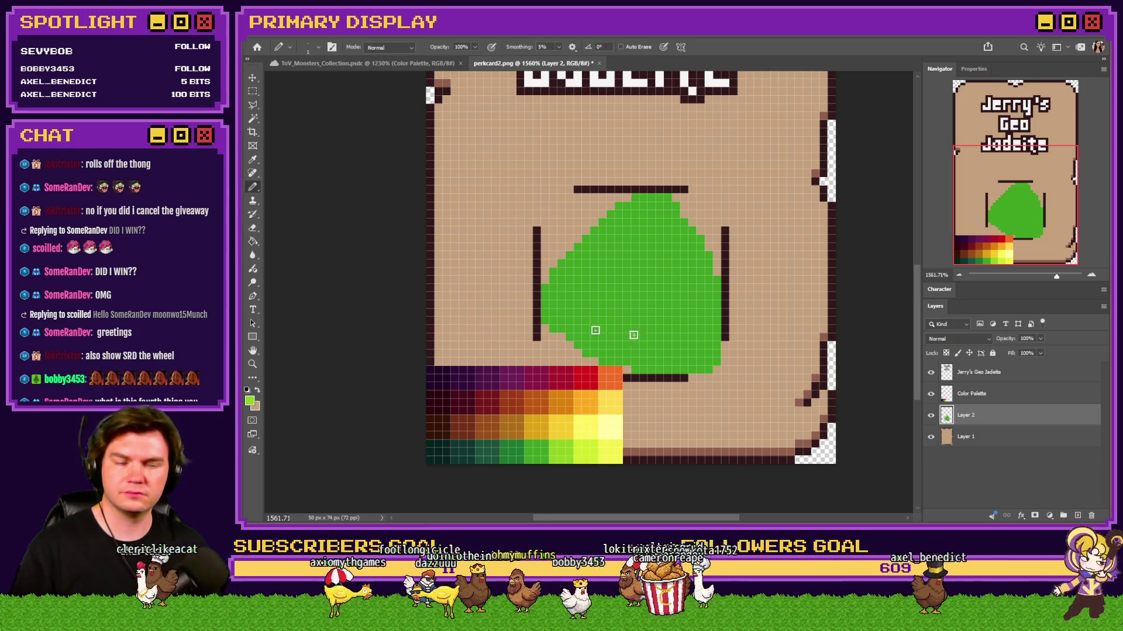
Step: Check the jadeite reference images in the browser and return to the card
{"action": "key", "text": "alt+Tab"}
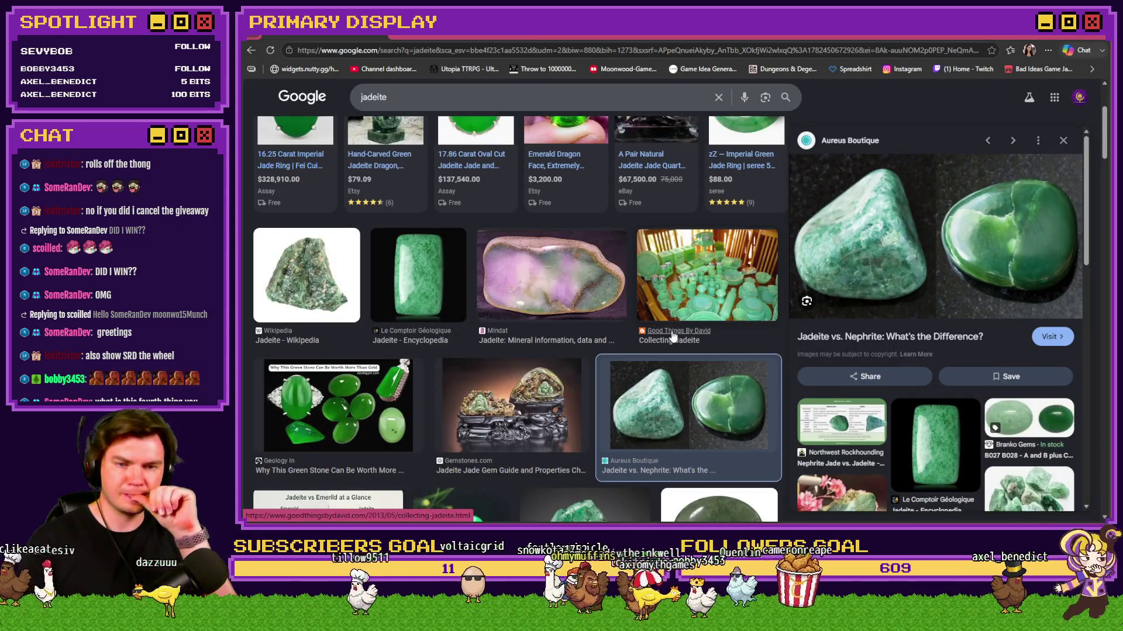
{"action": "key", "text": "alt+Tab"}
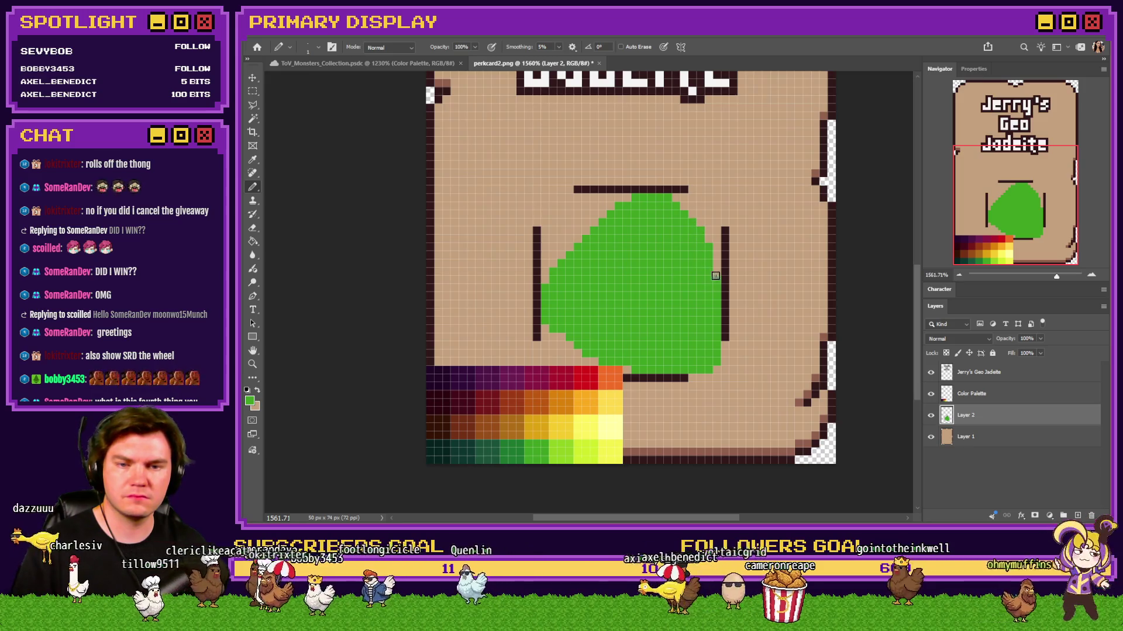
Step: With the Pencil and a lighter green, draw a highlight along the gem's top-left edge
{"action": "key", "text": "e"}
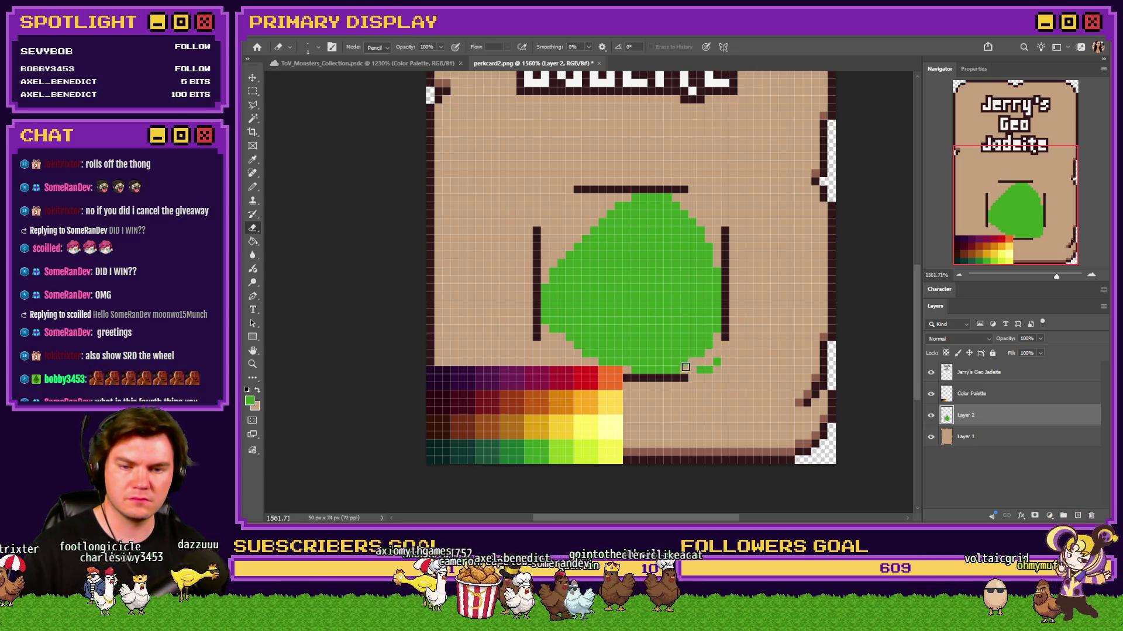
{"action": "left_click", "coordinate": [253, 199]}
{"action": "key", "text": "b"}
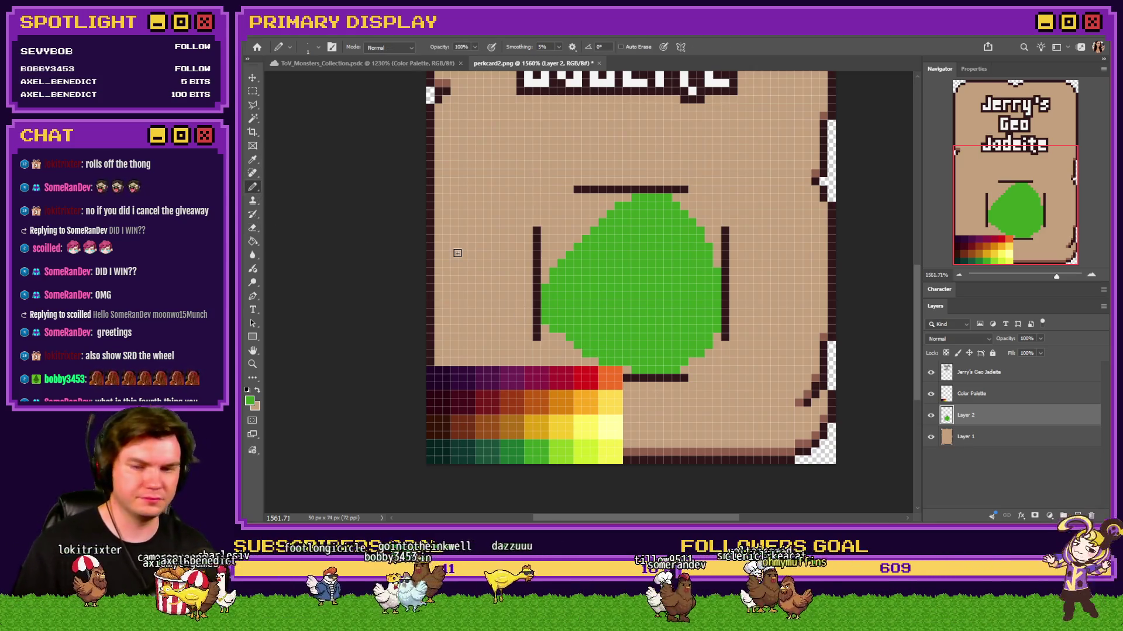
{"action": "left_click", "coordinate": [534, 445], "text": "alt"}
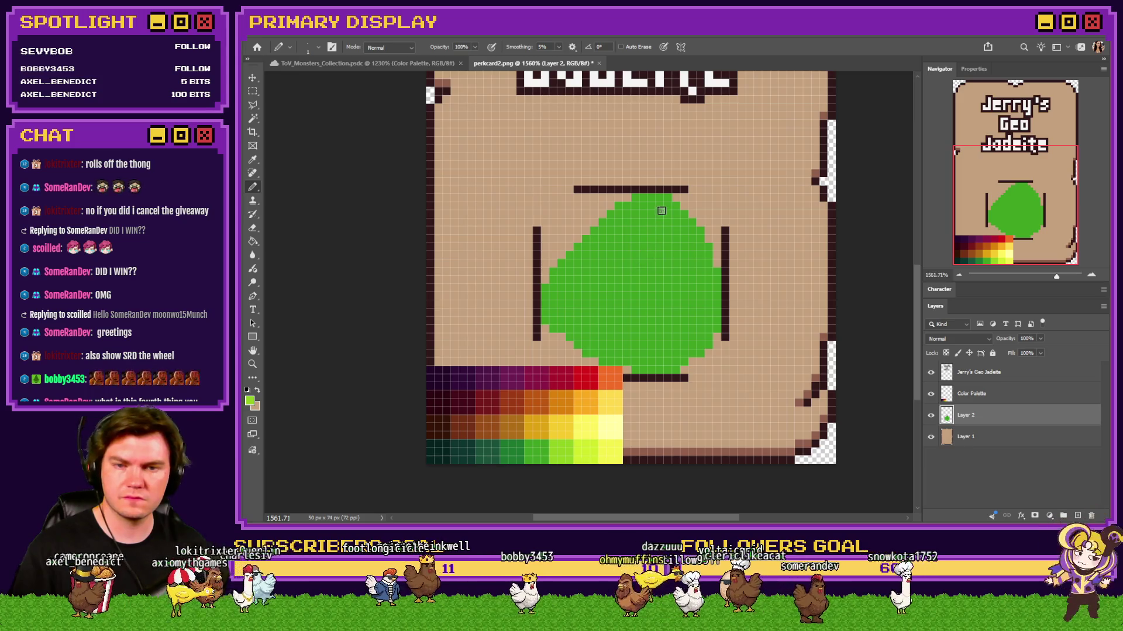
{"action": "mouse_move", "coordinate": [672, 200]}
{"action": "left_mouse_down"}
{"action": "mouse_move", "coordinate": [602, 231]}
{"action": "mouse_move", "coordinate": [544, 302]}
{"action": "mouse_move", "coordinate": [561, 330]}
{"action": "left_mouse_up"}
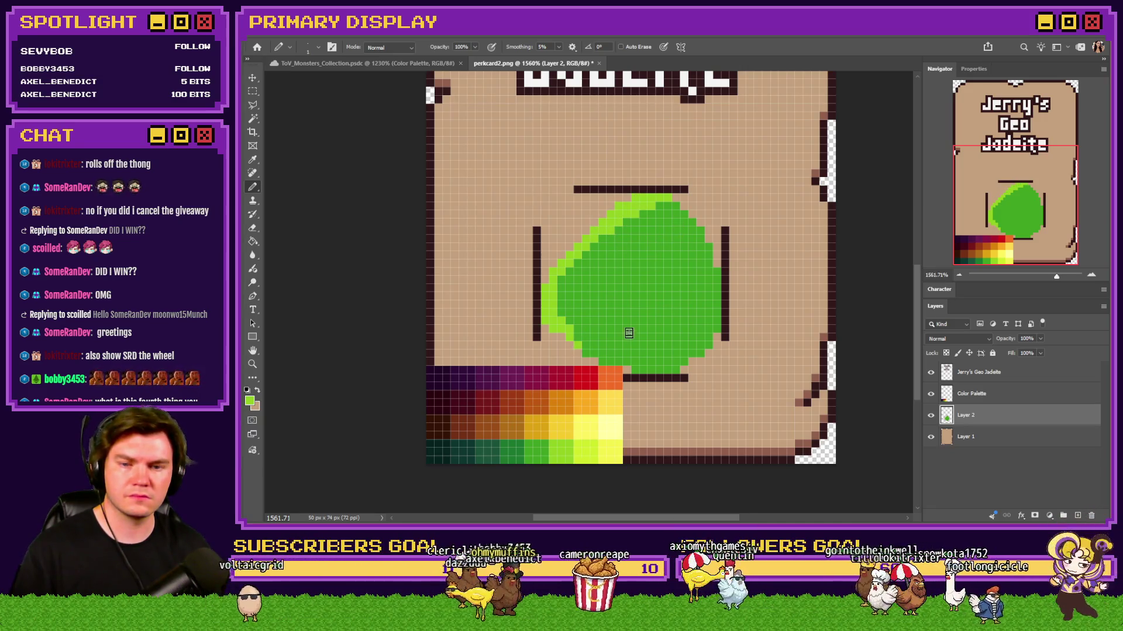
Step: Shade the gem's lower-right edge with a darker green, undo it, and open the VPet Manager trailer on YouTube
{"action": "left_click", "coordinate": [539, 451], "text": "alt"}
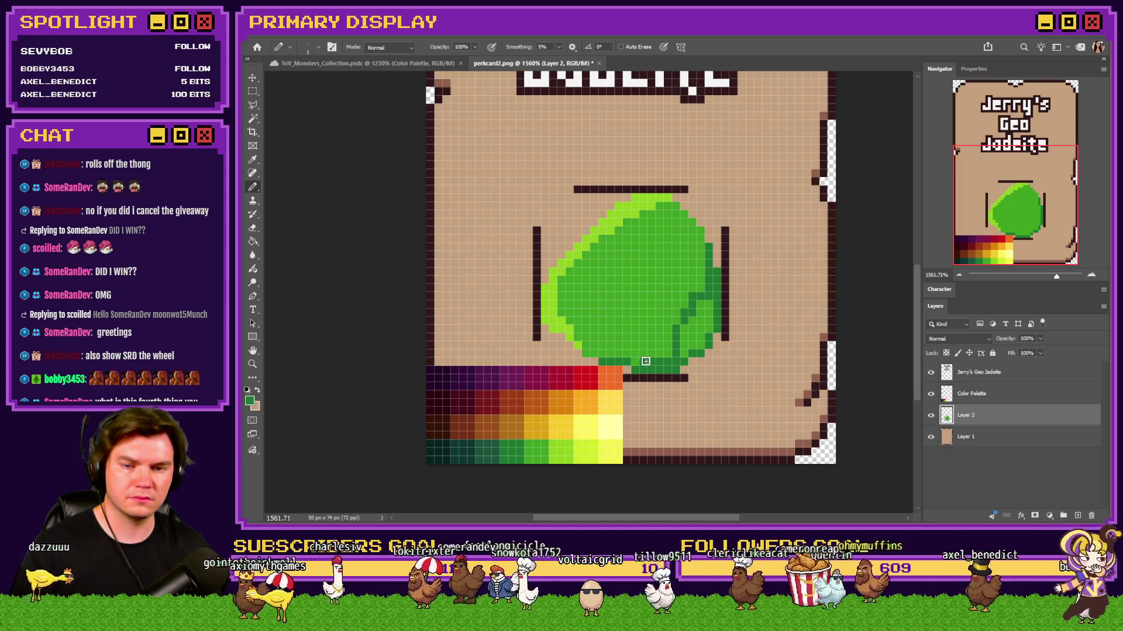
{"action": "mouse_move", "coordinate": [676, 358]}
{"action": "left_mouse_down"}
{"action": "mouse_move", "coordinate": [690, 326]}
{"action": "mouse_move", "coordinate": [612, 349]}
{"action": "left_mouse_up"}
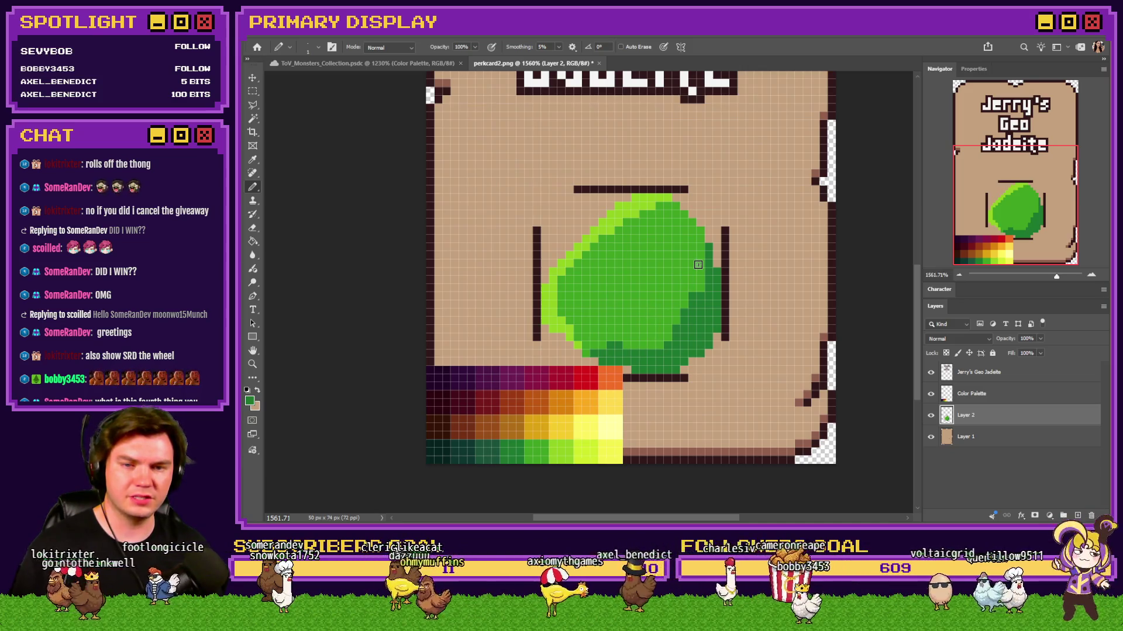
{"action": "key", "text": "ctrl+z"}
{"action": "key", "text": "ctrl+z"}
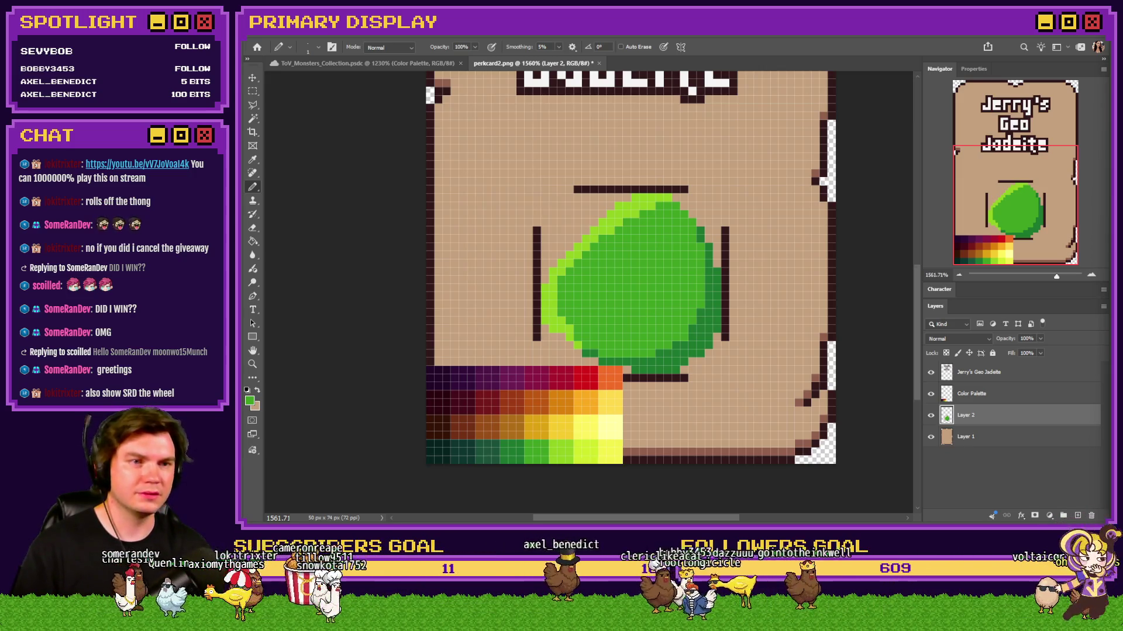
{"action": "double_click", "coordinate": [948, 133]}
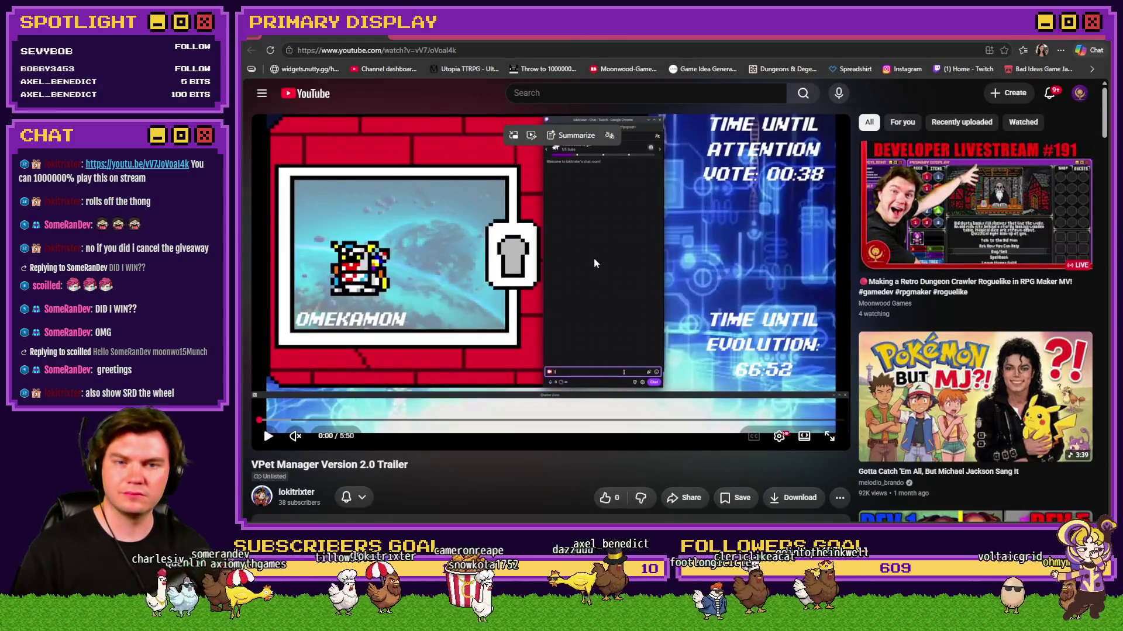
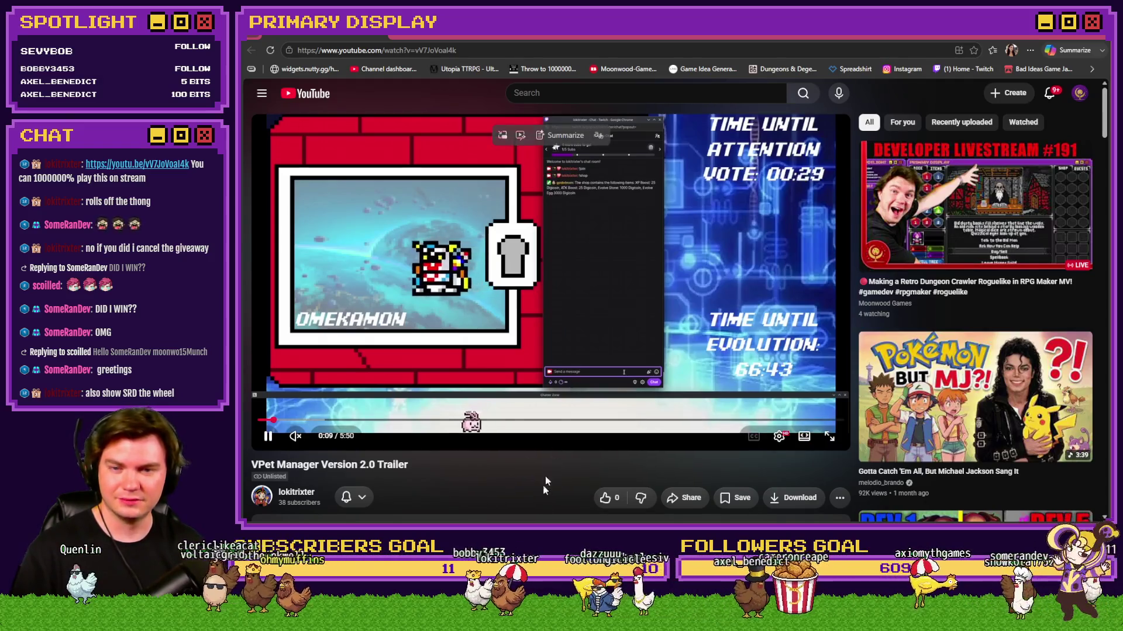
Step: Switch the VPet Manager trailer to theater mode so recommendations drop below the player
{"action": "left_click", "coordinate": [805, 437]}
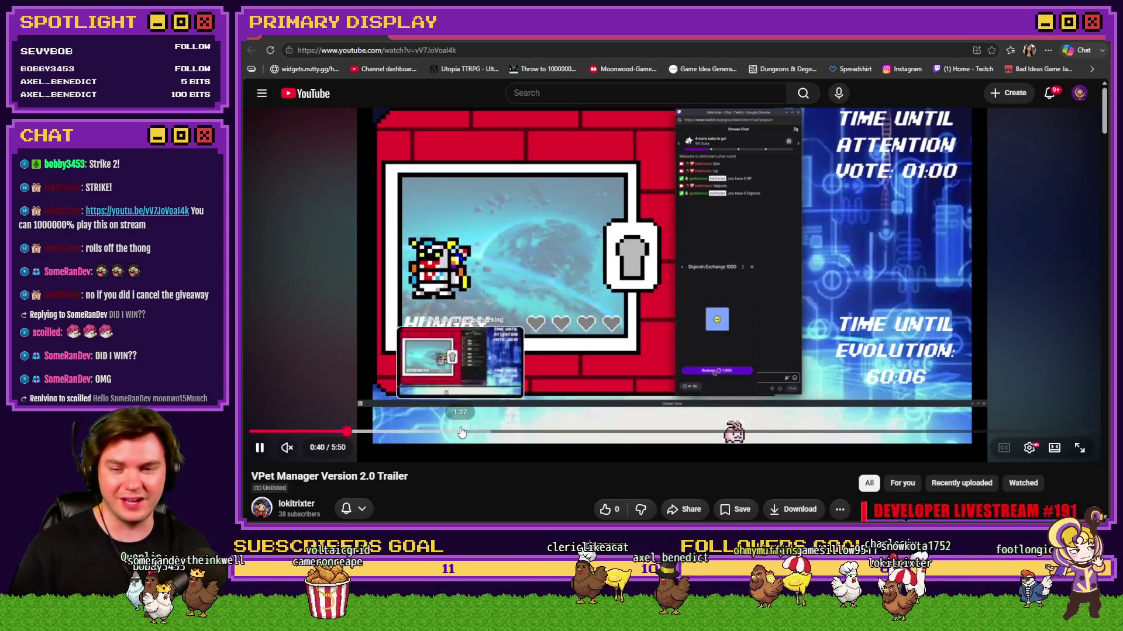
Step: Jump ahead in the trailer and nudge a few seconds back and forward
{"action": "left_click", "coordinate": [460, 432]}
{"action": "mouse_move", "coordinate": [618, 411]}
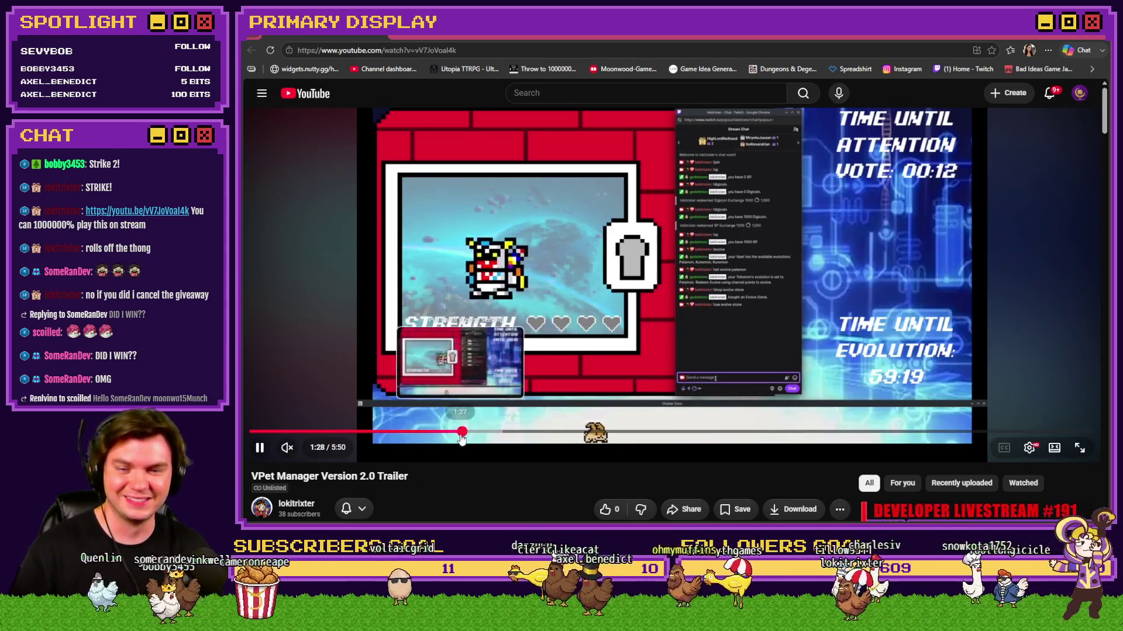
{"action": "key", "text": "Left"}
{"action": "key", "text": "Left"}
{"action": "key", "text": "Right"}
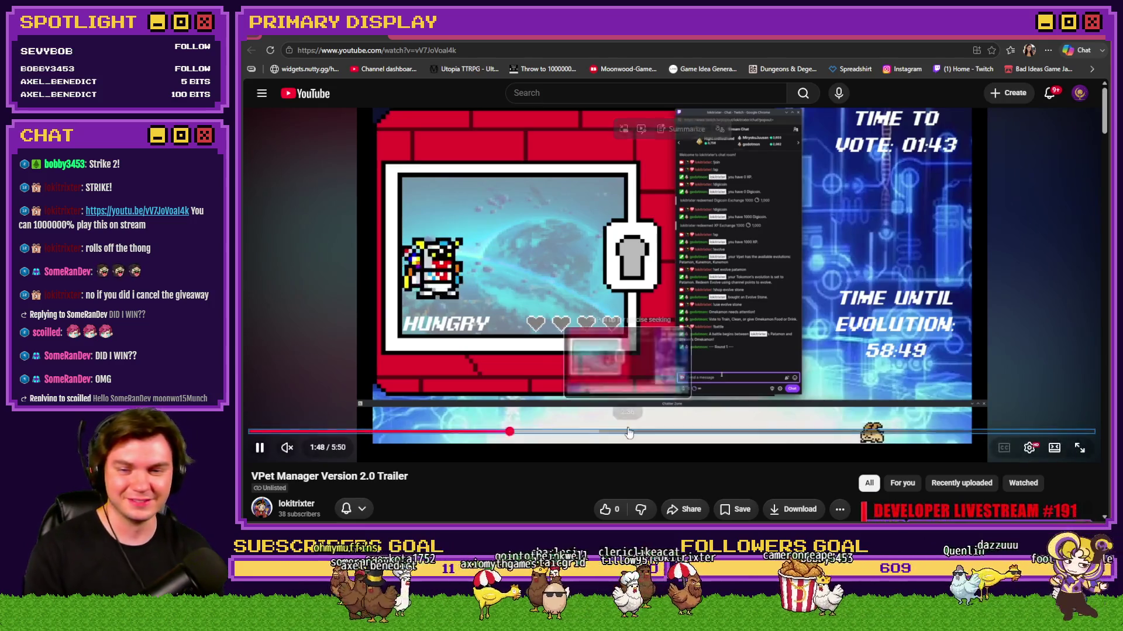
Step: Skim forward along the progress bar past 3:06 and 4:06 to near the end, then like the trailer
{"action": "left_click", "coordinate": [584, 432]}
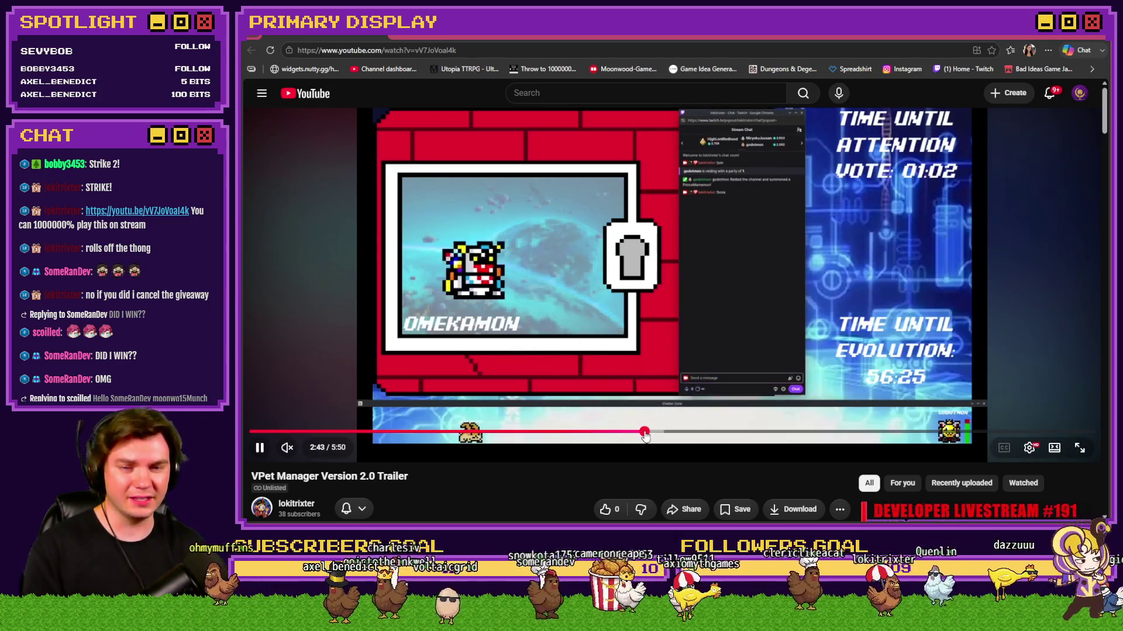
{"action": "left_click", "coordinate": [700, 436]}
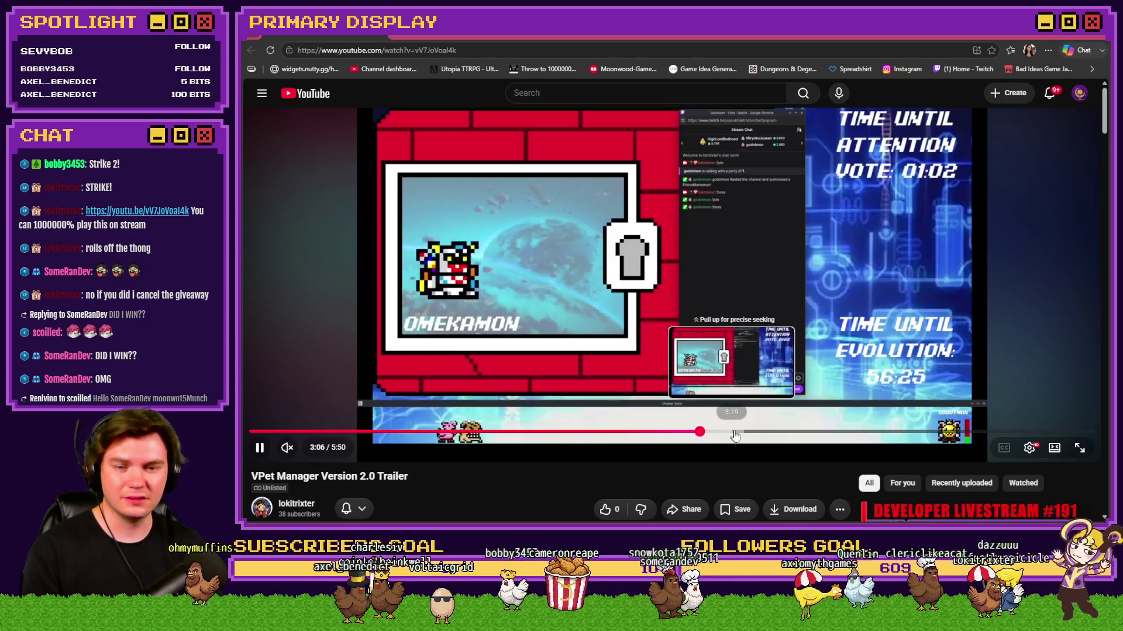
{"action": "left_click", "coordinate": [734, 434]}
{"action": "left_click", "coordinate": [773, 434]}
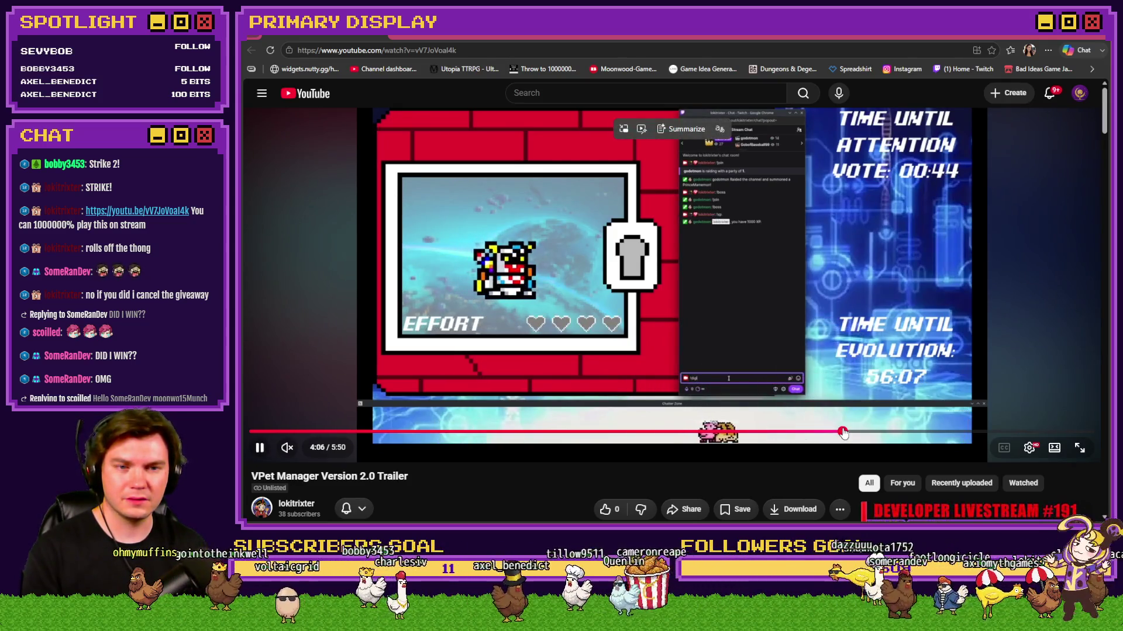
{"action": "left_click", "coordinate": [842, 432]}
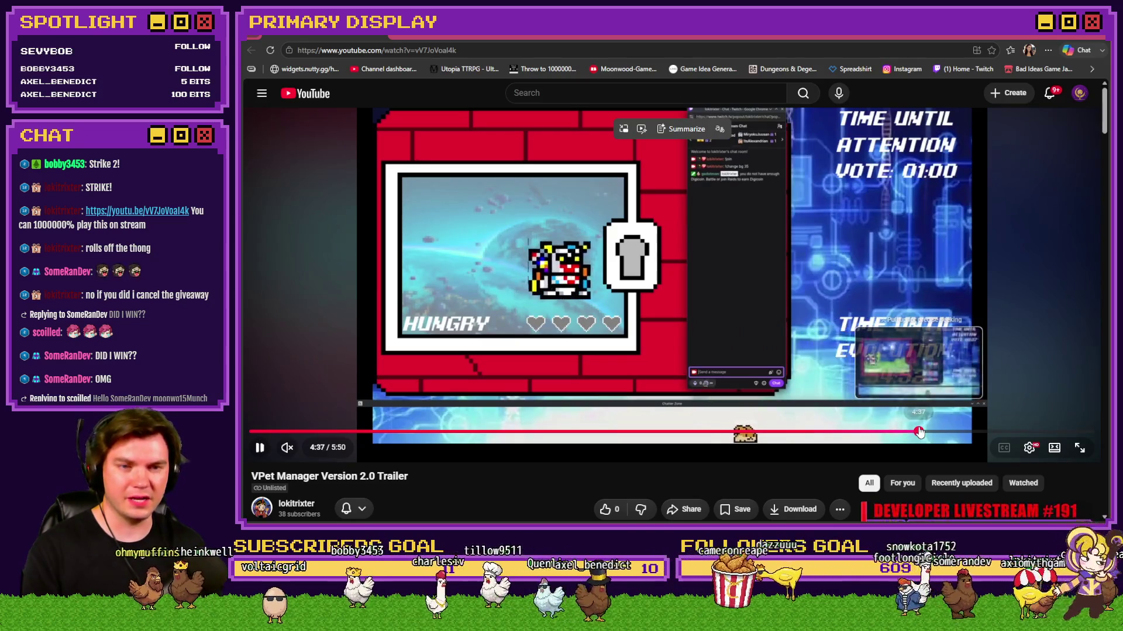
{"action": "left_click", "coordinate": [919, 432]}
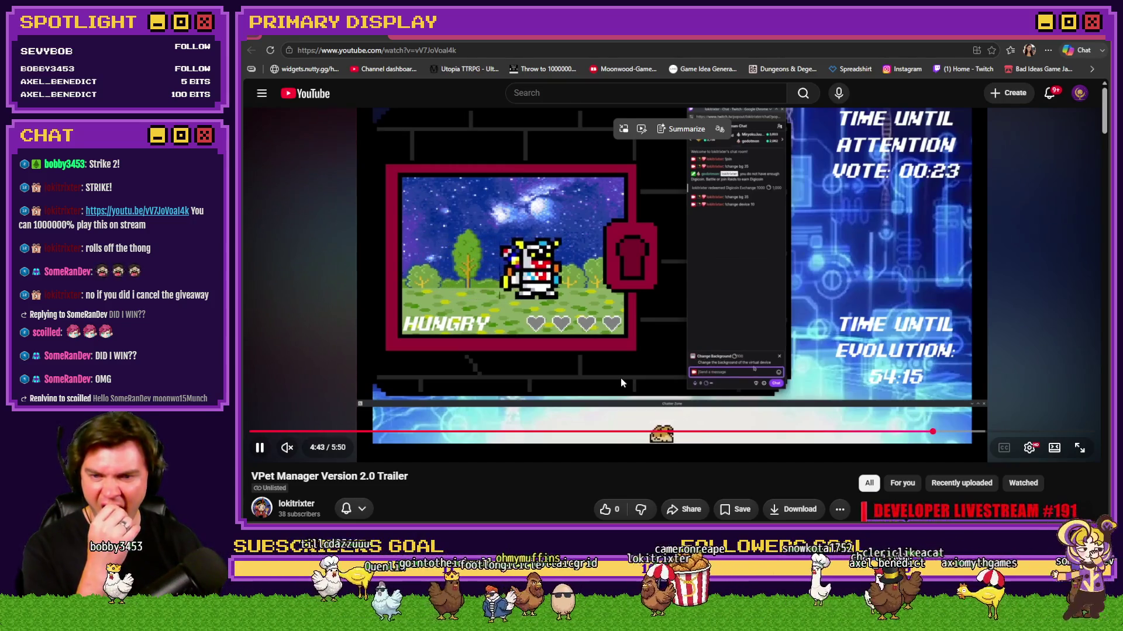
{"action": "left_click", "coordinate": [606, 509]}
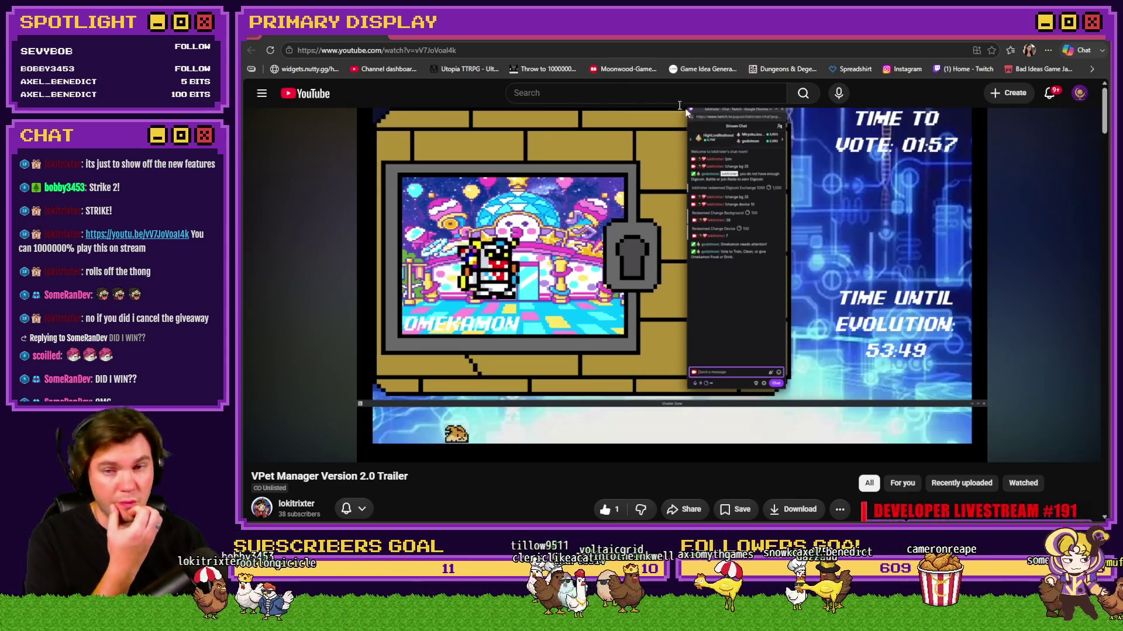
Step: Switch from YouTube back to the Geo Jadeite card in Photoshop
{"action": "key", "text": "alt+Tab"}
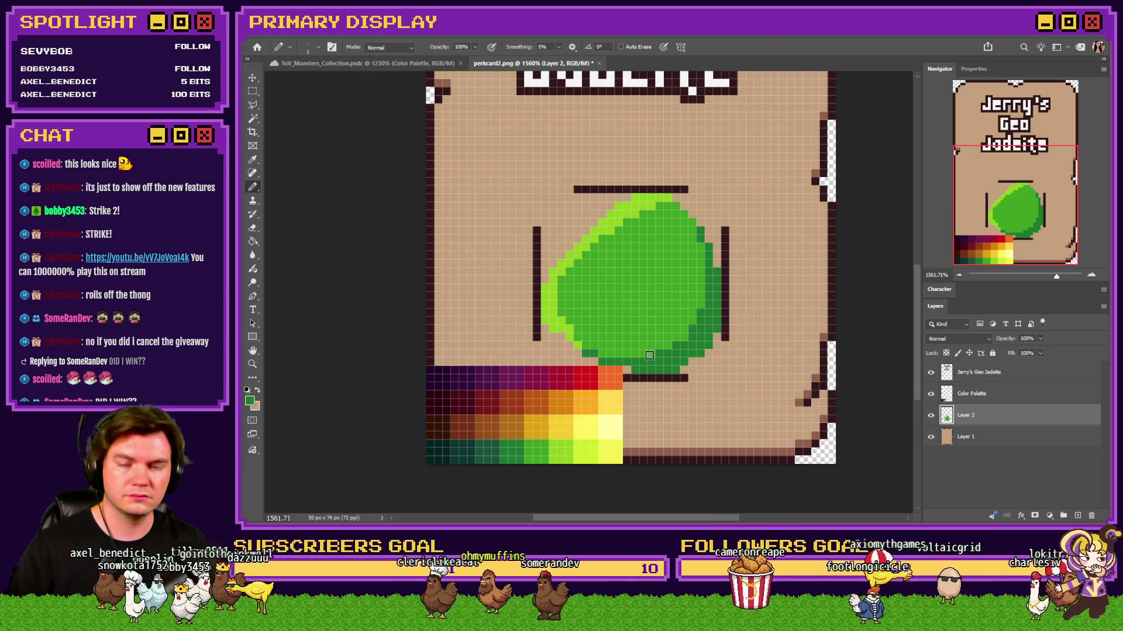
{"action": "key", "text": "alt+Tab"}
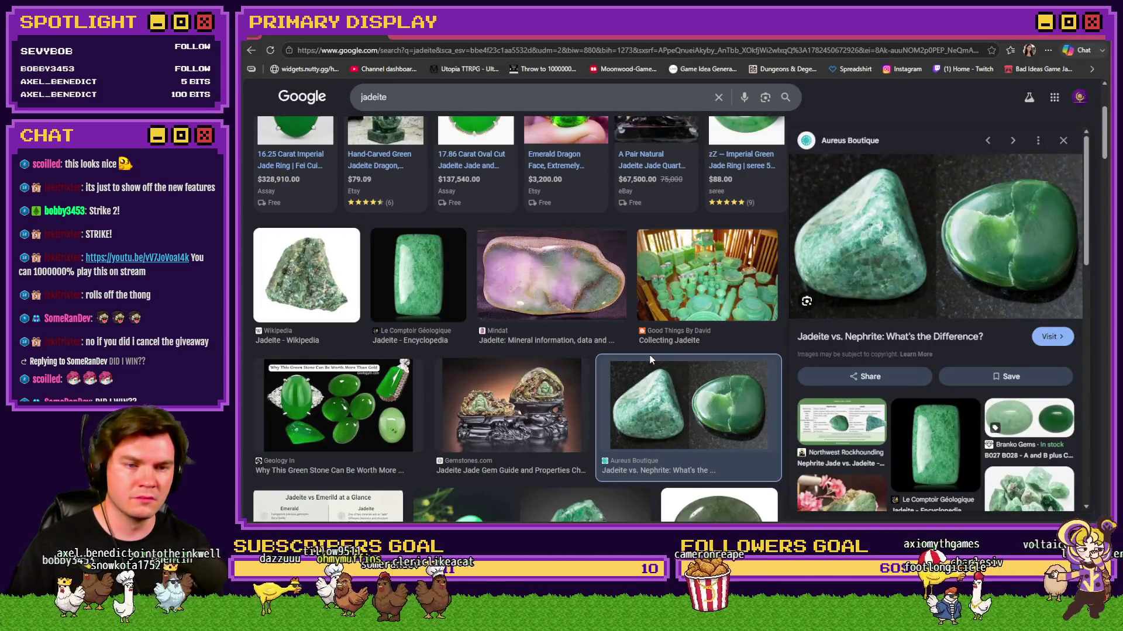
{"action": "key", "text": "alt+Tab"}
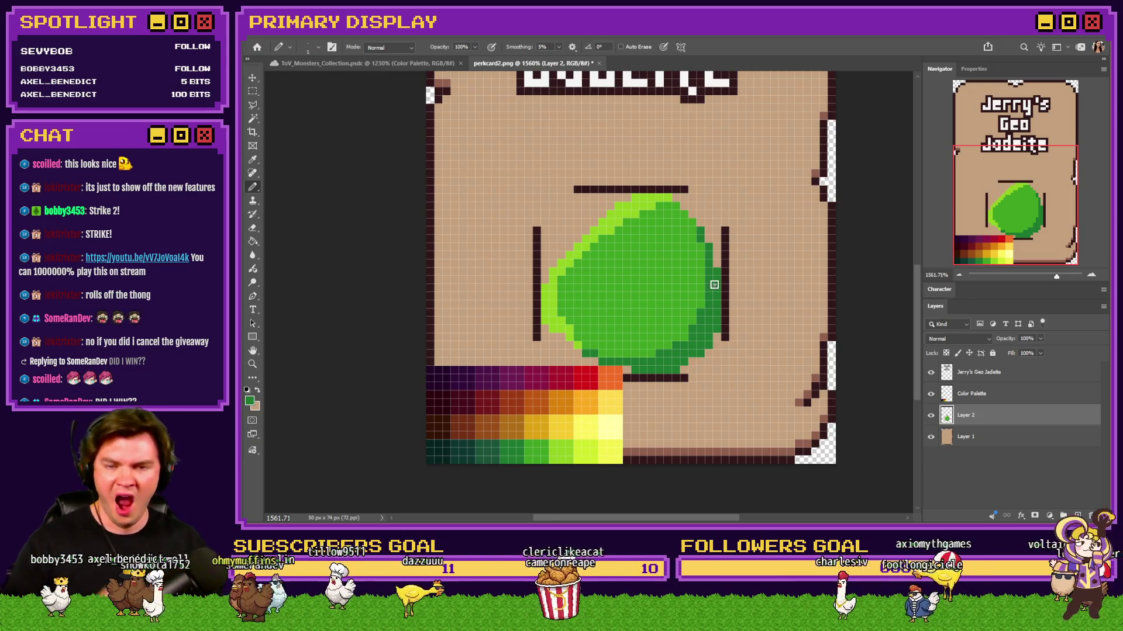
{"action": "left_click_drag", "start_coordinate": [635, 296], "coordinate": [581, 265]}
{"action": "key", "text": "ctrl+z"}
{"action": "key", "text": "ctrl+z"}
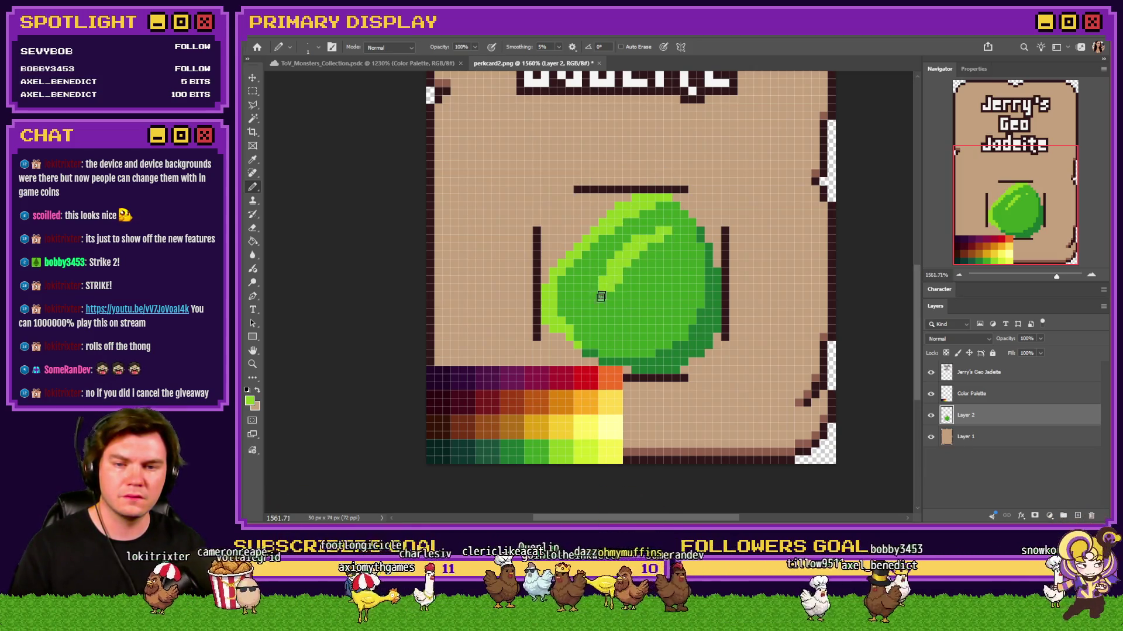
{"action": "mouse_move", "coordinate": [613, 303]}
{"action": "left_mouse_down"}
{"action": "mouse_move", "coordinate": [646, 248]}
{"action": "mouse_move", "coordinate": [637, 263]}
{"action": "left_mouse_up"}
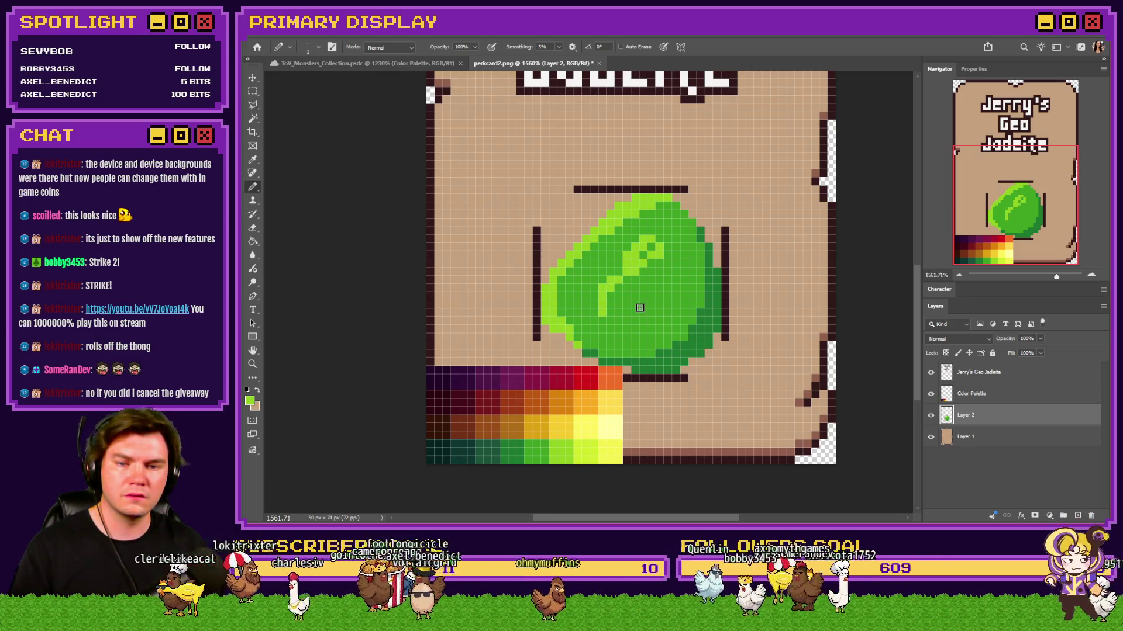
{"action": "left_click_drag", "start_coordinate": [649, 252], "coordinate": [605, 290]}
{"action": "key", "text": "ctrl+z"}
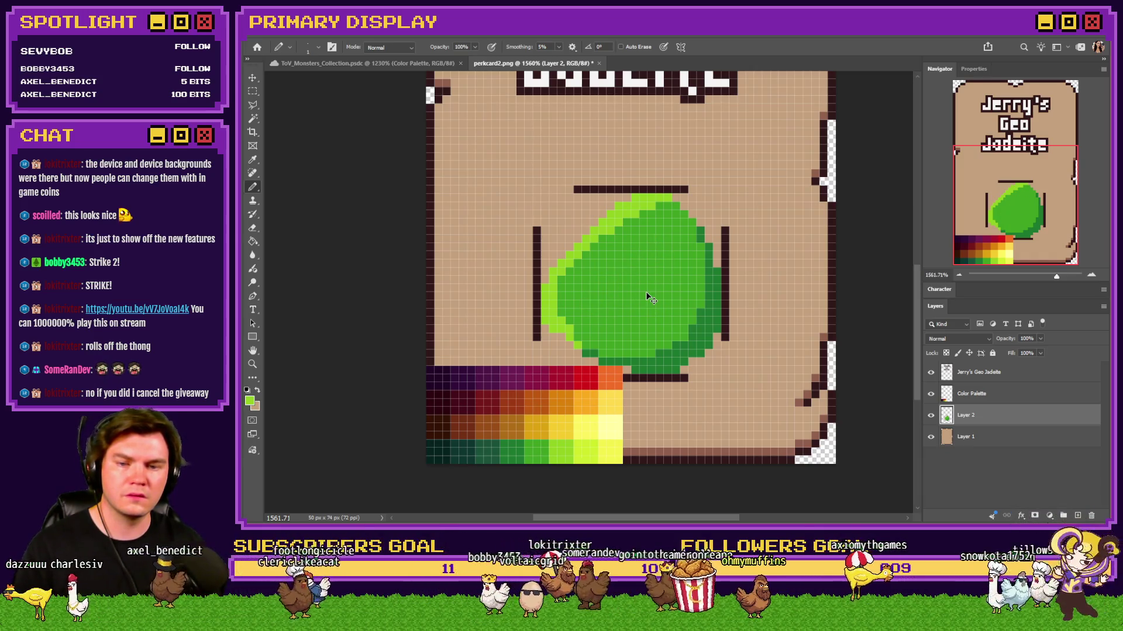
Step: Try dark-green vein strokes, undo them, and paint a short light-green highlight row on the gem
{"action": "left_click", "coordinate": [541, 446], "text": "alt"}
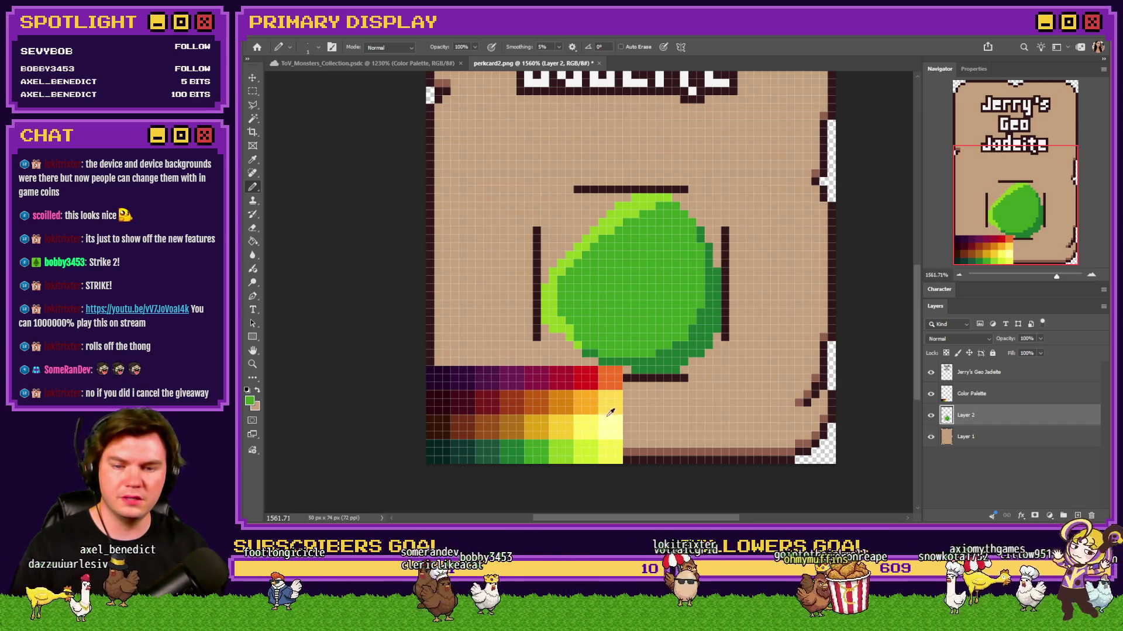
{"action": "left_click", "coordinate": [533, 446], "text": "alt"}
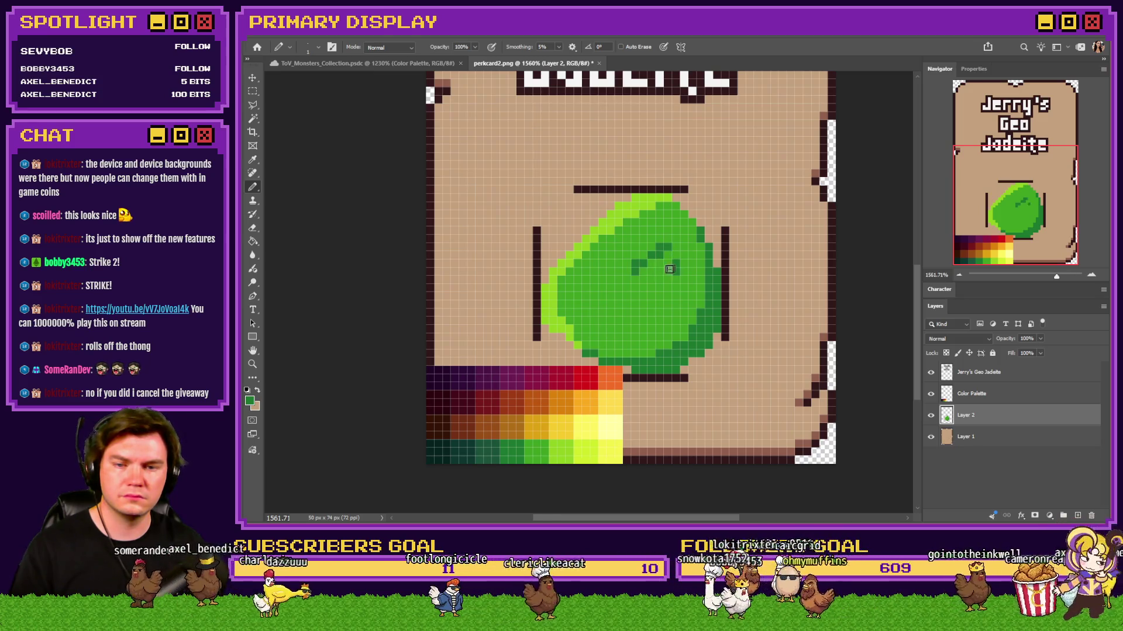
{"action": "key", "text": "ctrl+z"}
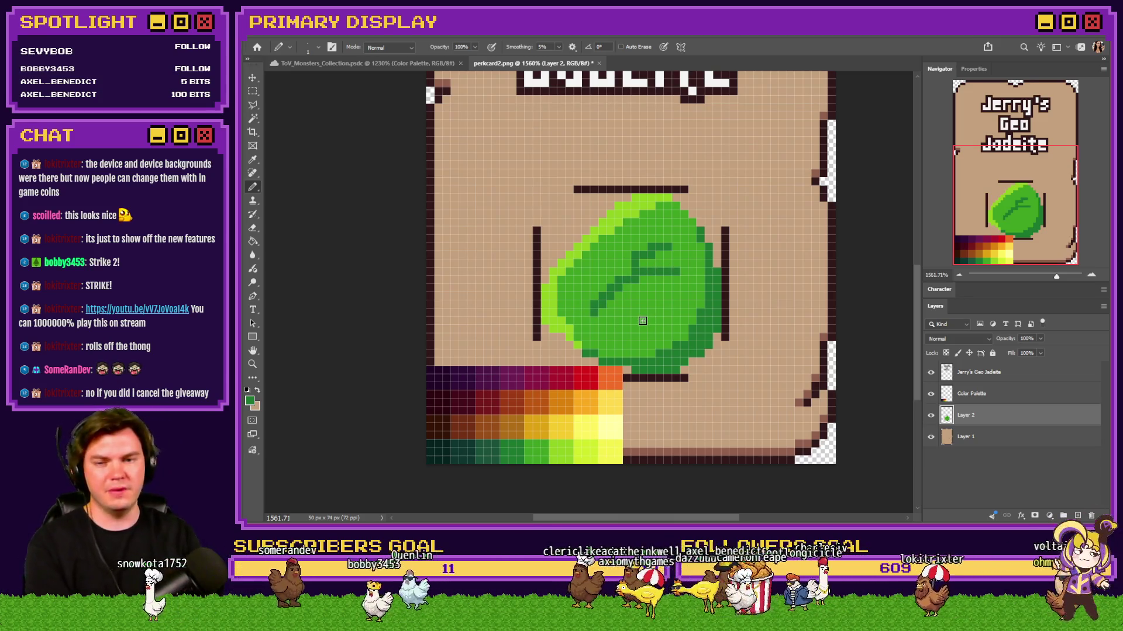
{"action": "left_click", "coordinate": [543, 445], "text": "alt"}
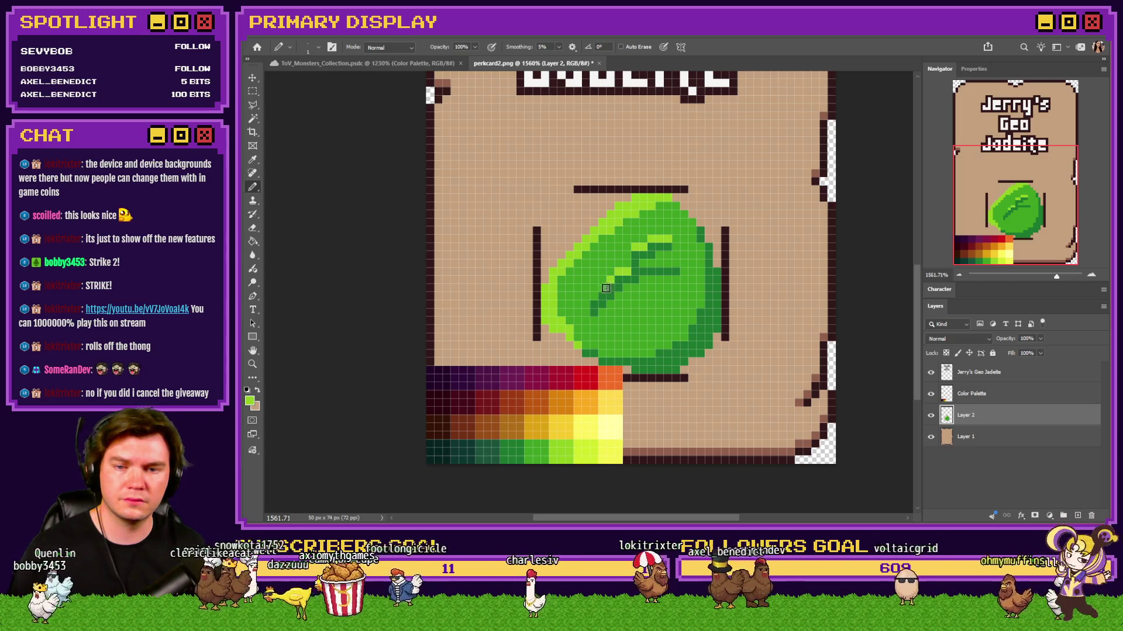
{"action": "left_click", "coordinate": [596, 300], "text": "alt"}
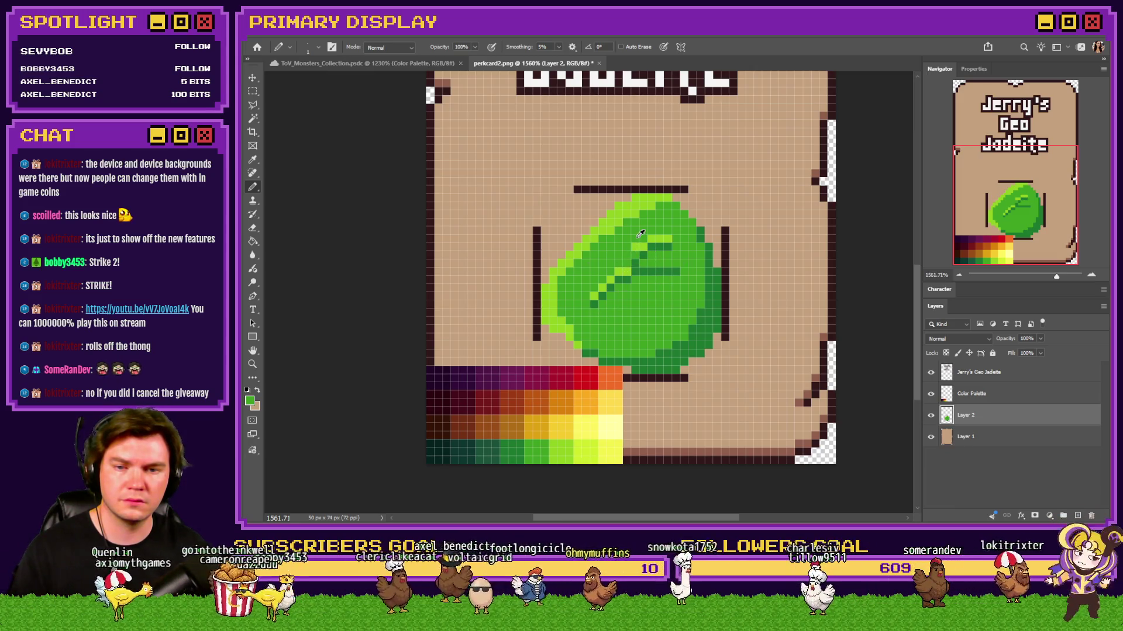
{"action": "left_click_drag", "start_coordinate": [670, 263], "coordinate": [653, 265]}
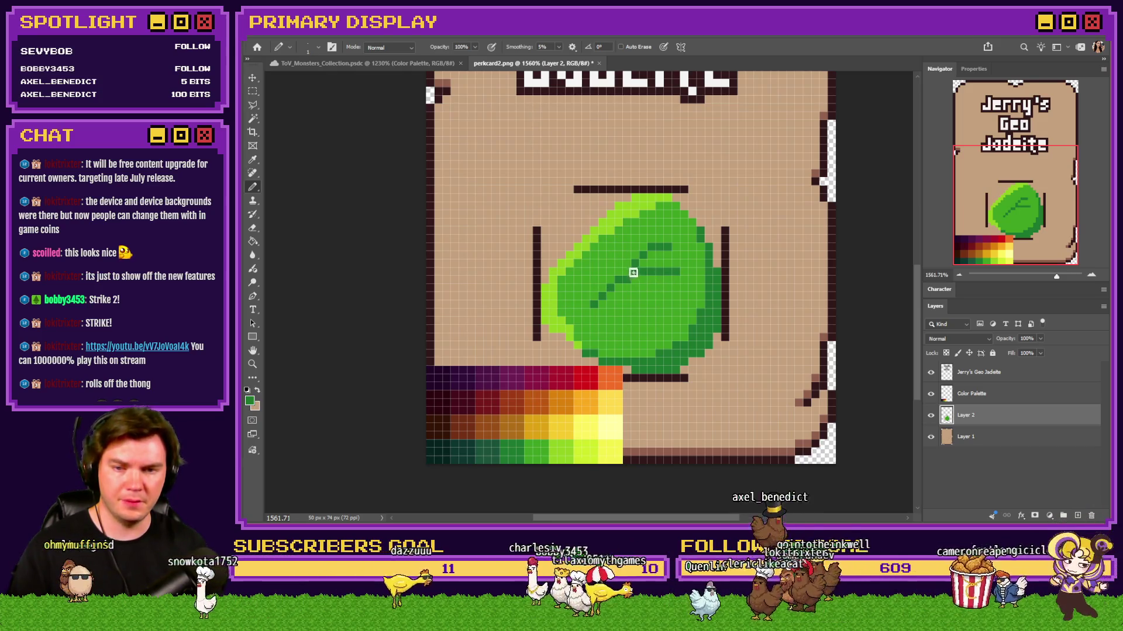
{"action": "left_click", "coordinate": [626, 207], "text": "alt"}
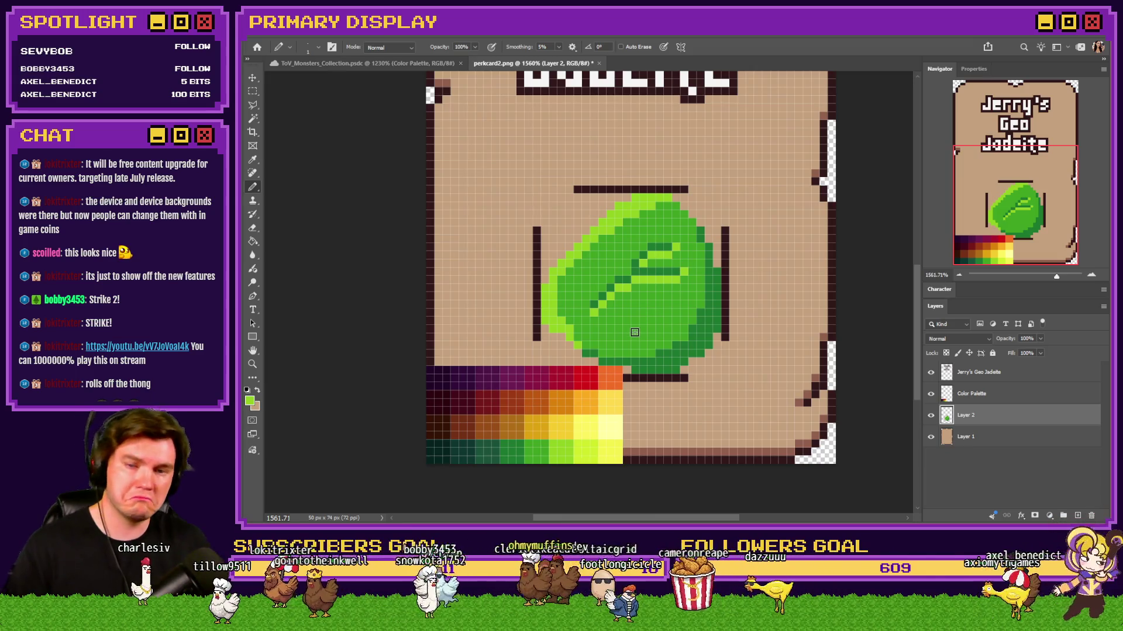
{"action": "scroll", "coordinate": [635, 332], "scroll_direction": "down", "scroll_amount": 3}
{"action": "scroll", "coordinate": [649, 280], "scroll_direction": "up", "scroll_amount": 3}
{"action": "scroll", "coordinate": [660, 253], "scroll_direction": "up", "scroll_amount": 1}
{"action": "left_click", "coordinate": [660, 253], "text": "alt"}
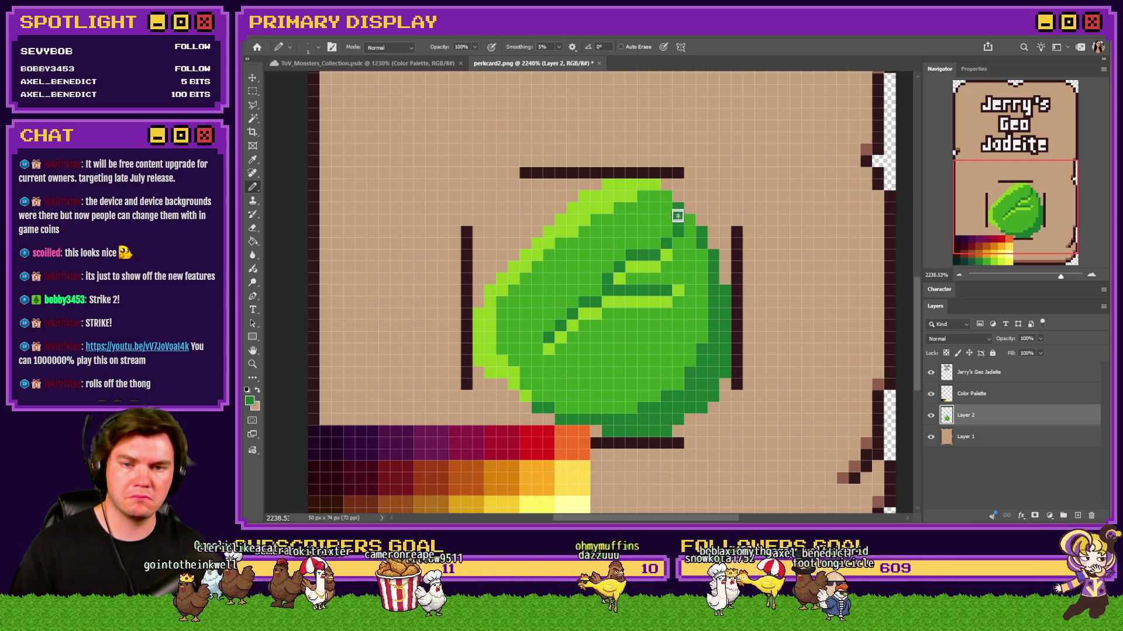
{"action": "left_click", "coordinate": [681, 295], "text": "alt"}
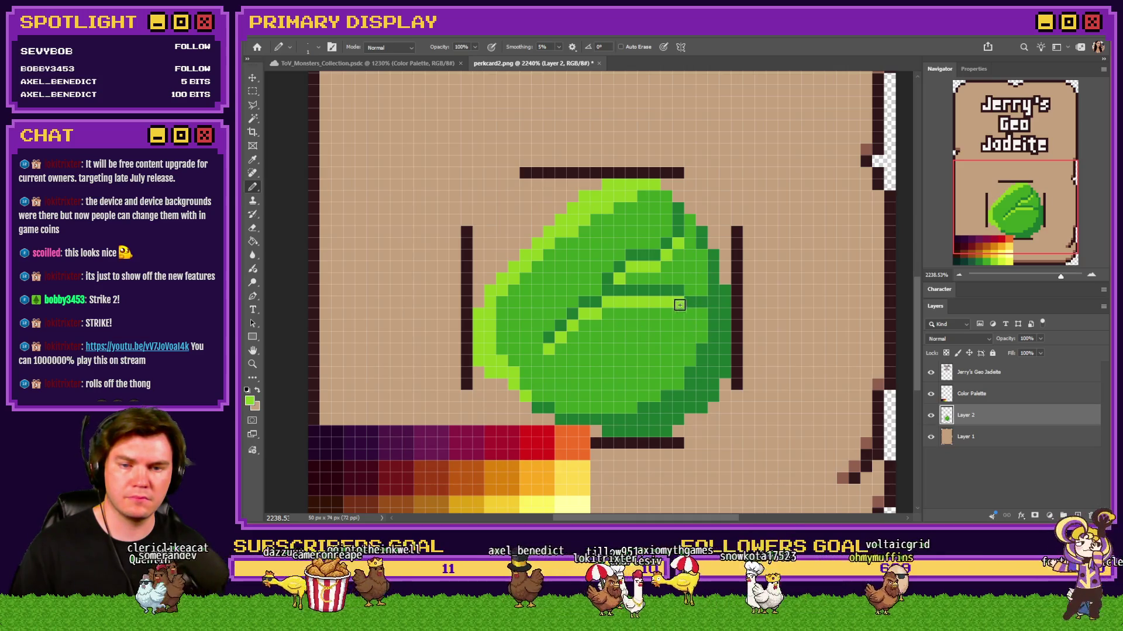
{"action": "left_click", "coordinate": [701, 313]}
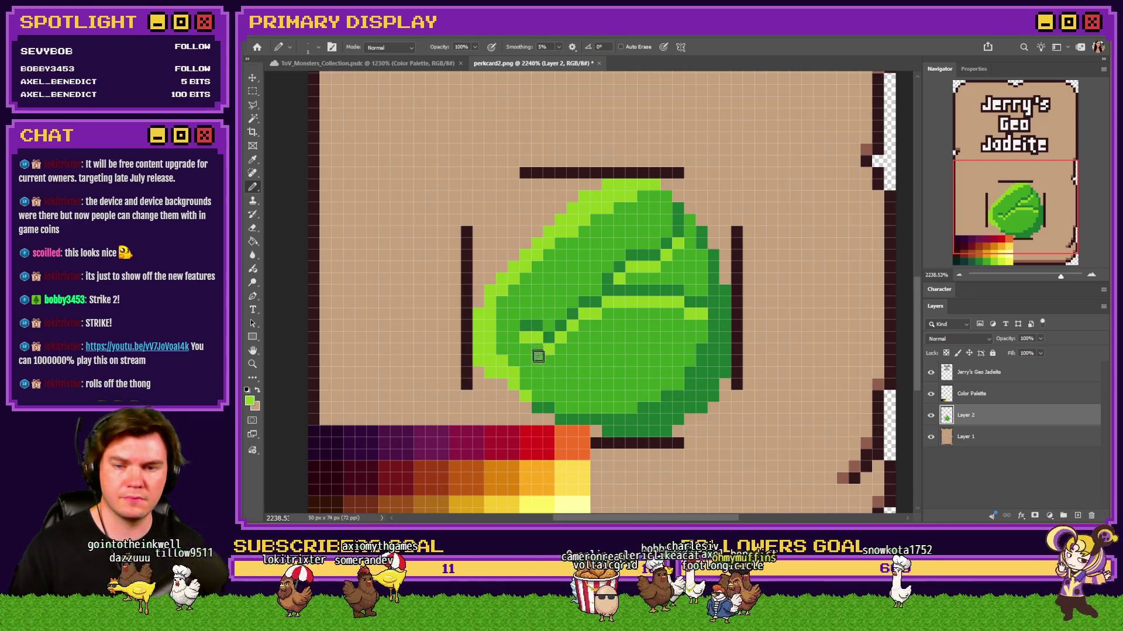
{"action": "scroll", "coordinate": [535, 353], "scroll_direction": "down", "scroll_amount": 5}
{"action": "scroll", "coordinate": [561, 354], "scroll_direction": "down", "scroll_amount": 3}
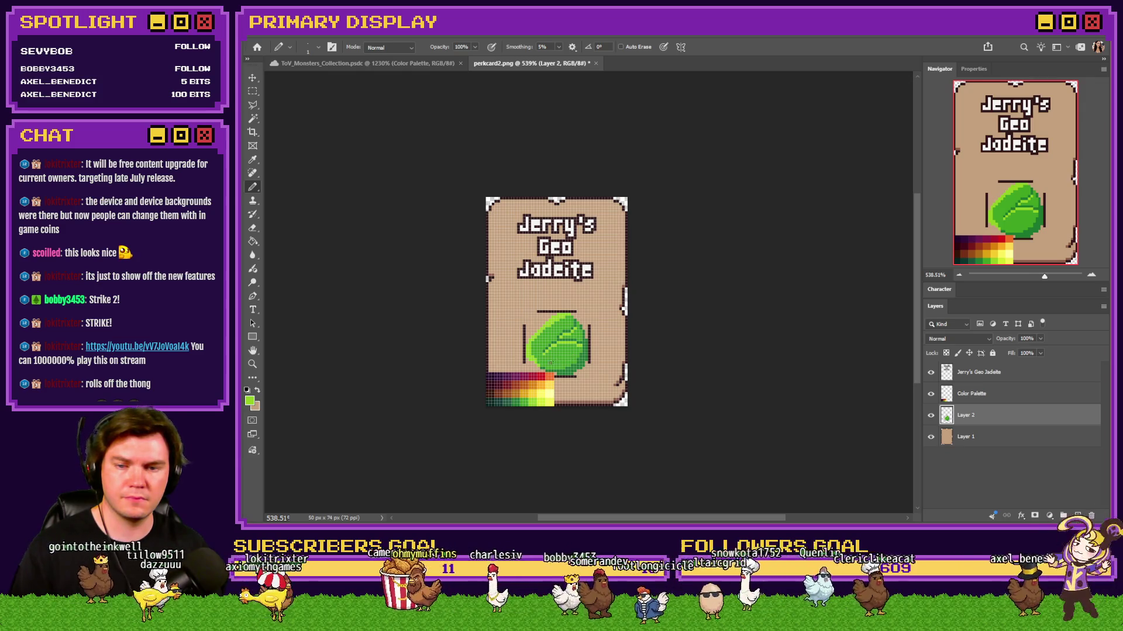
{"action": "scroll", "coordinate": [553, 363], "scroll_direction": "up", "scroll_amount": 4}
{"action": "scroll", "coordinate": [555, 347], "scroll_direction": "up", "scroll_amount": 3}
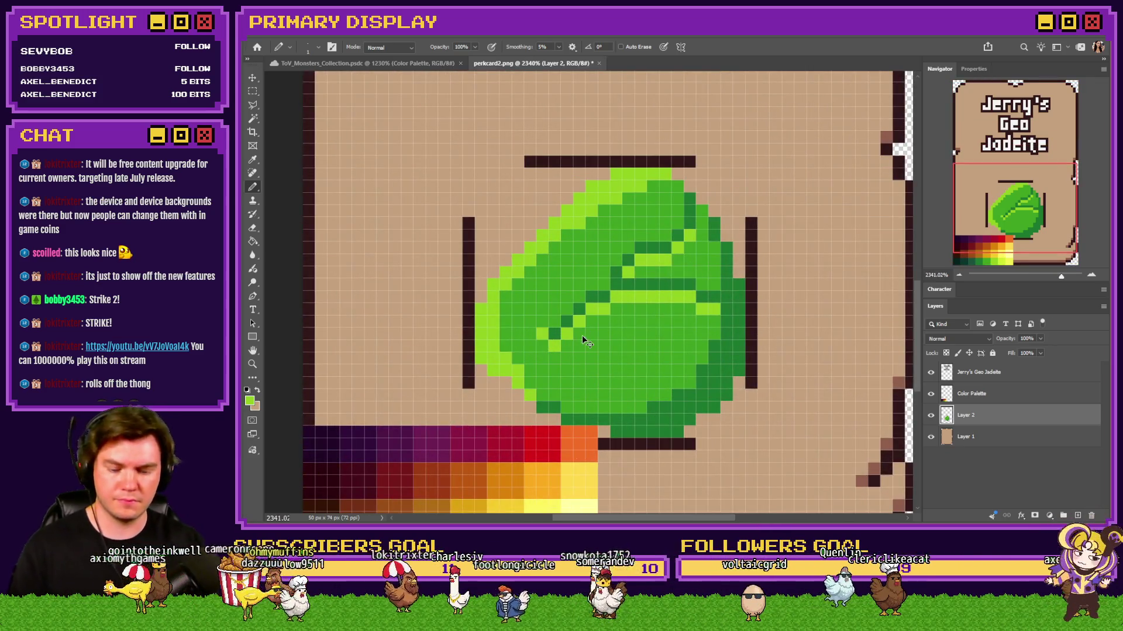
{"action": "scroll", "coordinate": [582, 336], "scroll_direction": "down", "scroll_amount": 2}
{"action": "scroll", "coordinate": [581, 336], "scroll_direction": "down", "scroll_amount": 1}
{"action": "scroll", "coordinate": [582, 336], "scroll_direction": "down", "scroll_amount": 1}
{"action": "scroll", "coordinate": [582, 335], "scroll_direction": "down", "scroll_amount": 1}
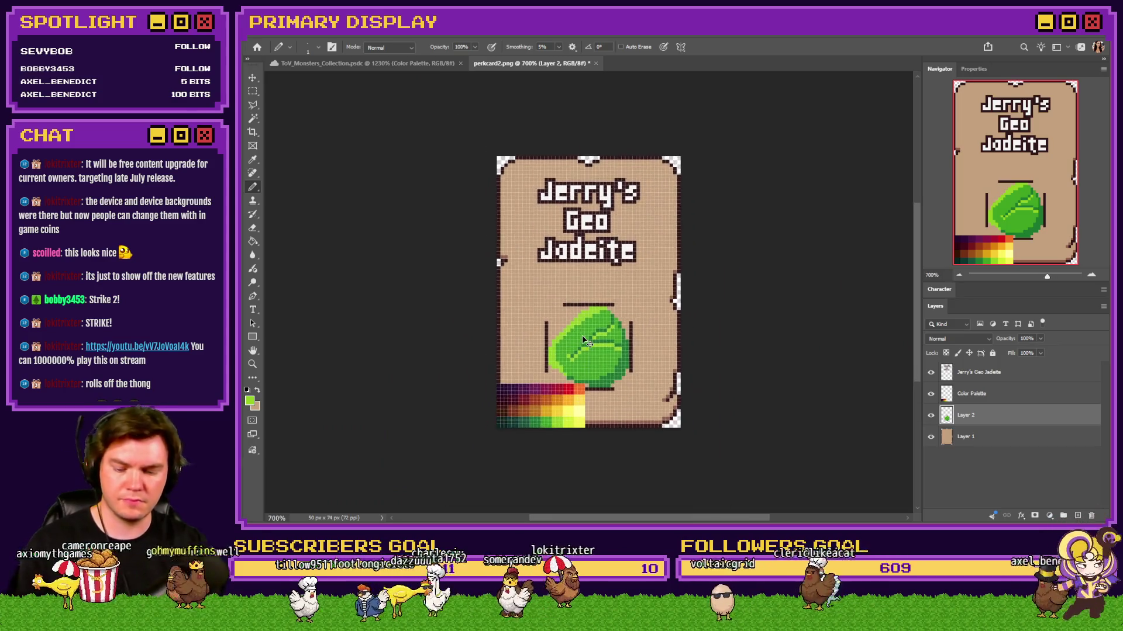
{"action": "left_click", "coordinate": [932, 394]}
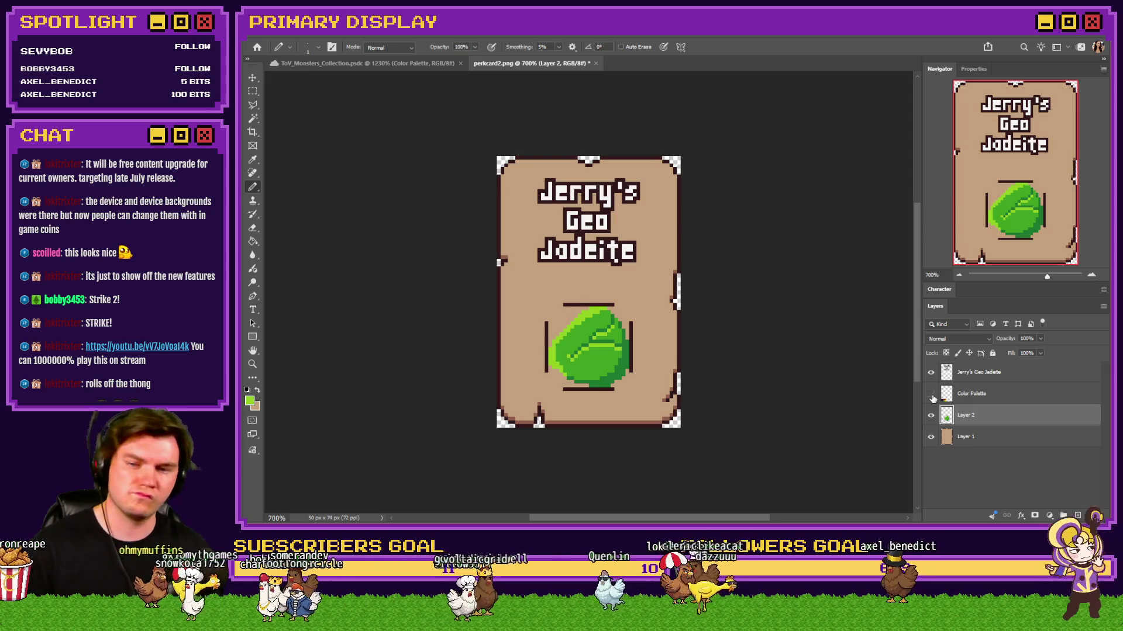
{"action": "scroll", "coordinate": [562, 369], "scroll_direction": "up", "scroll_amount": 2}
{"action": "scroll", "coordinate": [544, 382], "scroll_direction": "up", "scroll_amount": 2}
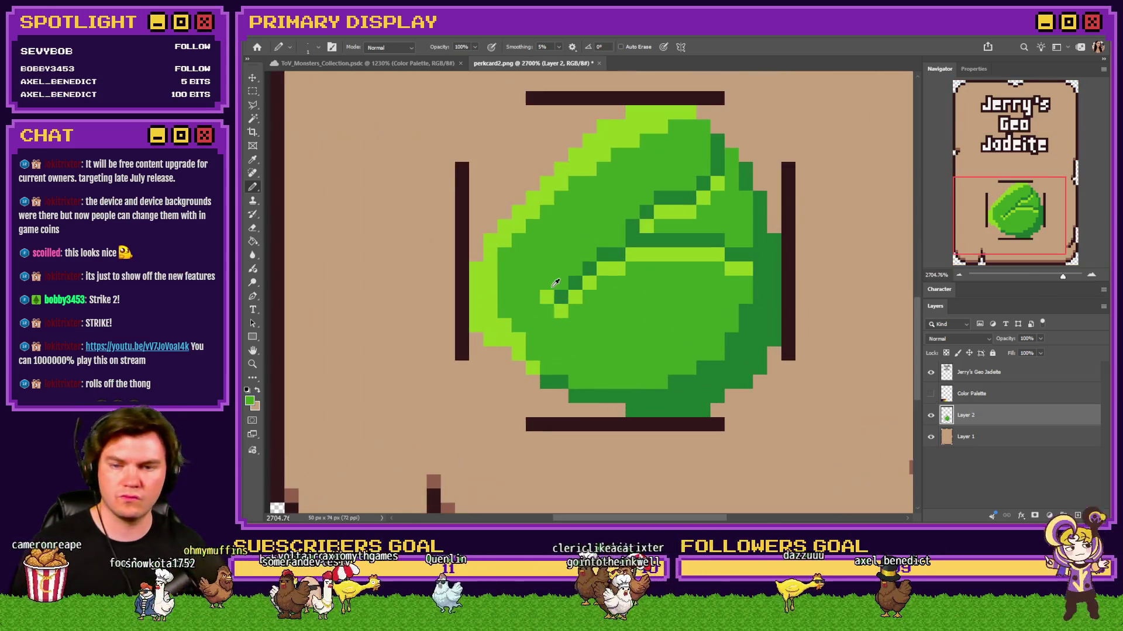
{"action": "scroll", "coordinate": [523, 397], "scroll_direction": "down", "scroll_amount": 2}
{"action": "scroll", "coordinate": [521, 397], "scroll_direction": "down", "scroll_amount": 1}
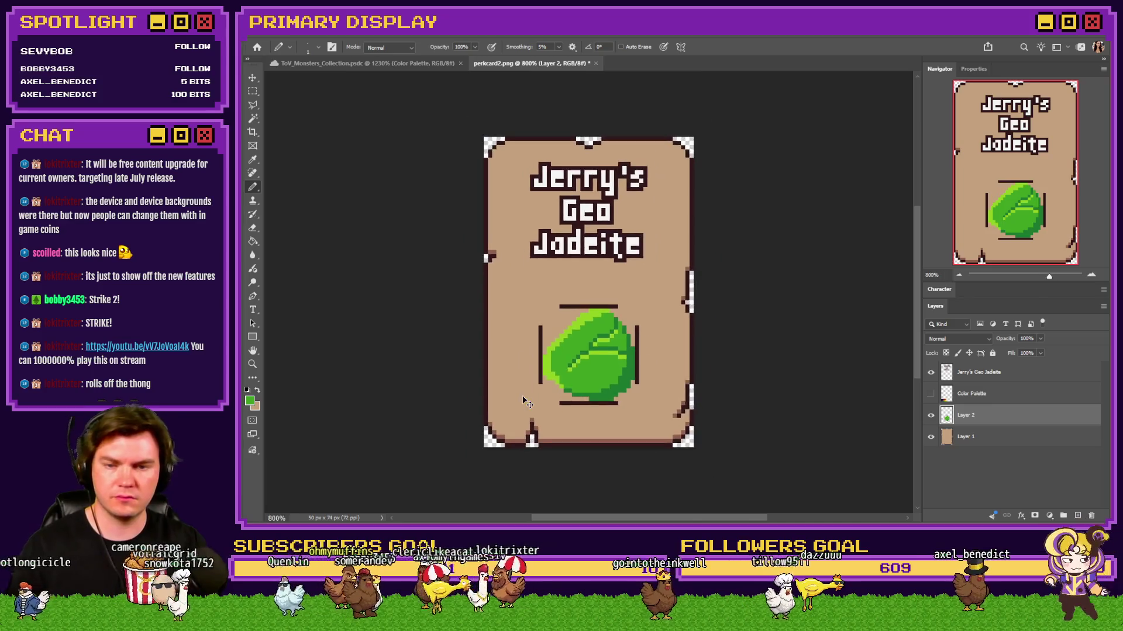
{"action": "scroll", "coordinate": [522, 396], "scroll_direction": "down", "scroll_amount": 1}
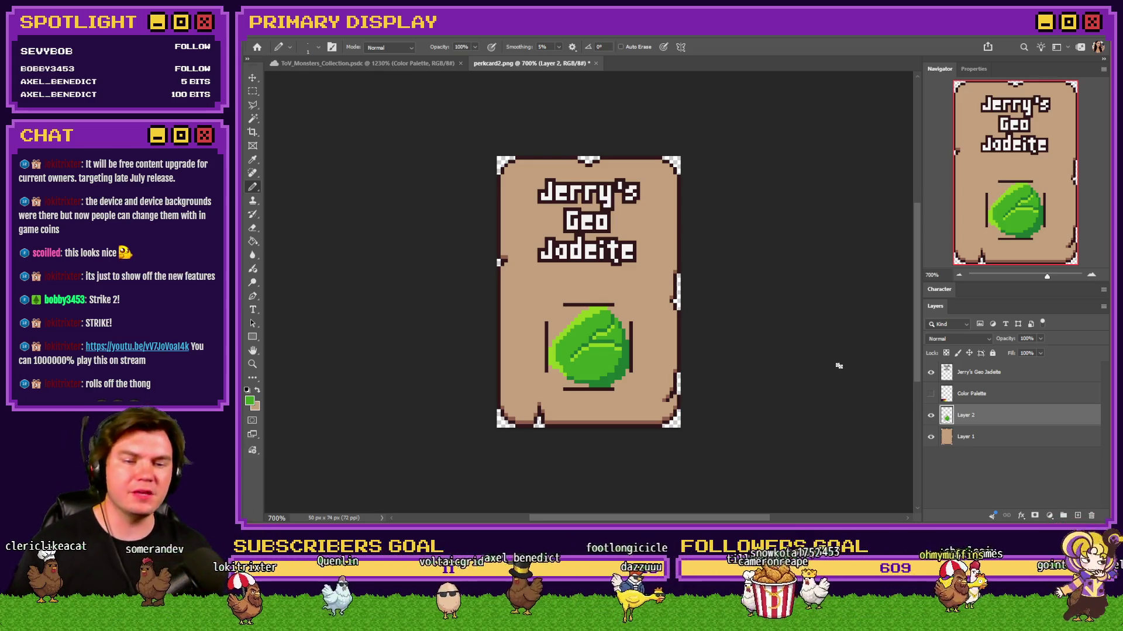
{"action": "left_click", "coordinate": [931, 393]}
{"action": "scroll", "coordinate": [553, 416], "scroll_direction": "up", "scroll_amount": 3}
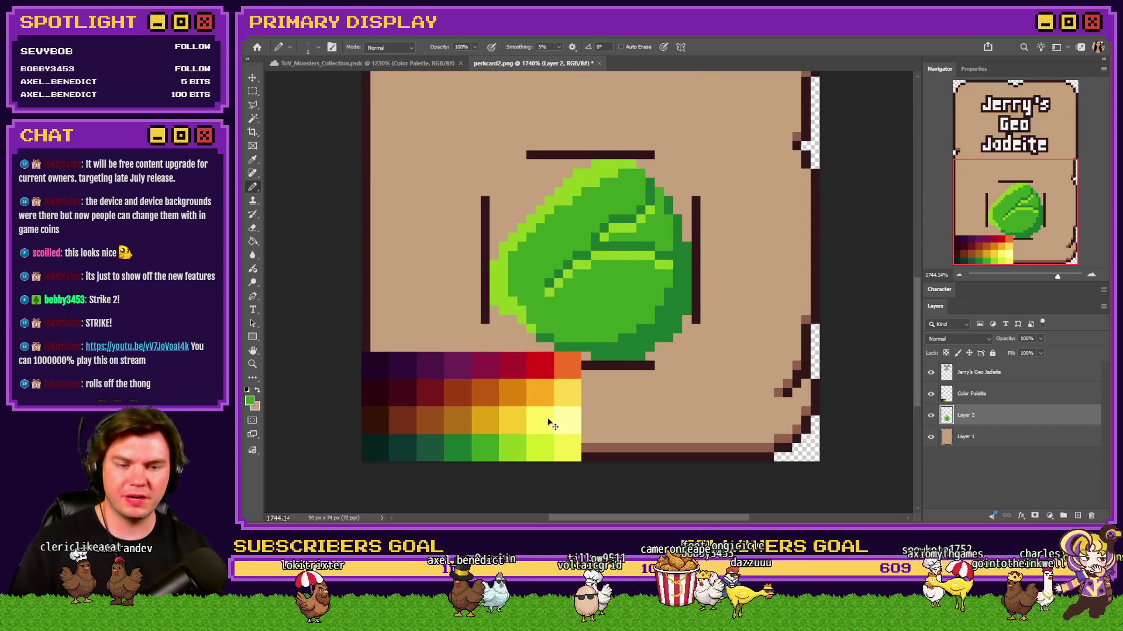
Step: Nudge the Color Palette layer up and back down, undoing an accidental green fill on it
{"action": "left_click", "coordinate": [1004, 394]}
{"action": "key", "text": "ctrl+Up"}
{"action": "key", "text": "ctrl+Up"}
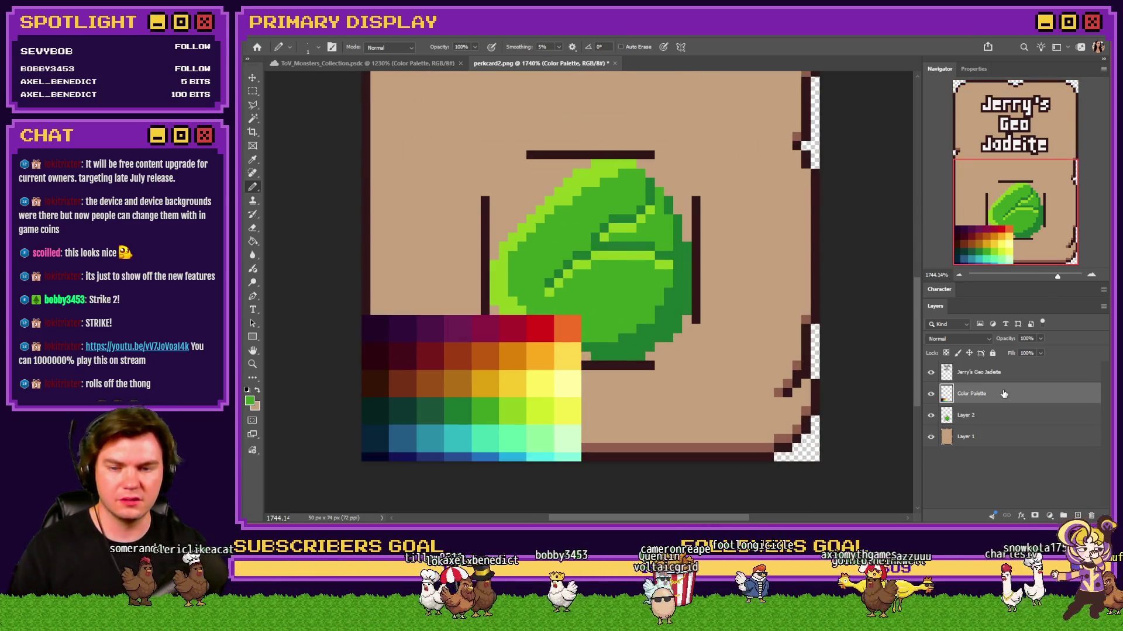
{"action": "key", "text": "ctrl+Up"}
{"action": "key", "text": "ctrl+Down"}
{"action": "key", "text": "ctrl+Down"}
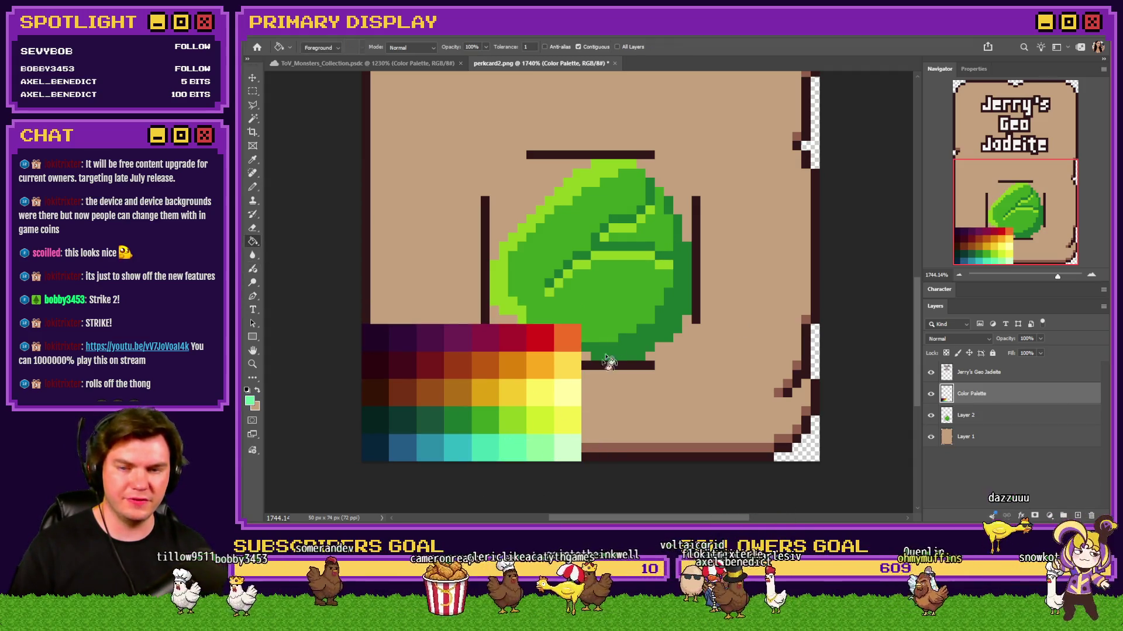
{"action": "left_click", "coordinate": [593, 387]}
{"action": "key", "text": "ctrl+z"}
{"action": "key", "text": "alt+bracketleft"}
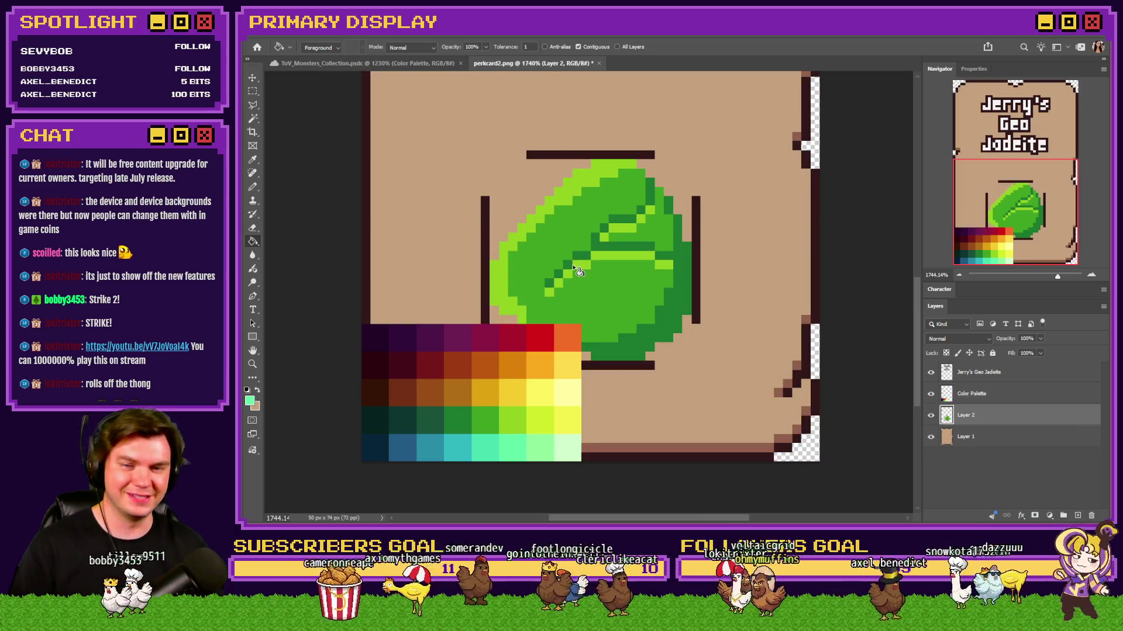
Step: Trial mint and teal Paint Bucket fills on the gem layer, then revert to its original greens
{"action": "left_click", "coordinate": [625, 293]}
{"action": "key", "text": "ctrl+z"}
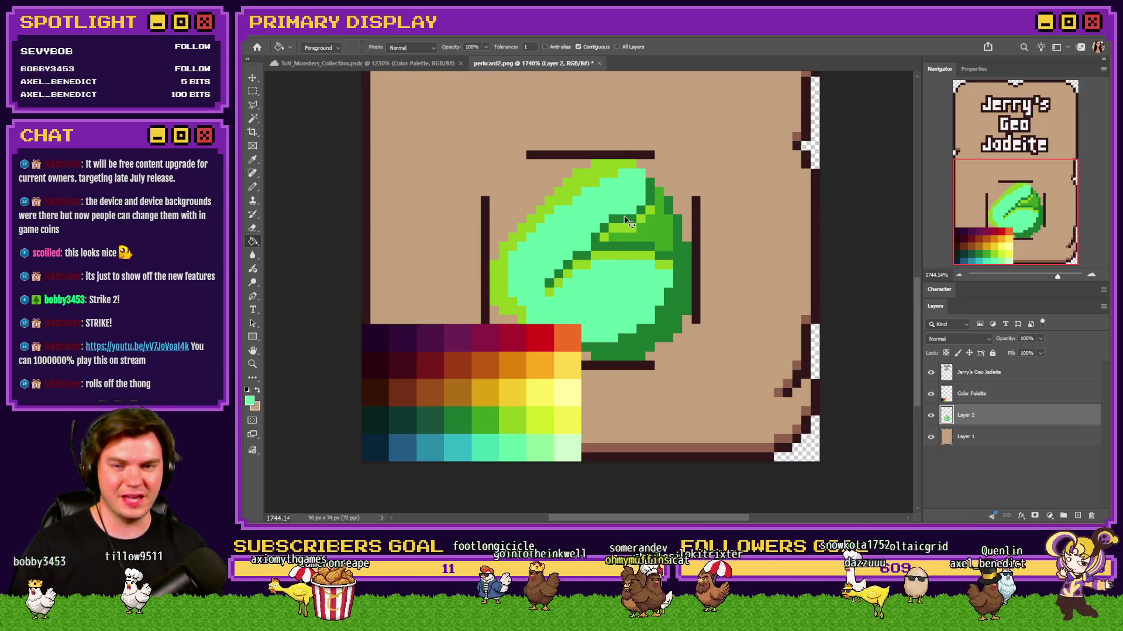
{"action": "key", "text": "ctrl+z"}
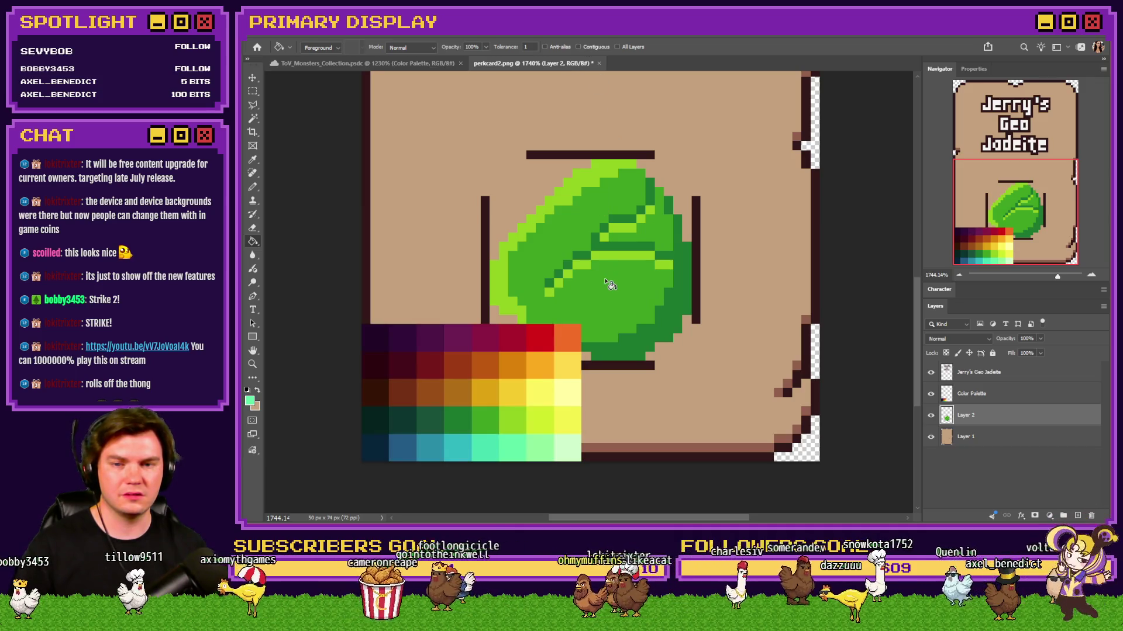
{"action": "left_click", "coordinate": [607, 283]}
{"action": "left_click", "coordinate": [499, 445], "text": "alt"}
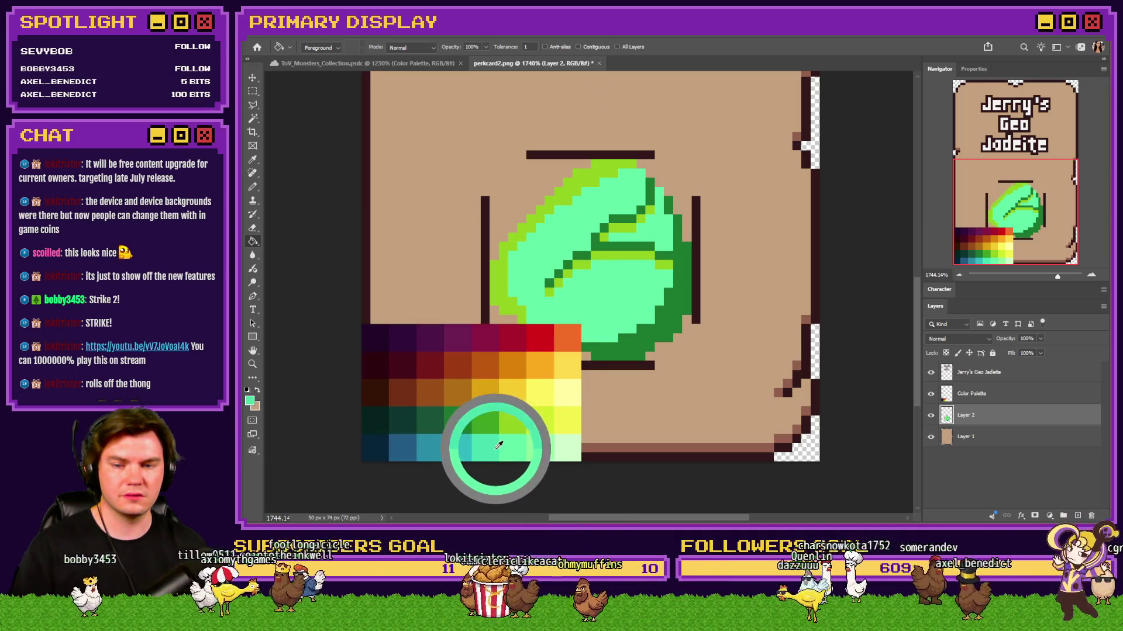
{"action": "left_click", "coordinate": [601, 248]}
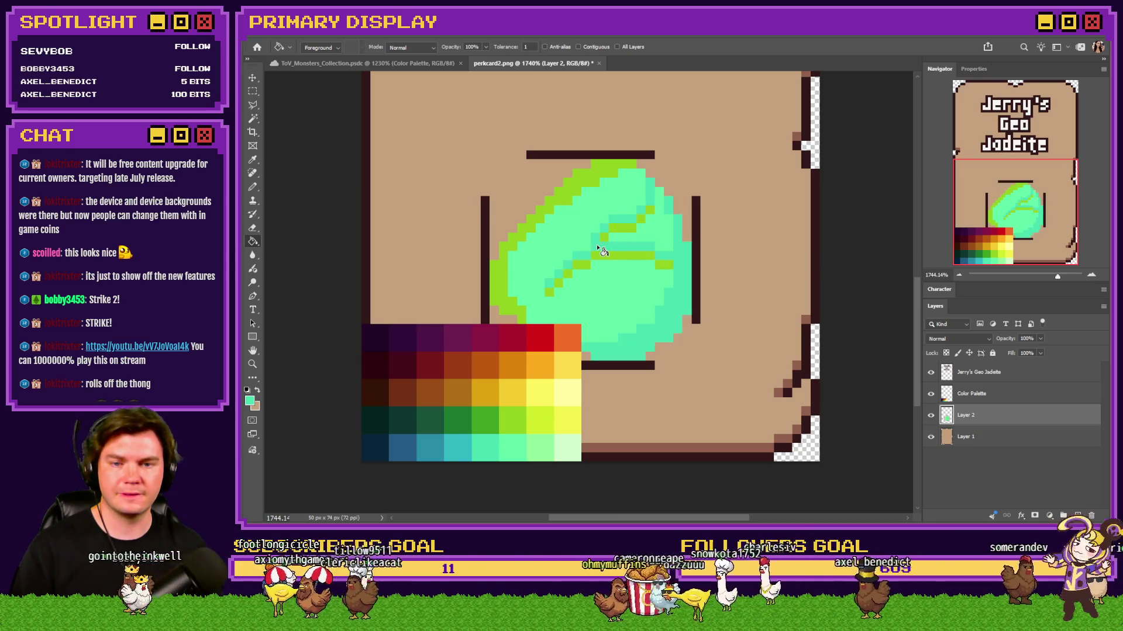
{"action": "key", "text": "ctrl+z"}
{"action": "left_click", "coordinate": [462, 443], "text": "alt"}
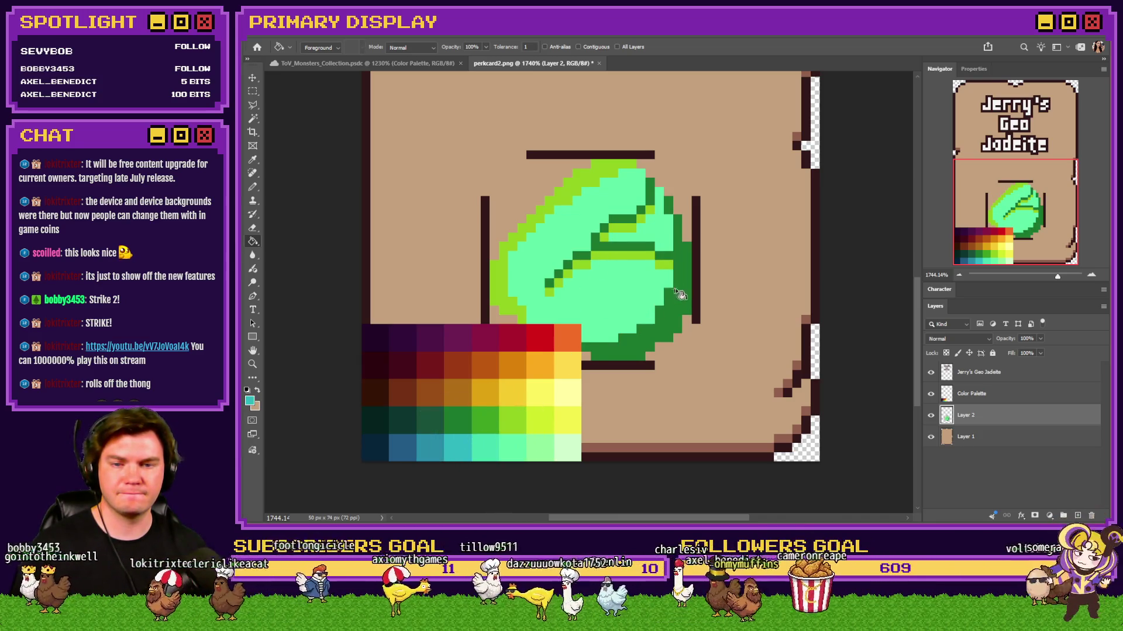
{"action": "left_click", "coordinate": [669, 309]}
{"action": "key", "text": "ctrl+z"}
{"action": "key", "text": "ctrl+z"}
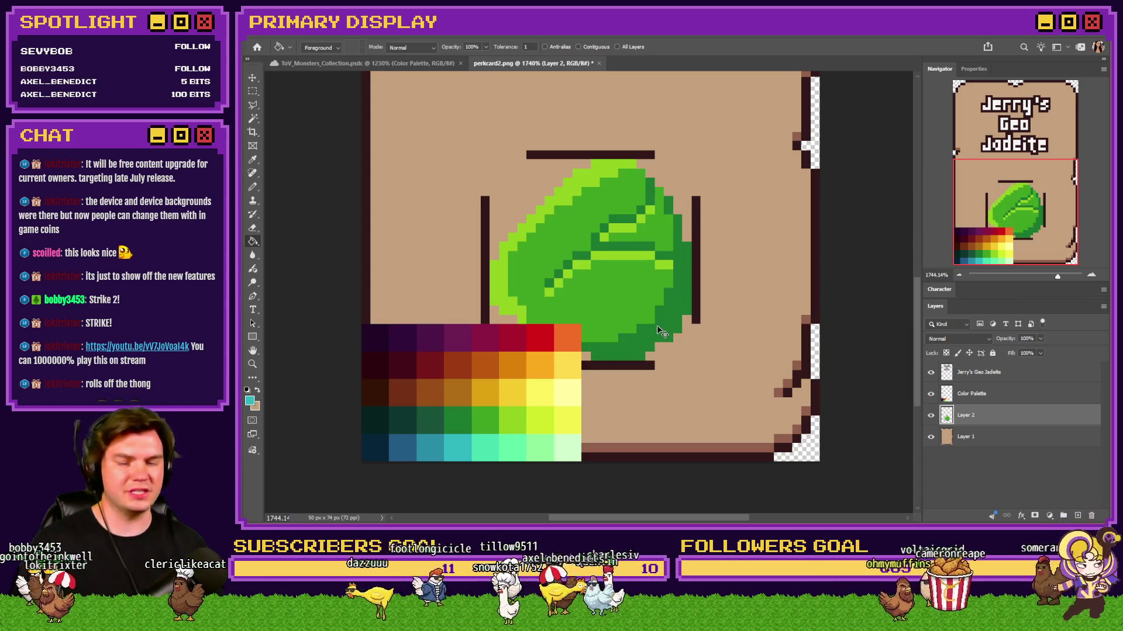
Step: Move the palette swatches lower, then pencil dark-brown outline pixels along the gem's top and lower-right edges
{"action": "left_click", "coordinate": [956, 397]}
{"action": "mouse_move", "coordinate": [685, 408]}
{"action": "left_mouse_down"}
{"action": "mouse_move", "coordinate": [686, 372]}
{"action": "mouse_move", "coordinate": [686, 420]}
{"action": "left_mouse_up"}
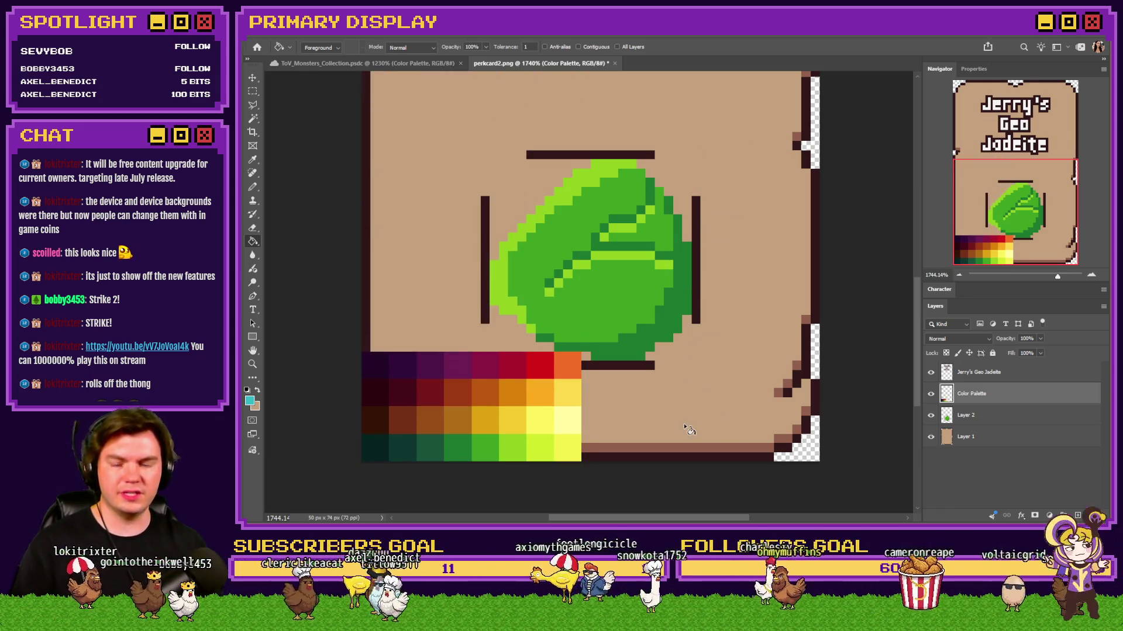
{"action": "left_click", "coordinate": [980, 419]}
{"action": "key", "text": "b"}
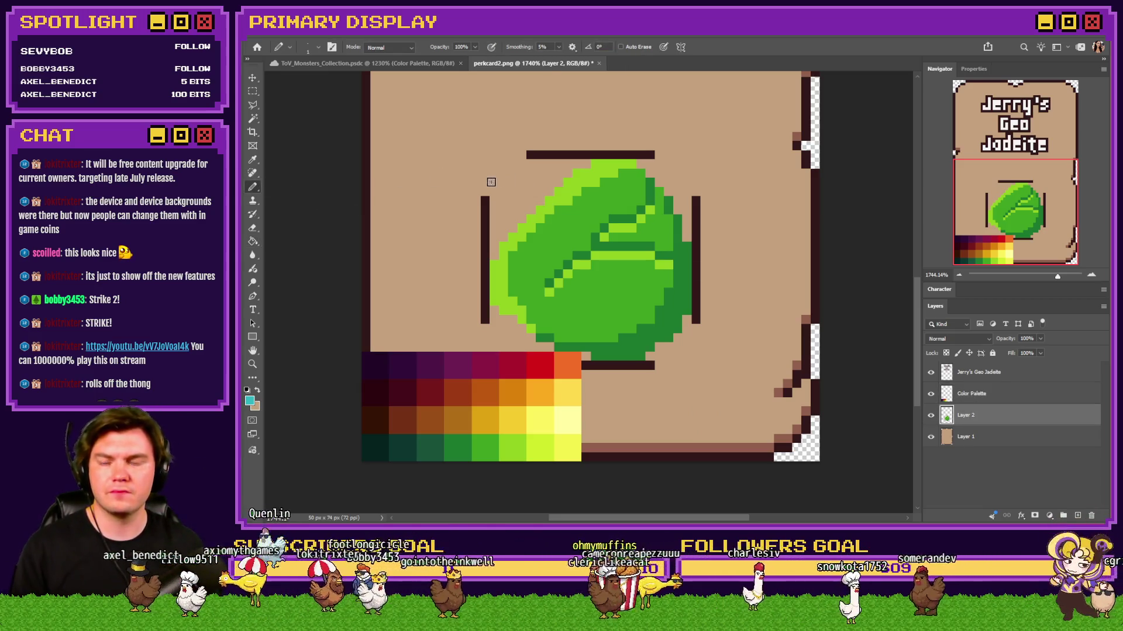
{"action": "left_click", "coordinate": [488, 251], "text": "alt"}
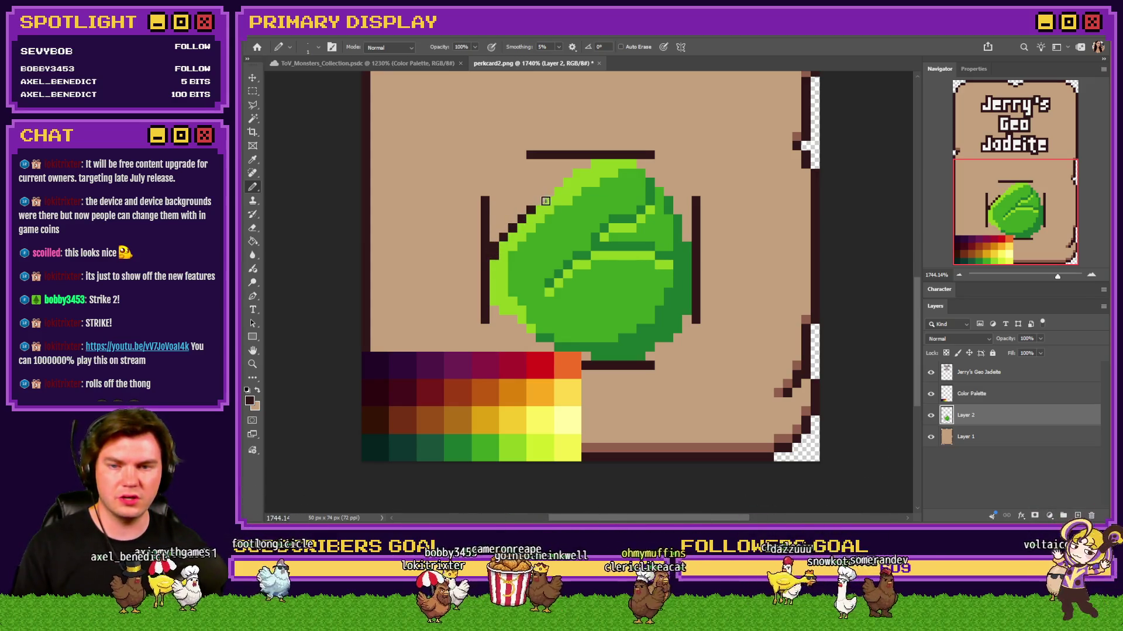
{"action": "left_click", "coordinate": [577, 166]}
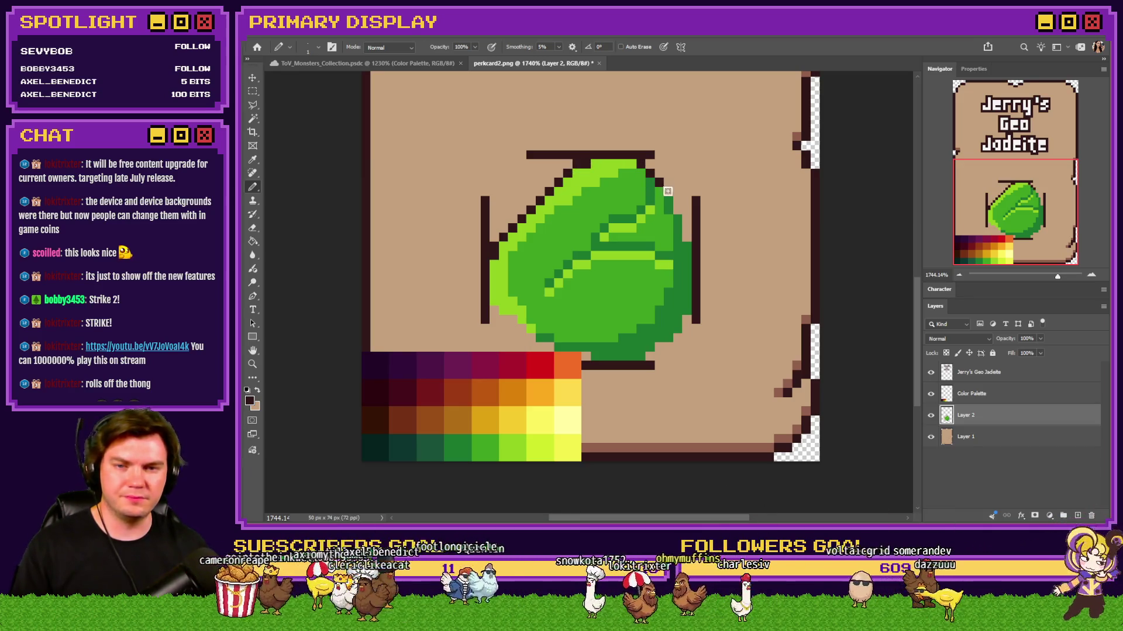
{"action": "left_click", "coordinate": [684, 329]}
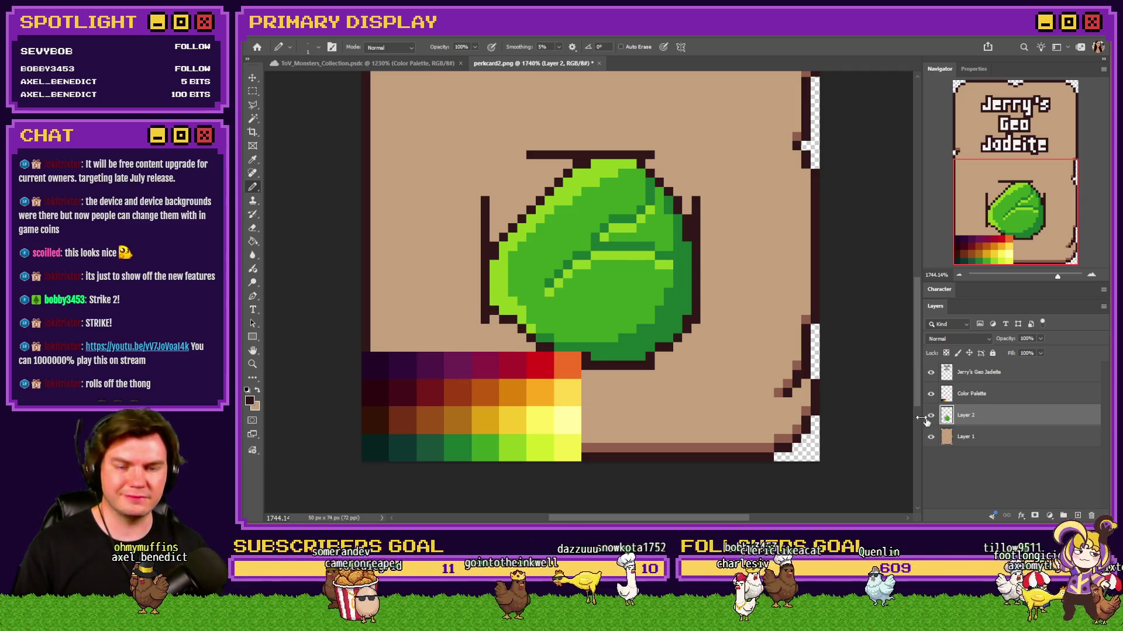
{"action": "left_click", "coordinate": [253, 230]}
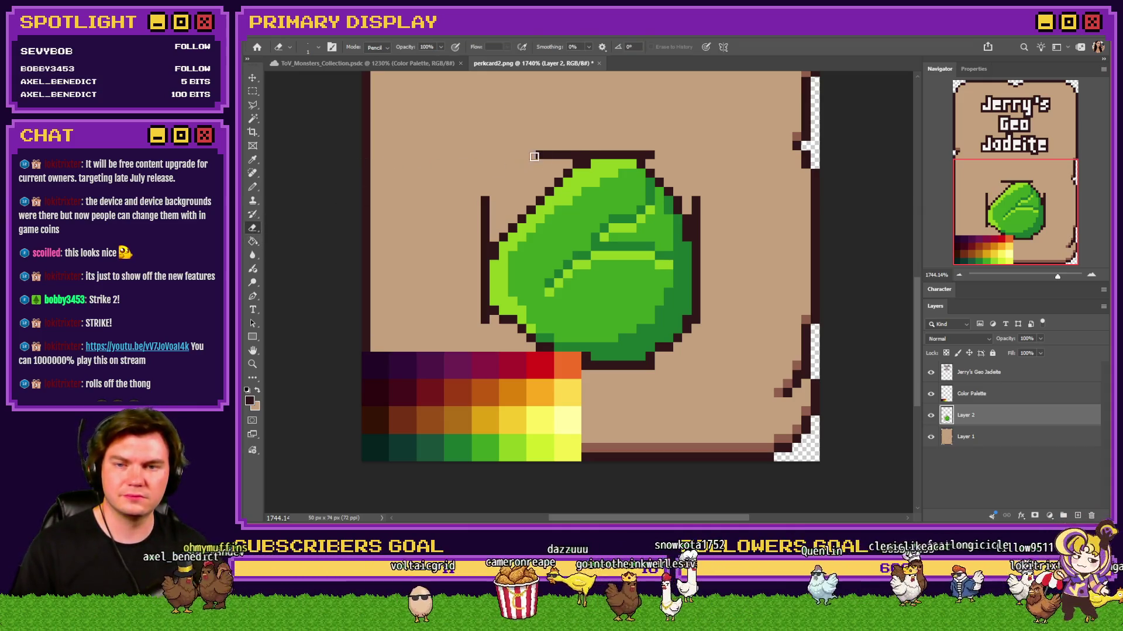
Step: Erase the bracket line above the gem, hide the Color Palette layer and check the card beneath the gem
{"action": "left_click_drag", "start_coordinate": [529, 156], "coordinate": [586, 156]}
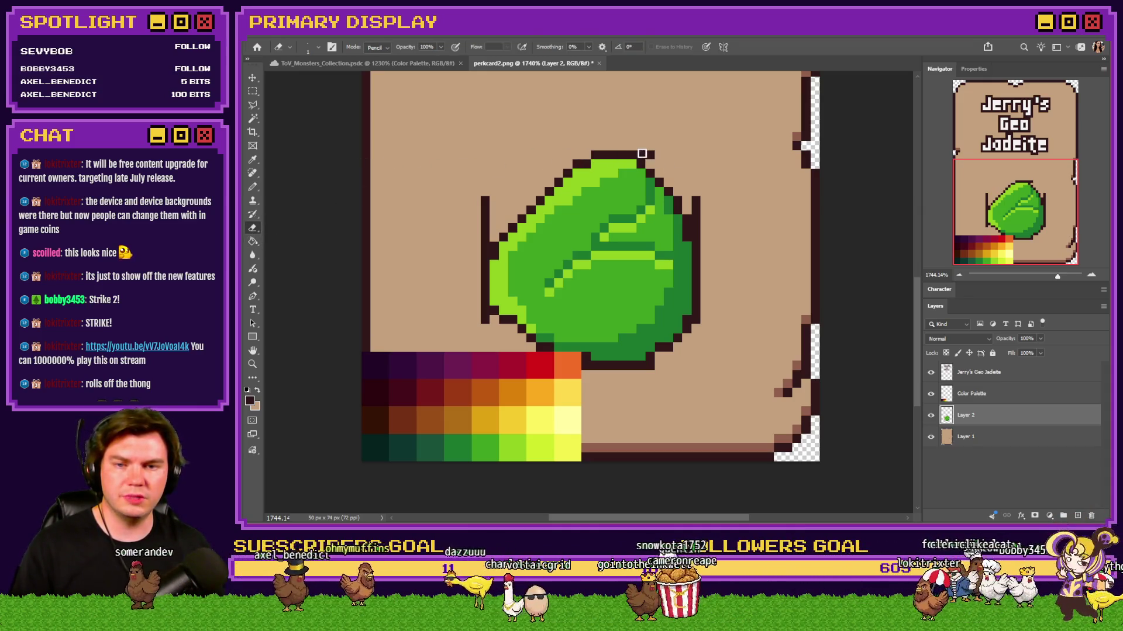
{"action": "left_click", "coordinate": [931, 395]}
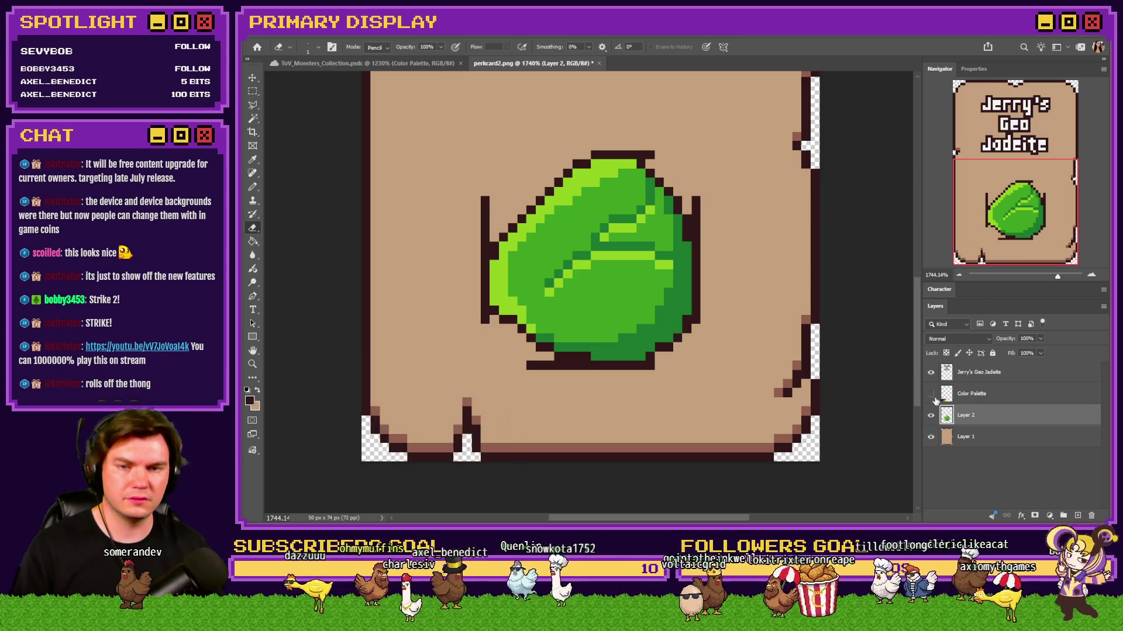
{"action": "left_click", "coordinate": [932, 416]}
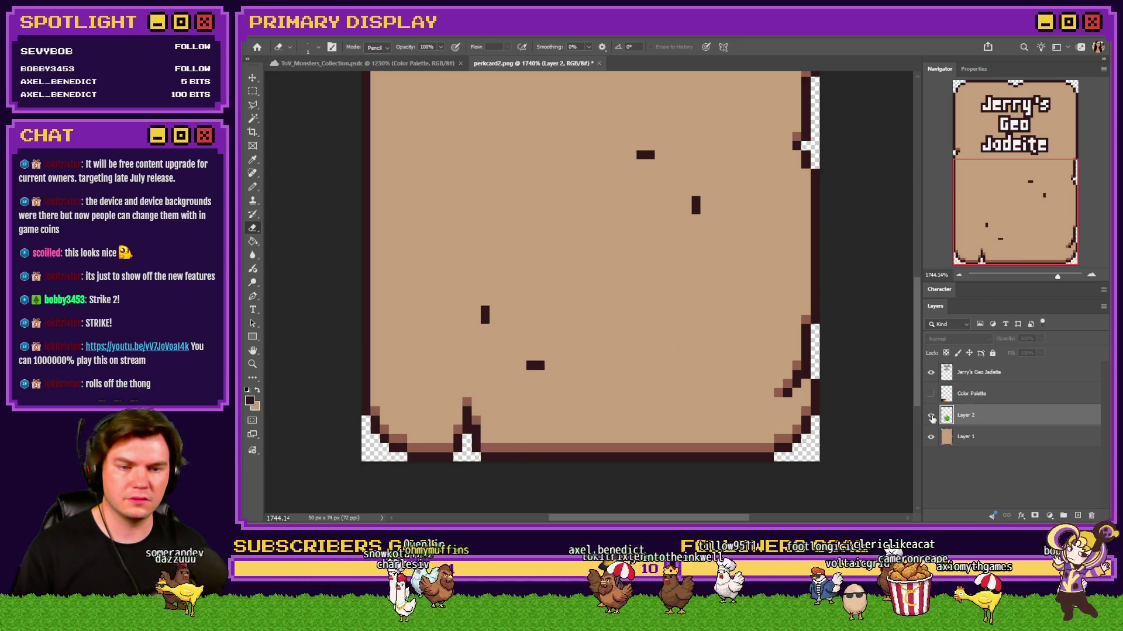
{"action": "left_click", "coordinate": [932, 417]}
{"action": "left_click", "coordinate": [965, 436]}
Step: Try tan fills over leftover bracket pixels on Layer 1, undo them, and return to the gem layer
{"action": "key", "text": "m"}
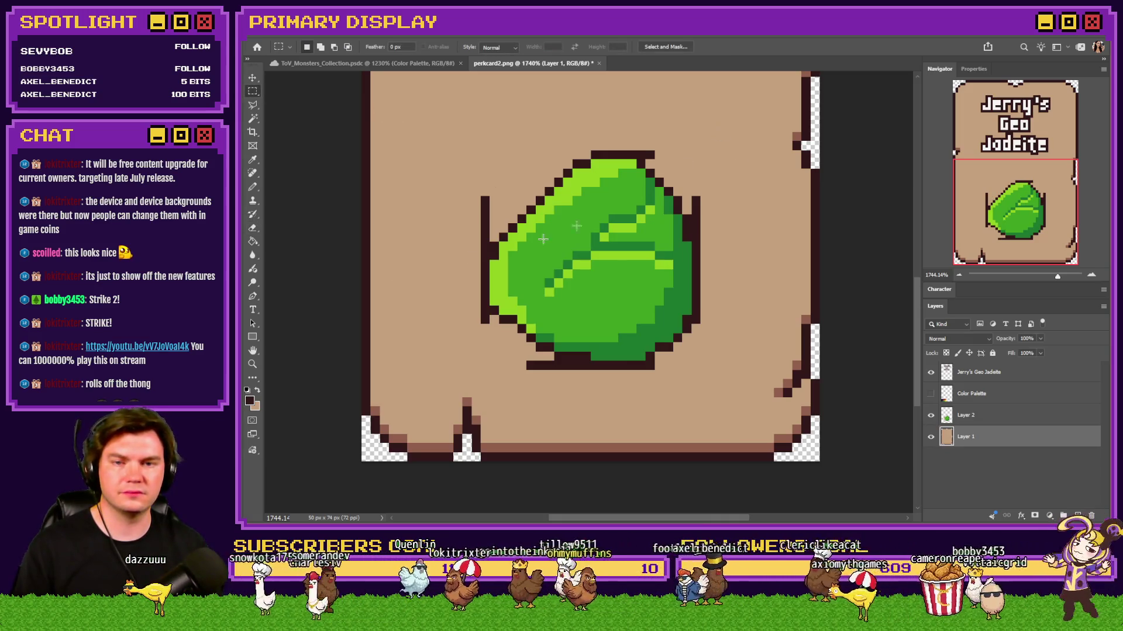
{"action": "key", "text": "g"}
{"action": "left_click", "coordinate": [484, 208], "text": "alt"}
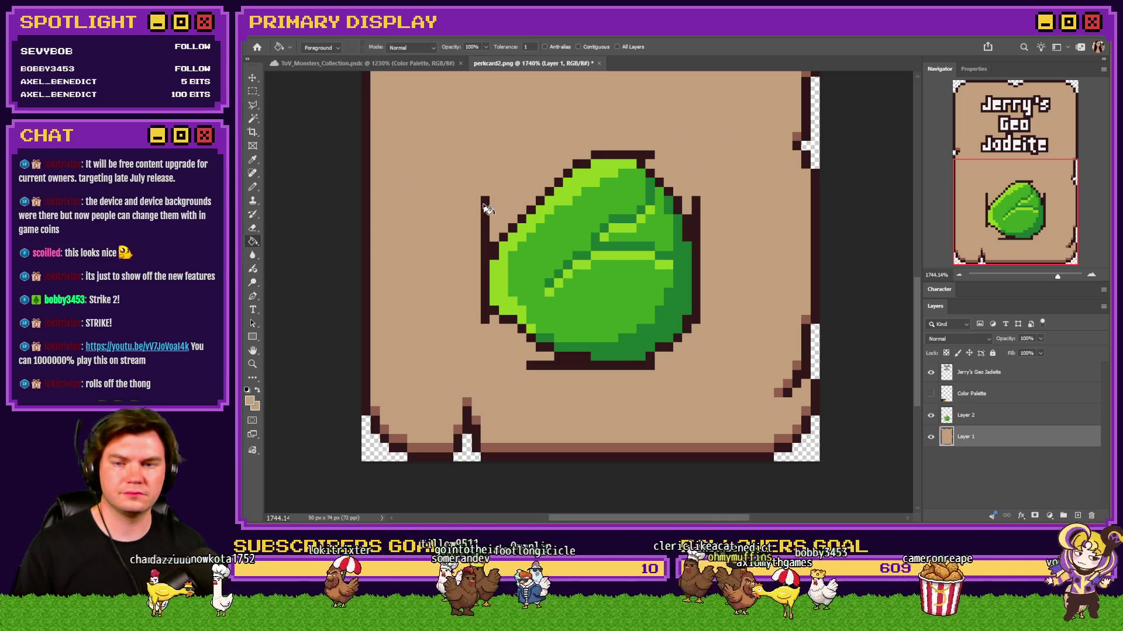
{"action": "left_click", "coordinate": [932, 417]}
{"action": "left_click", "coordinate": [692, 194]}
{"action": "key", "text": "ctrl+z"}
{"action": "left_click", "coordinate": [253, 187]}
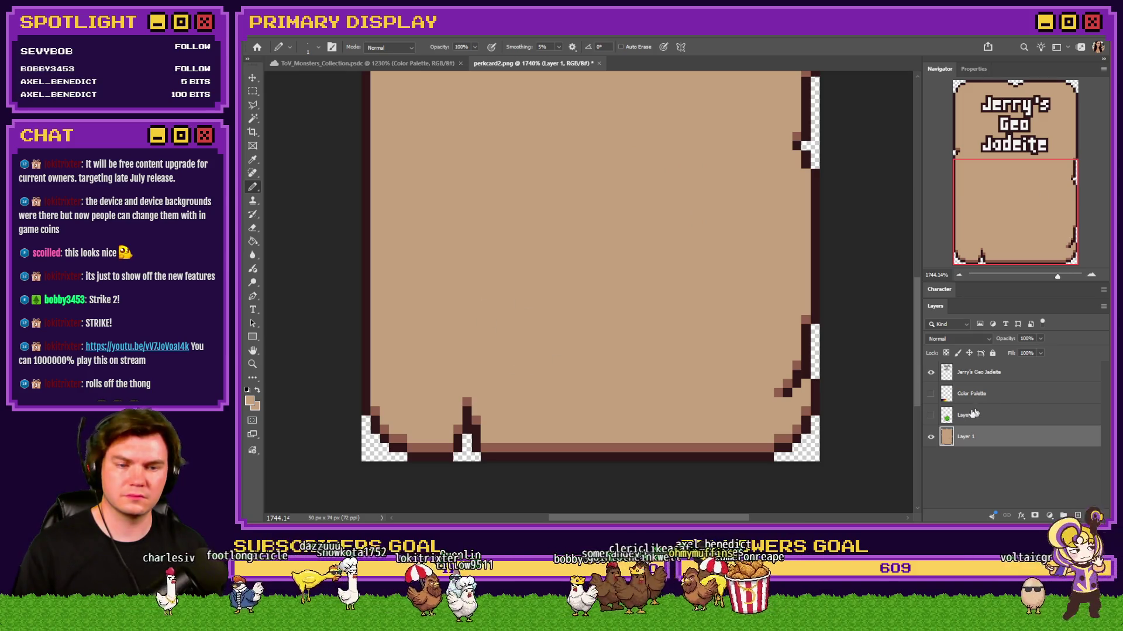
{"action": "key", "text": "ctrl+z"}
{"action": "left_click", "coordinate": [252, 226]}
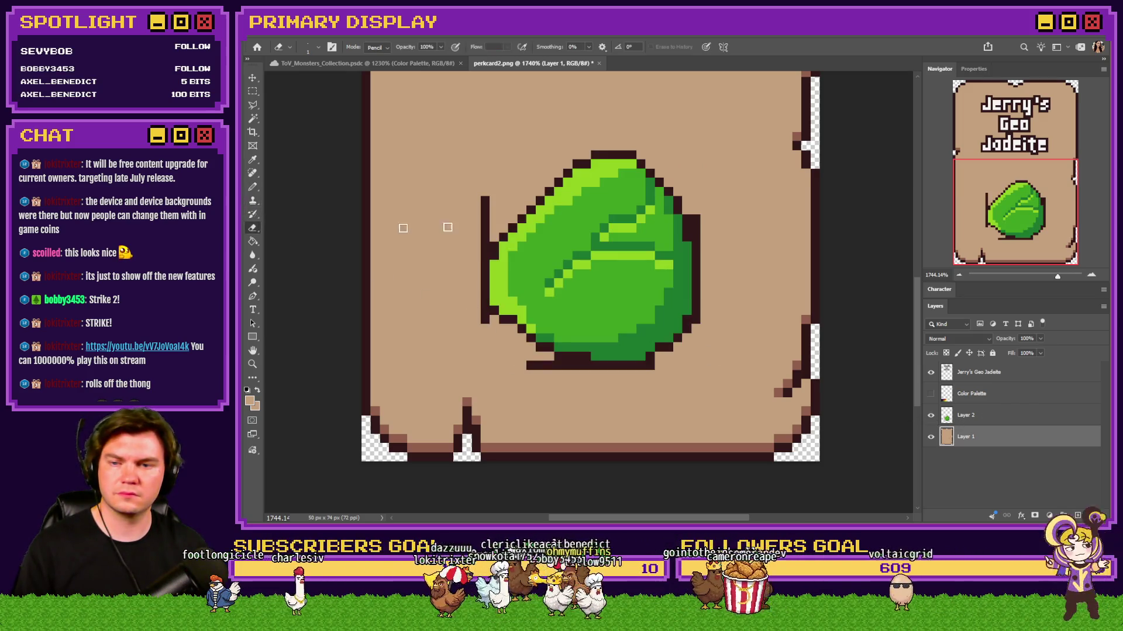
{"action": "left_click", "coordinate": [971, 417]}
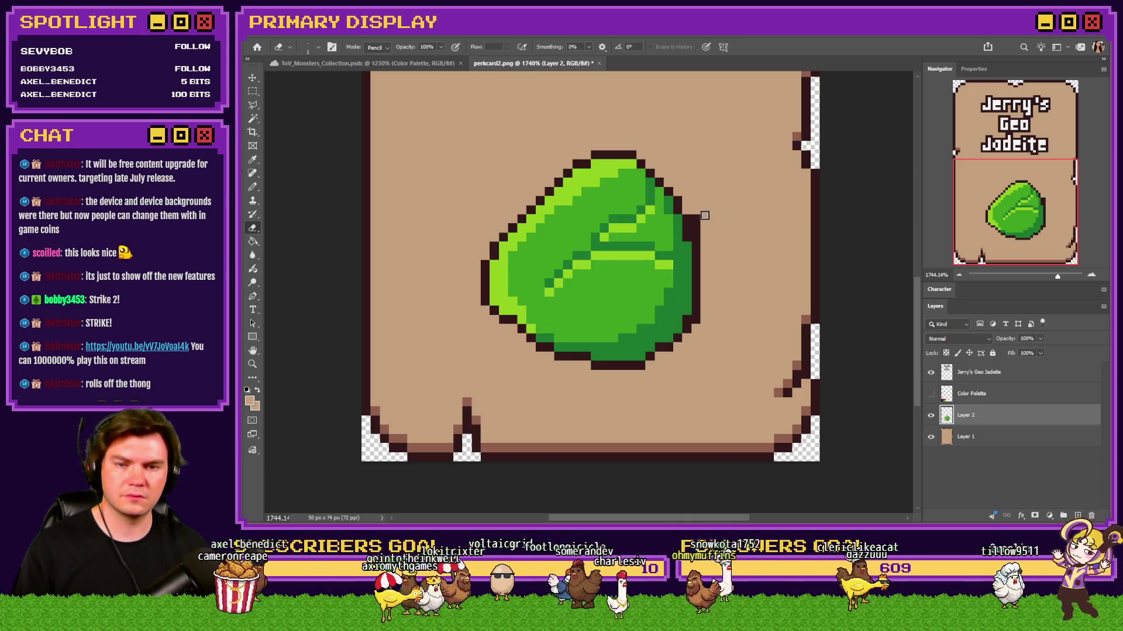
{"action": "scroll", "coordinate": [677, 233], "scroll_direction": "down", "scroll_amount": 5}
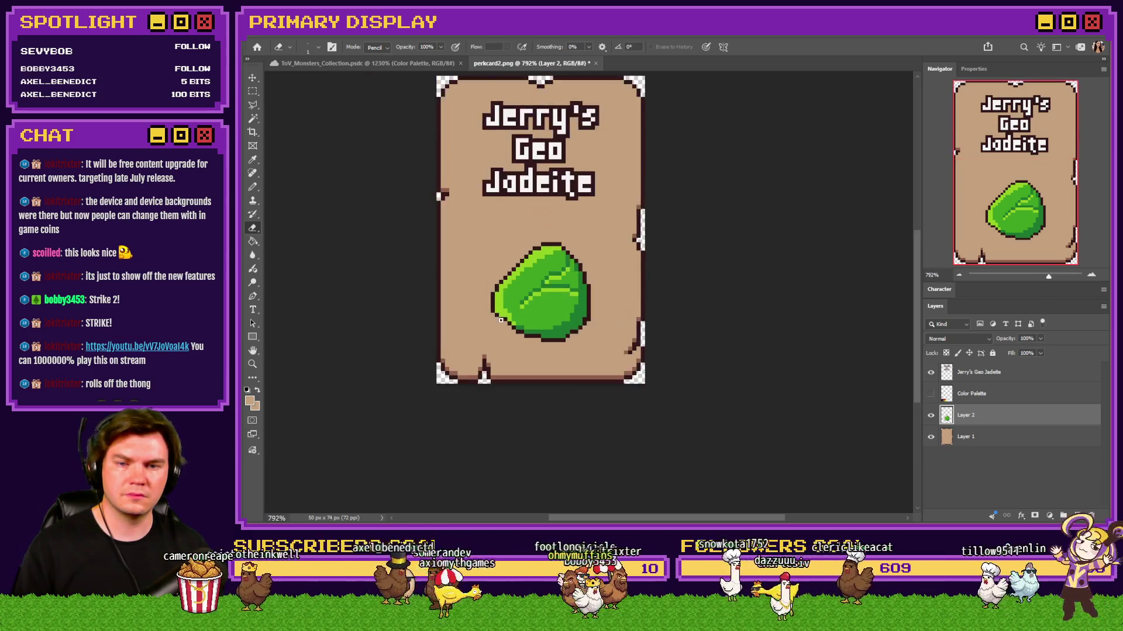
{"action": "scroll", "coordinate": [488, 259], "scroll_direction": "up", "scroll_amount": 3}
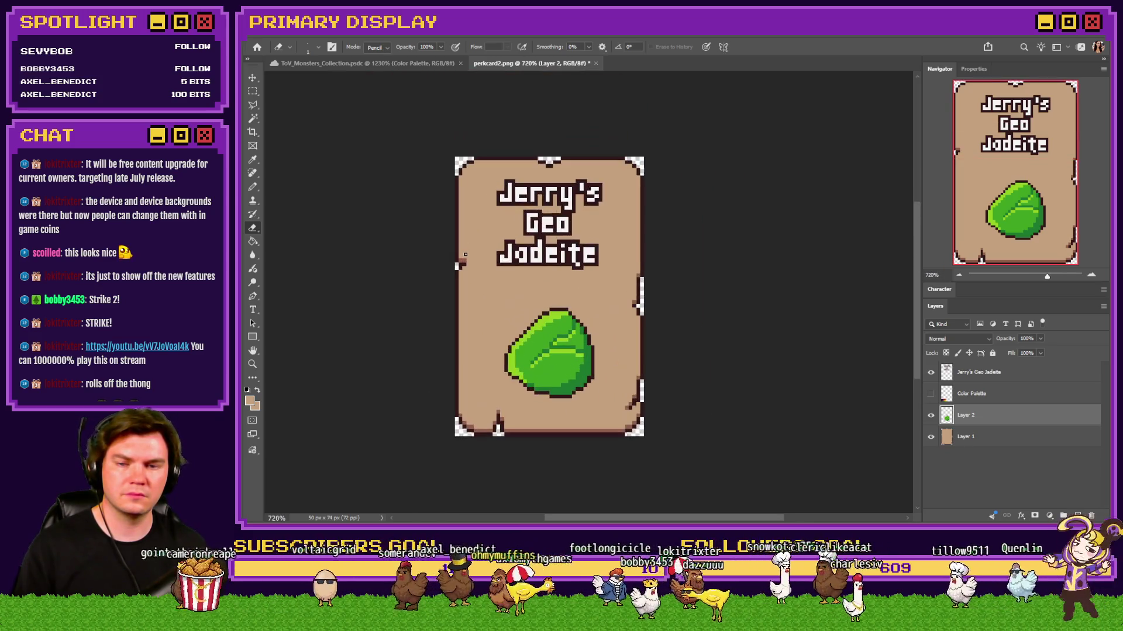
{"action": "left_click", "coordinate": [253, 91]}
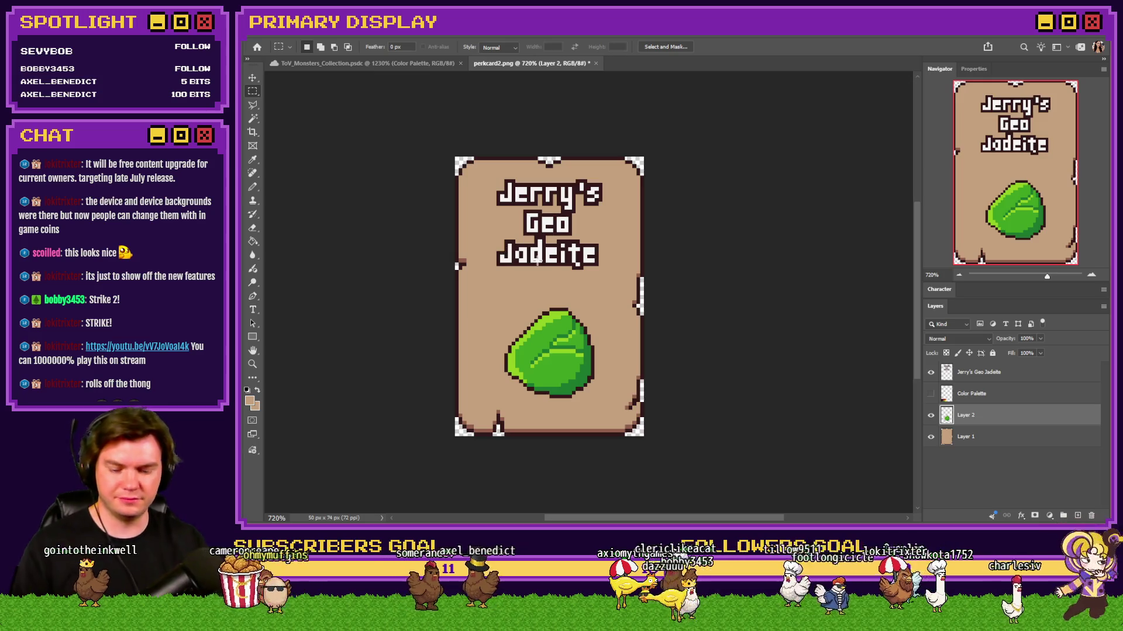
{"action": "key", "text": "ctrl+alt+i"}
{"action": "key", "text": "Return"}
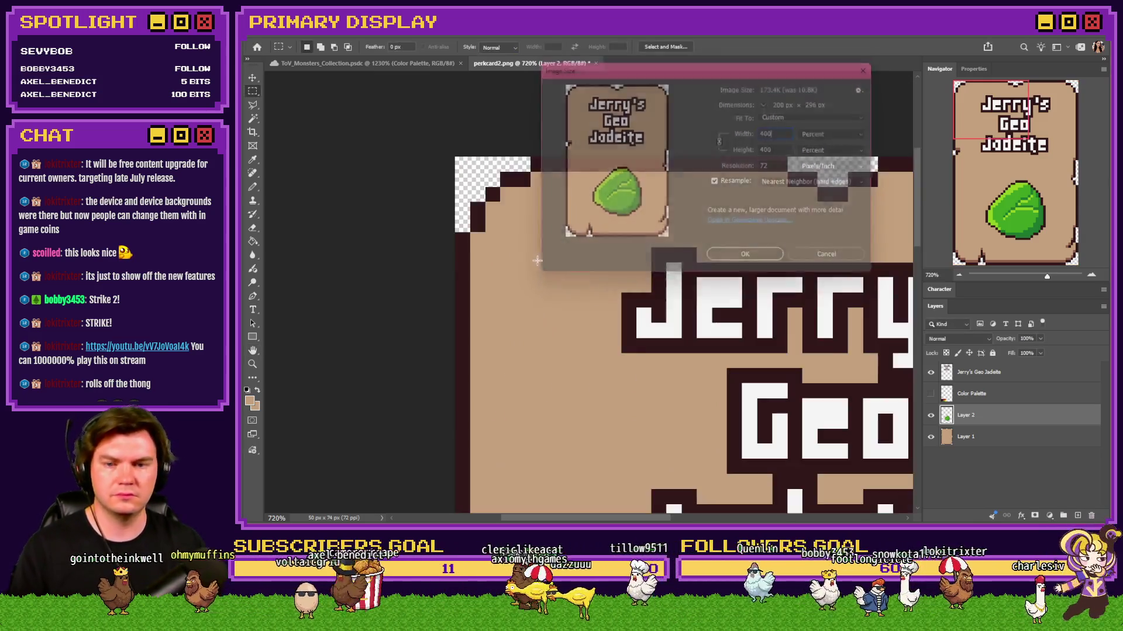
{"action": "scroll", "coordinate": [713, 279], "scroll_direction": "down", "scroll_amount": 3}
{"action": "scroll", "coordinate": [693, 294], "scroll_direction": "down", "scroll_amount": 2}
{"action": "scroll", "coordinate": [667, 311], "scroll_direction": "down", "scroll_amount": 1}
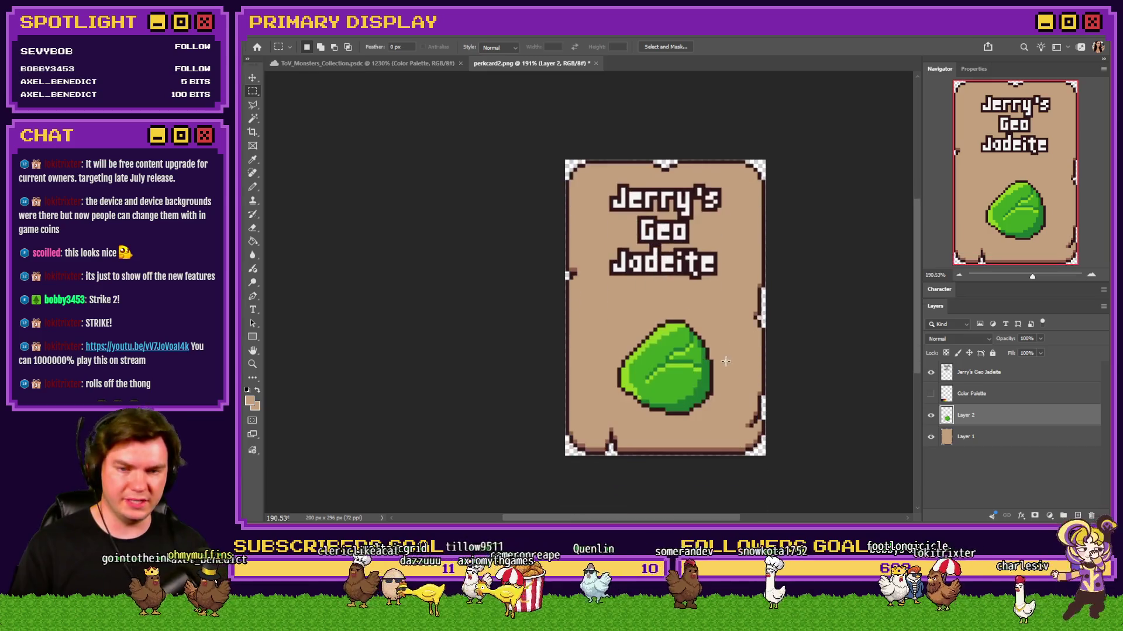
{"action": "scroll", "coordinate": [638, 329], "scroll_direction": "down", "scroll_amount": 1}
{"action": "key", "text": "alt+]"}
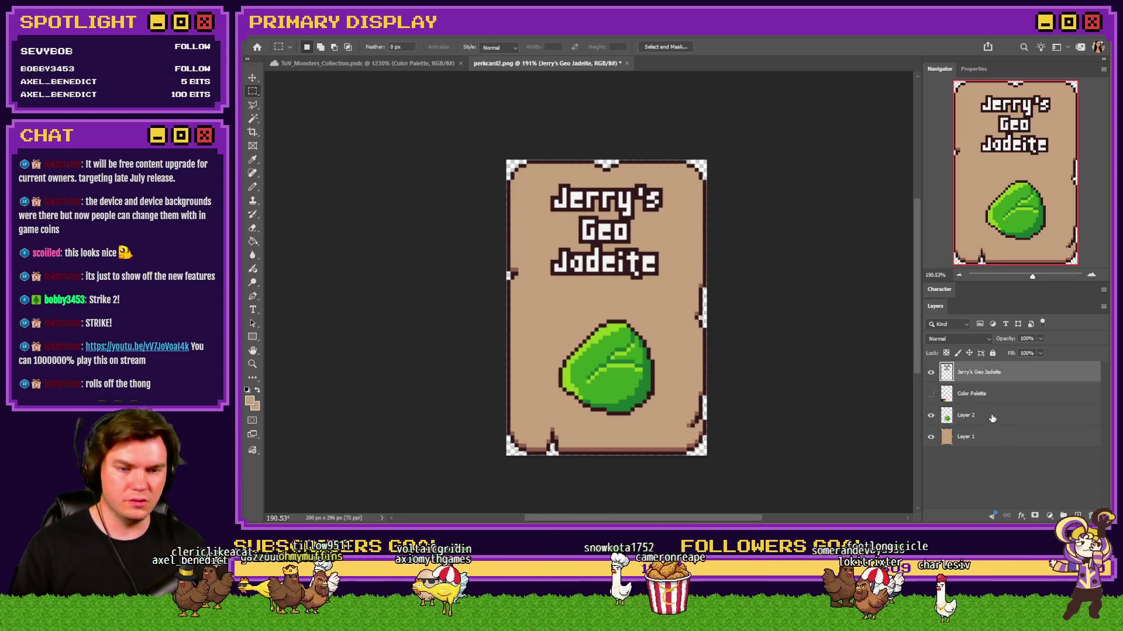
{"action": "key", "text": "shift+alt+["}
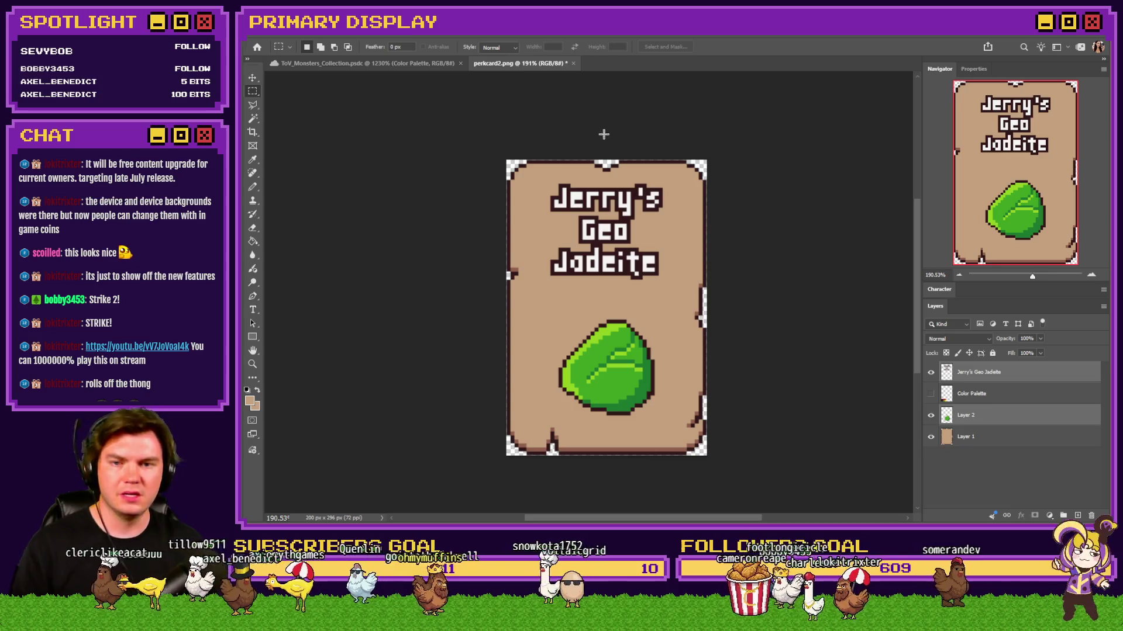
{"action": "key", "text": "alt+["}
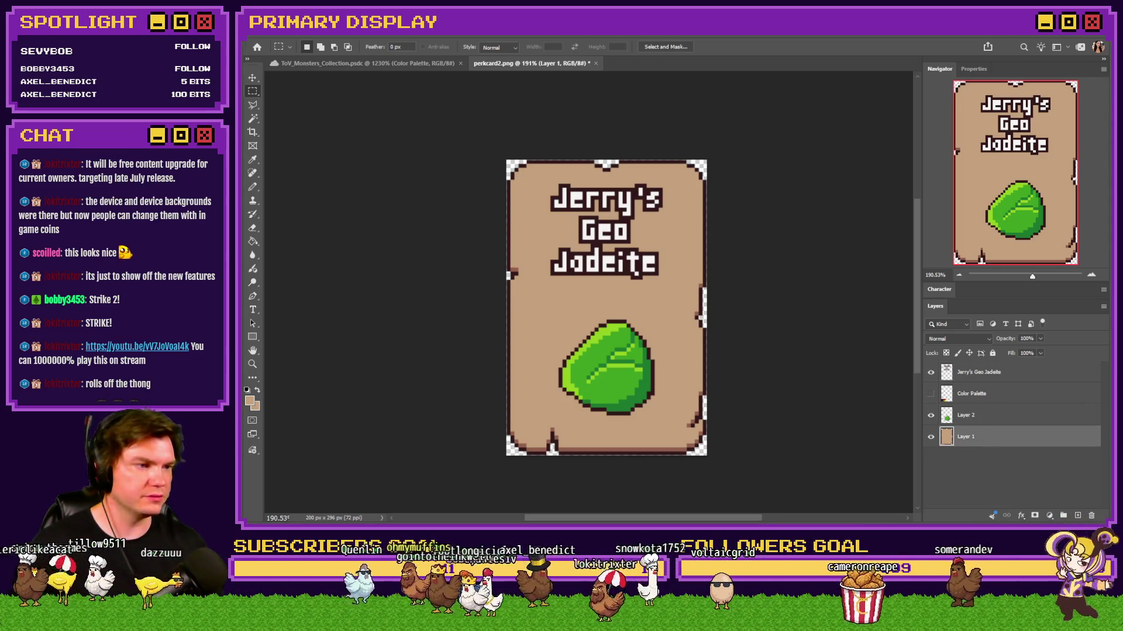
{"action": "left_click_drag", "start_coordinate": [812, 82], "coordinate": [728, 70]}
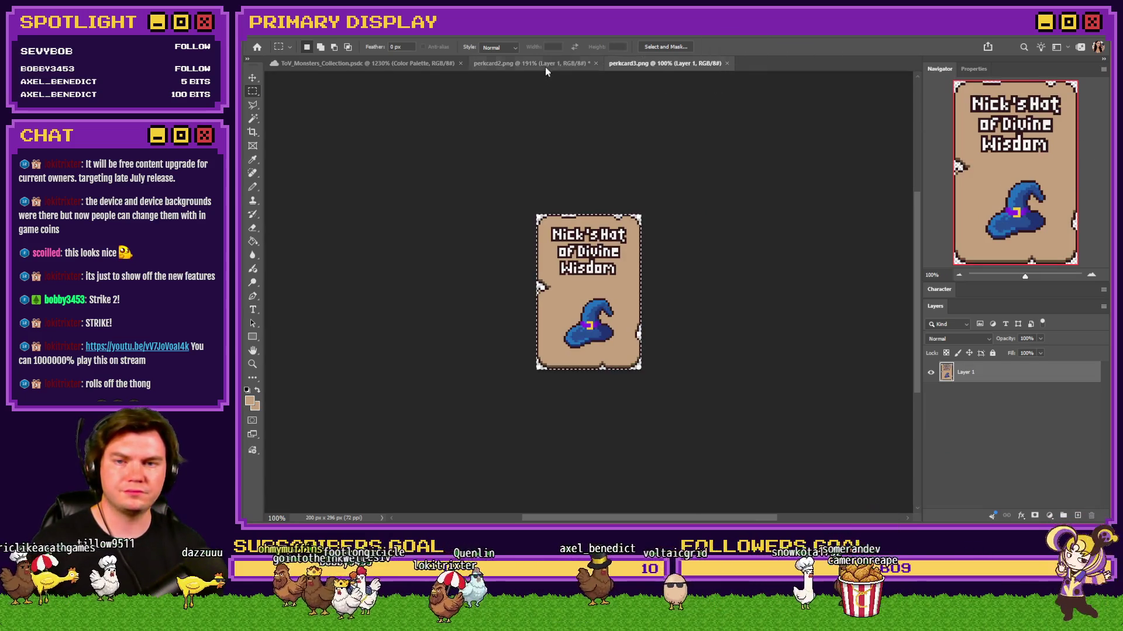
Step: Delete the old Layer 1 background on the Geo Jadeite card and set the Pencil brush to 30 px
{"action": "left_click", "coordinate": [545, 65]}
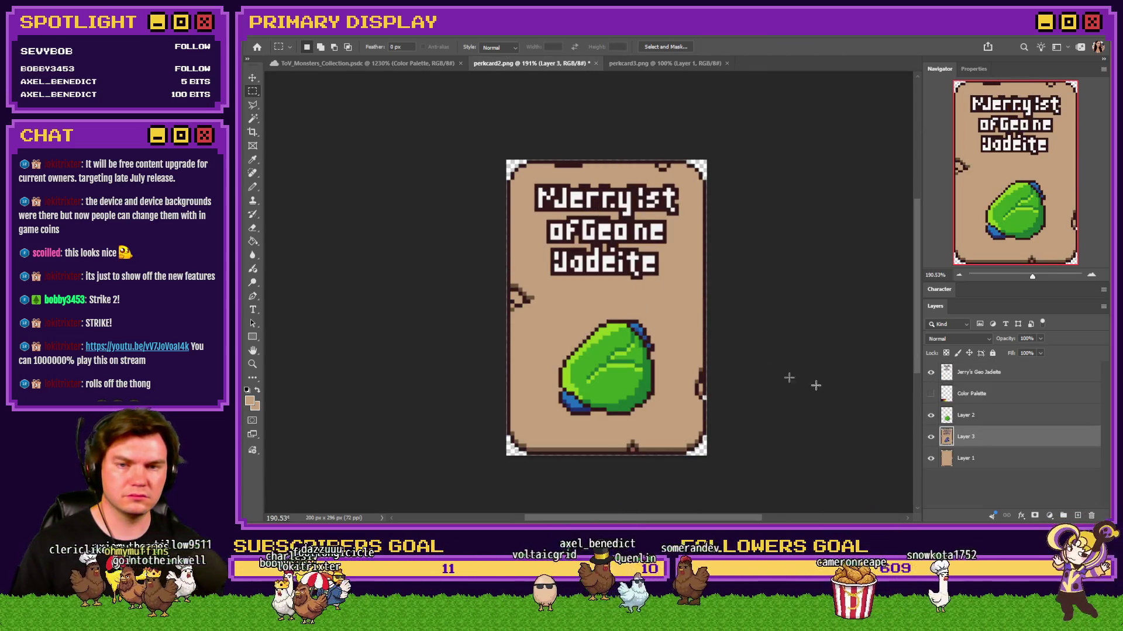
{"action": "left_click", "coordinate": [999, 460]}
{"action": "key", "text": "Delete"}
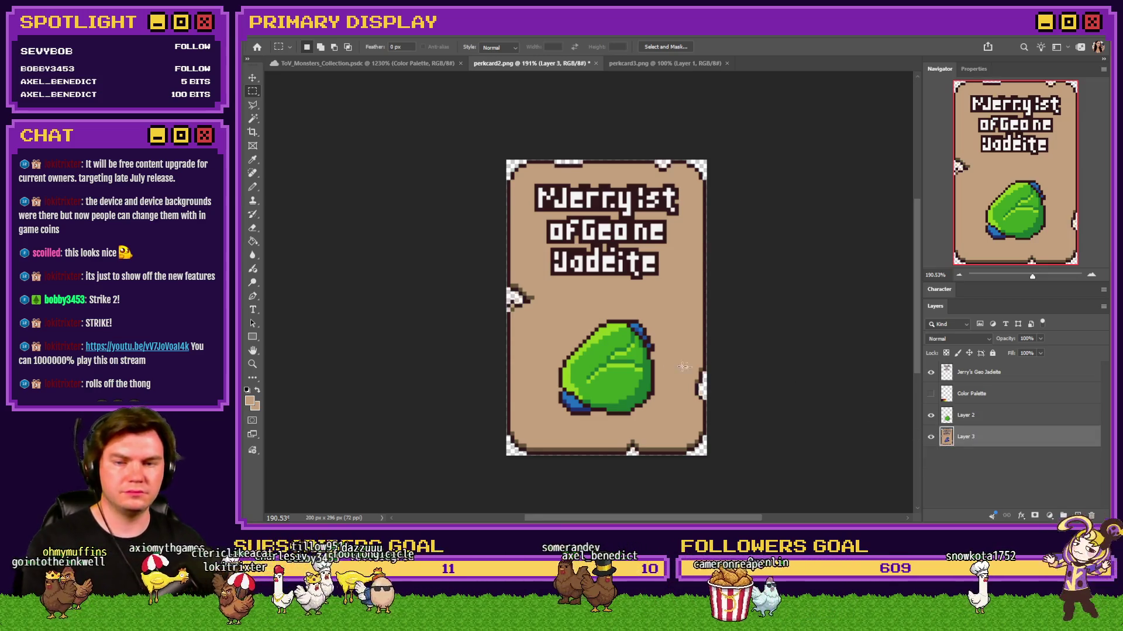
{"action": "key", "text": "b"}
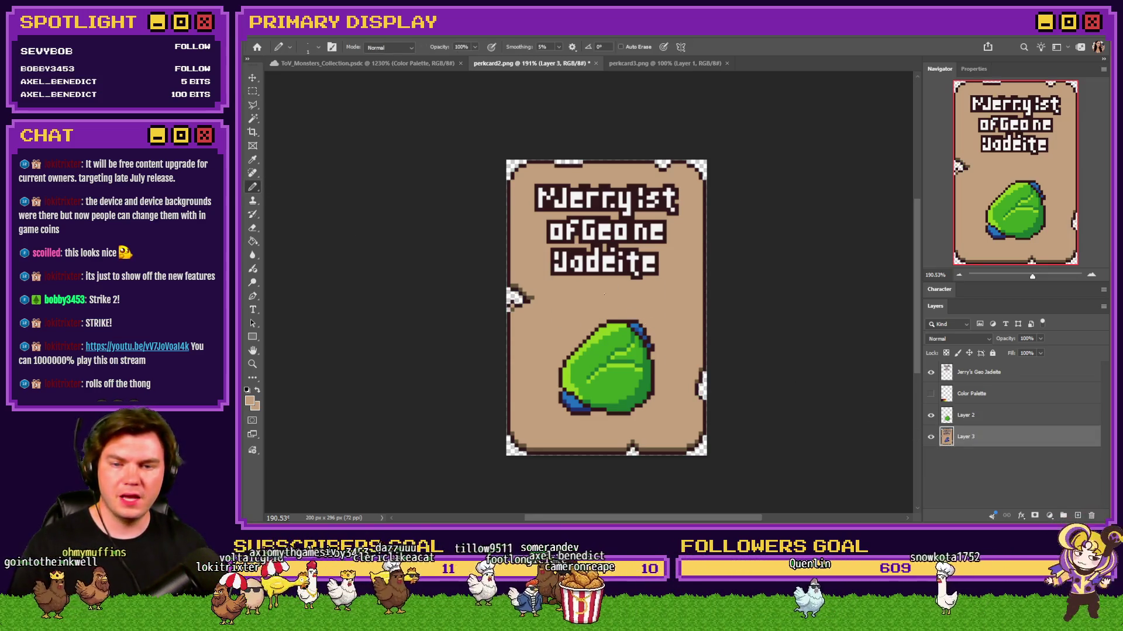
{"action": "right_click", "coordinate": [613, 300]}
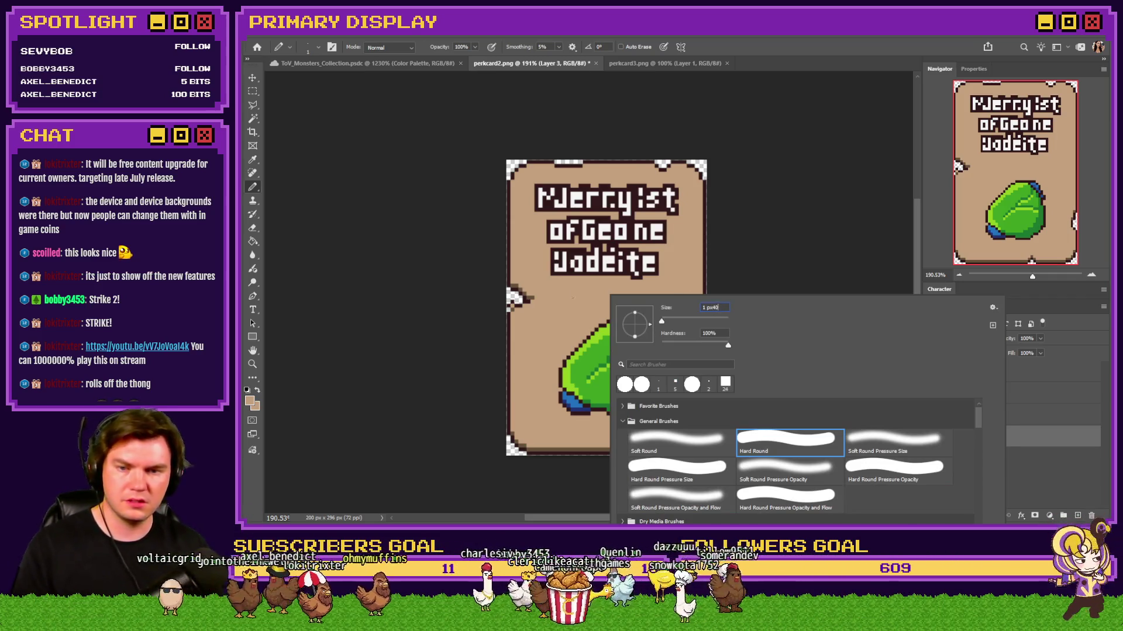
{"action": "key", "text": "Return"}
{"action": "key", "text": "Return"}
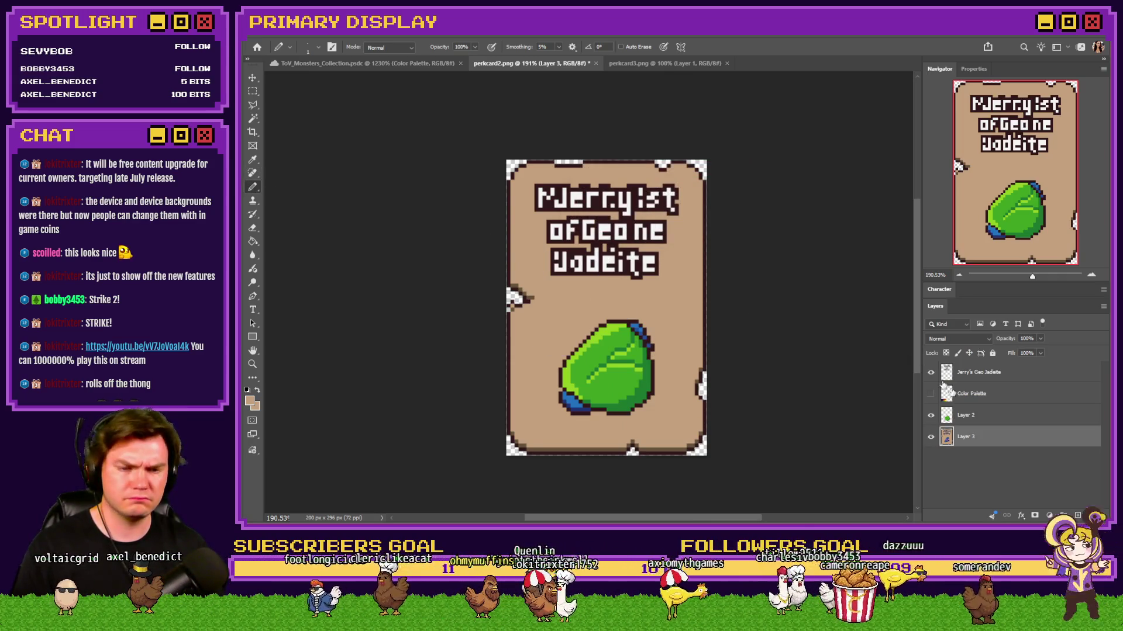
{"action": "right_click", "coordinate": [621, 316]}
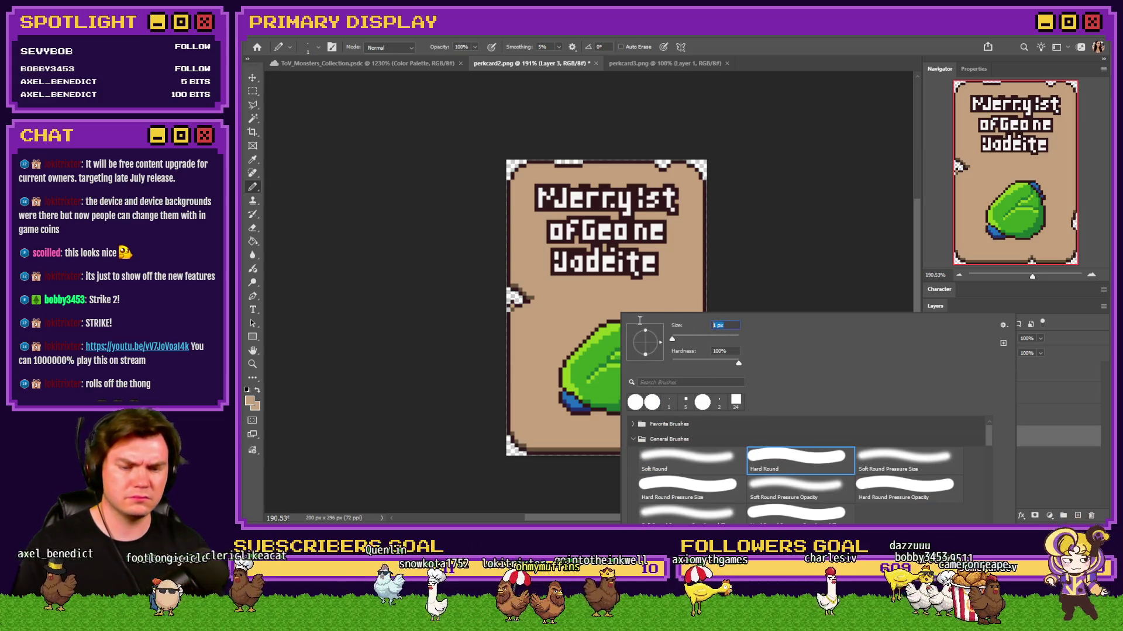
{"action": "type", "text": "30"}
{"action": "key", "text": "Return"}
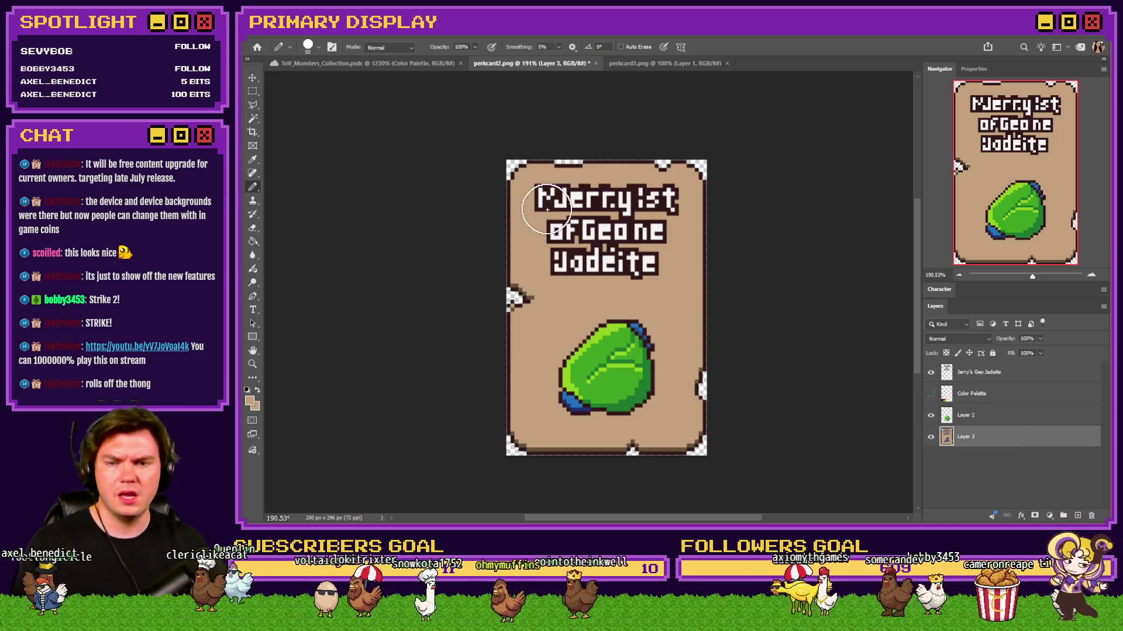
{"action": "scroll", "coordinate": [577, 289], "scroll_direction": "up", "scroll_amount": 2}
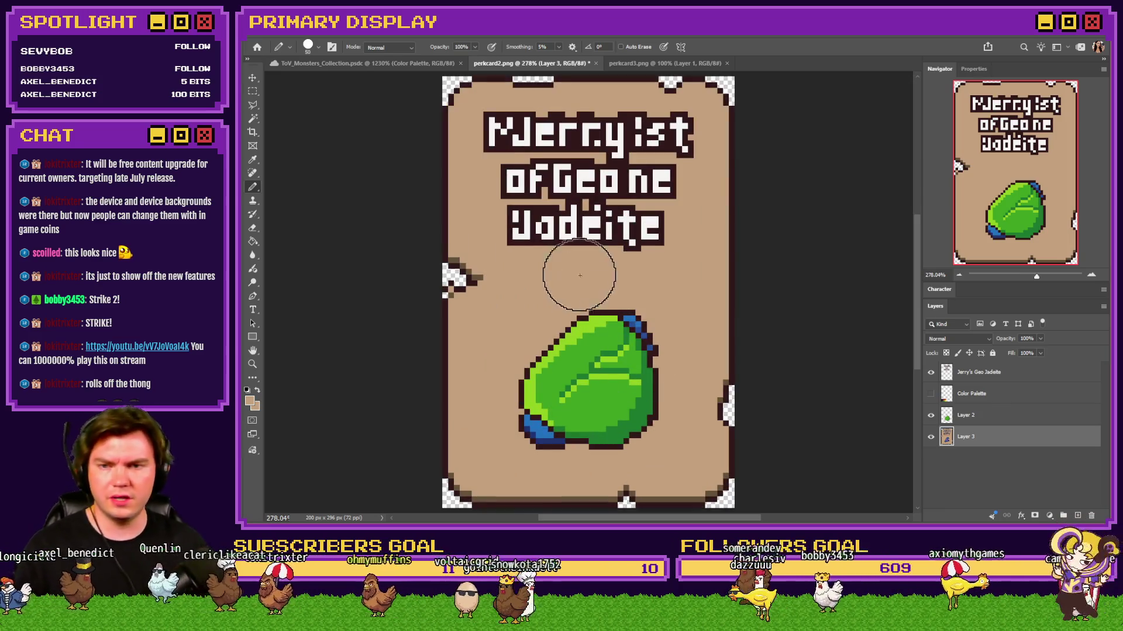
Step: Paint beige over the stray title letters and repaint the gem's lower edge to remove the blue
{"action": "left_click_drag", "start_coordinate": [492, 136], "coordinate": [672, 138]}
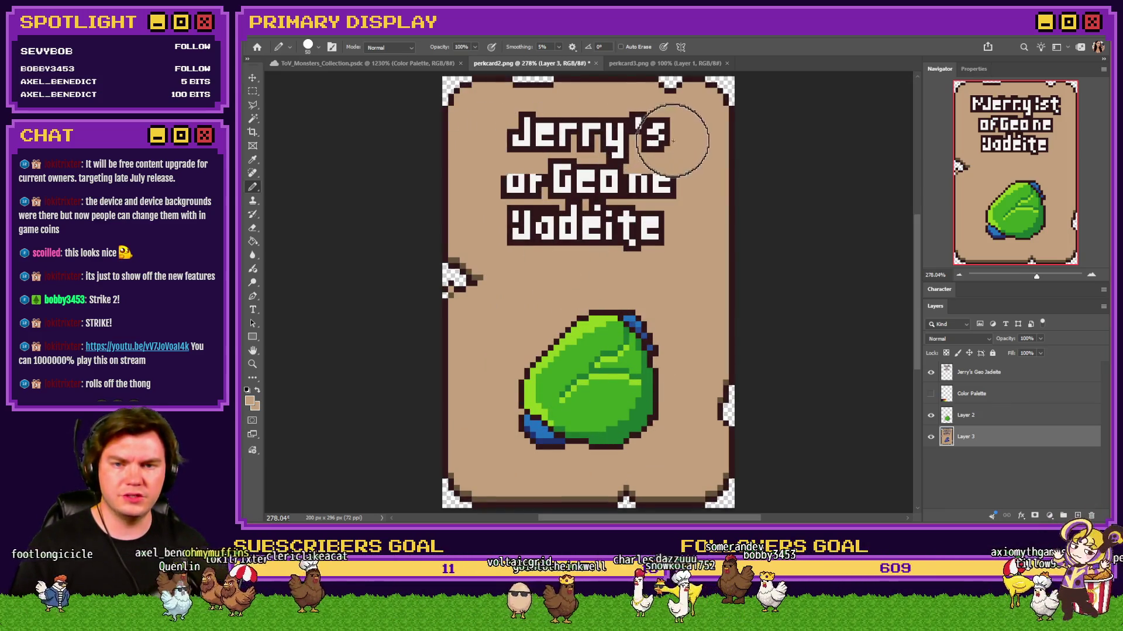
{"action": "left_click_drag", "start_coordinate": [671, 179], "coordinate": [618, 182]}
{"action": "left_click_drag", "start_coordinate": [540, 182], "coordinate": [508, 184]}
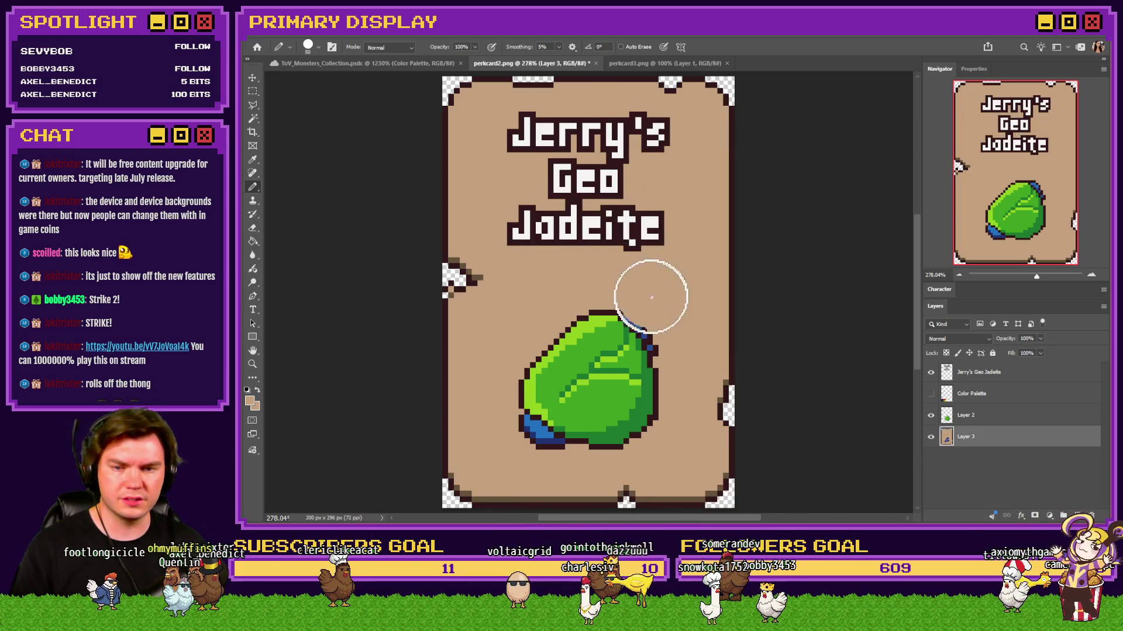
{"action": "left_click_drag", "start_coordinate": [552, 350], "coordinate": [568, 395]}
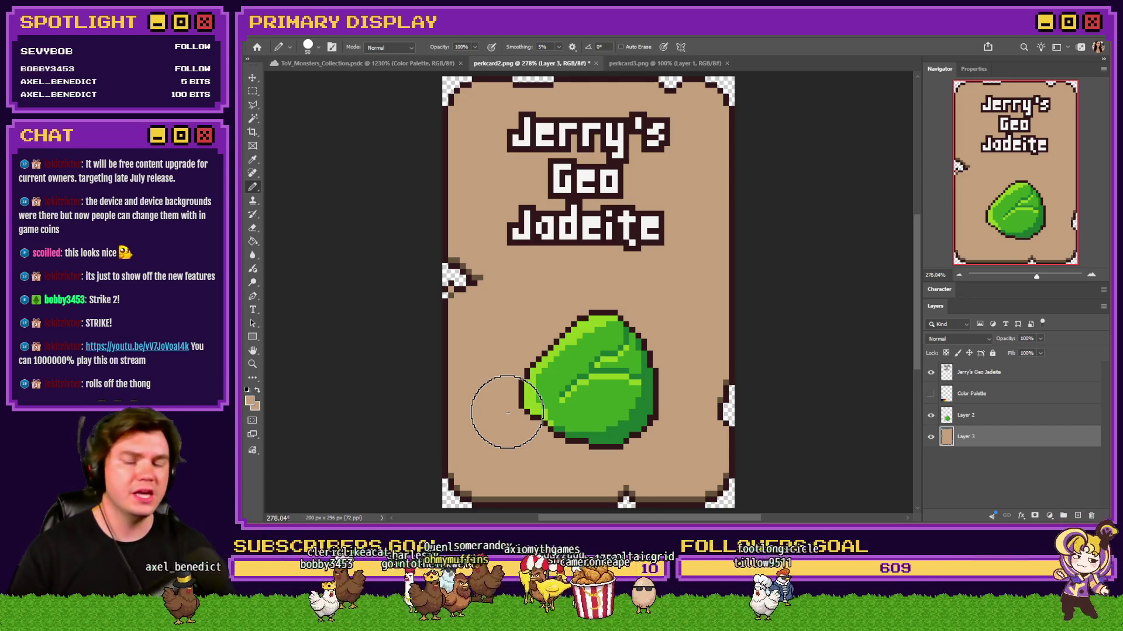
{"action": "left_click", "coordinate": [253, 91]}
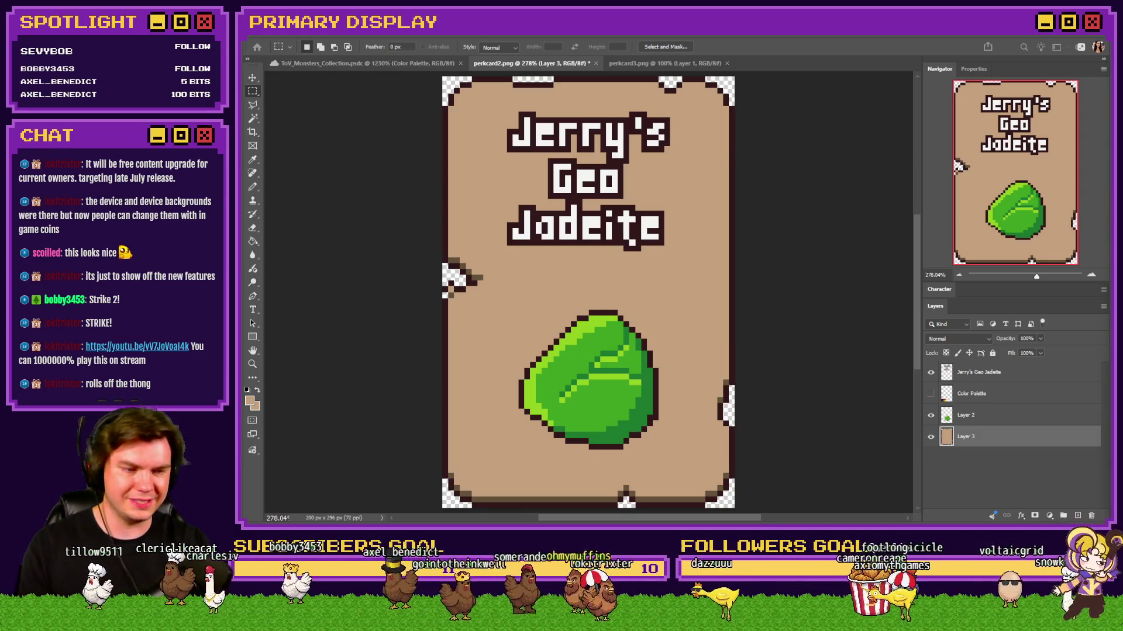
Step: Save the Geo Jadeite card as a PNG
{"action": "key", "text": "ctrl+s"}
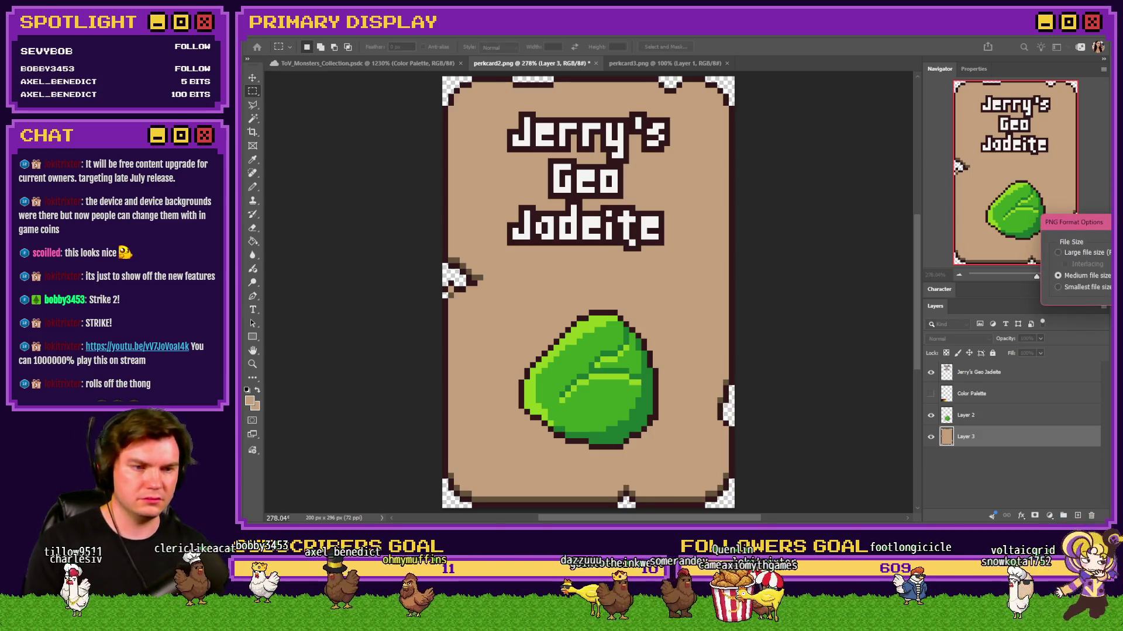
Step: Confirm the PNG options, flip between the Geo Jadeite and Pyro Ruby cards in Photos, then close it for the game editor
{"action": "key", "text": "Return"}
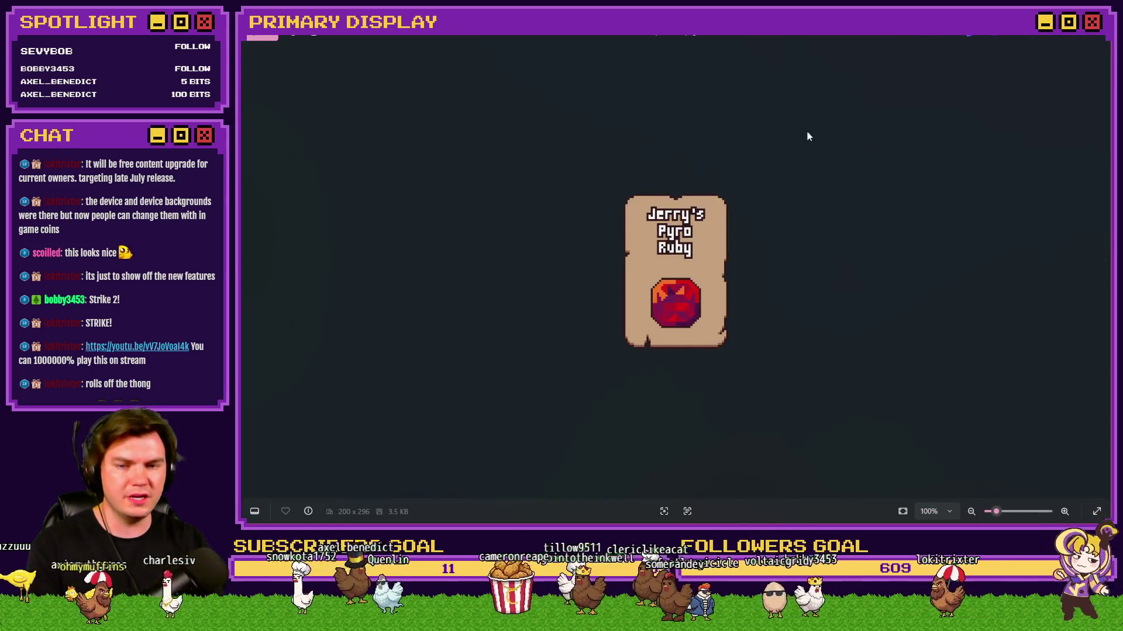
{"action": "key", "text": "Right"}
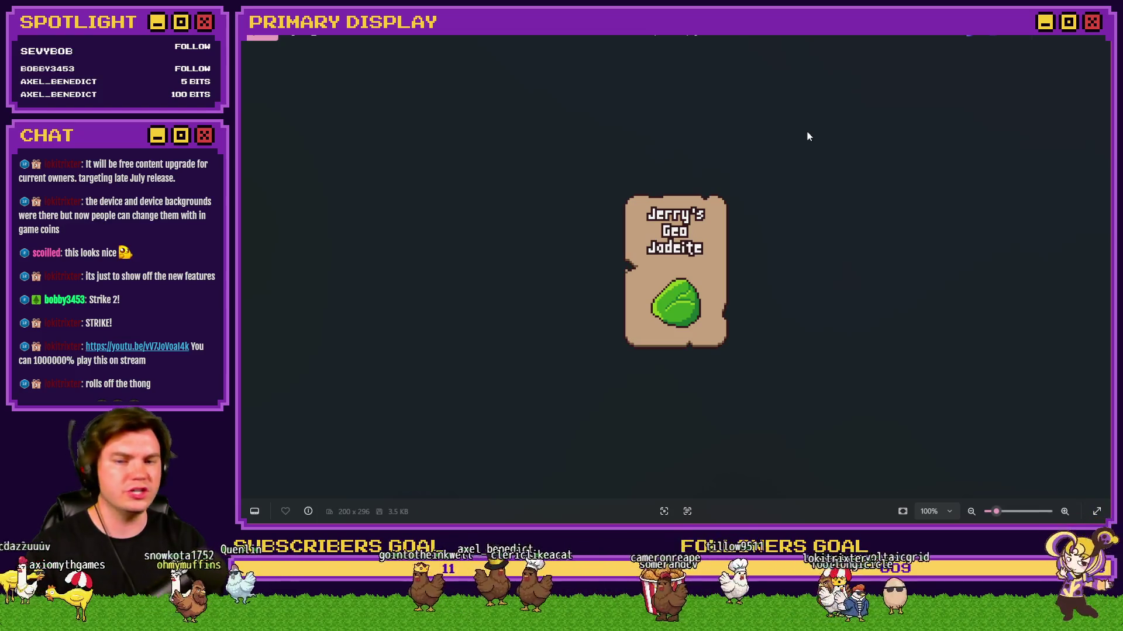
{"action": "key", "text": "Left"}
{"action": "key", "text": "Right"}
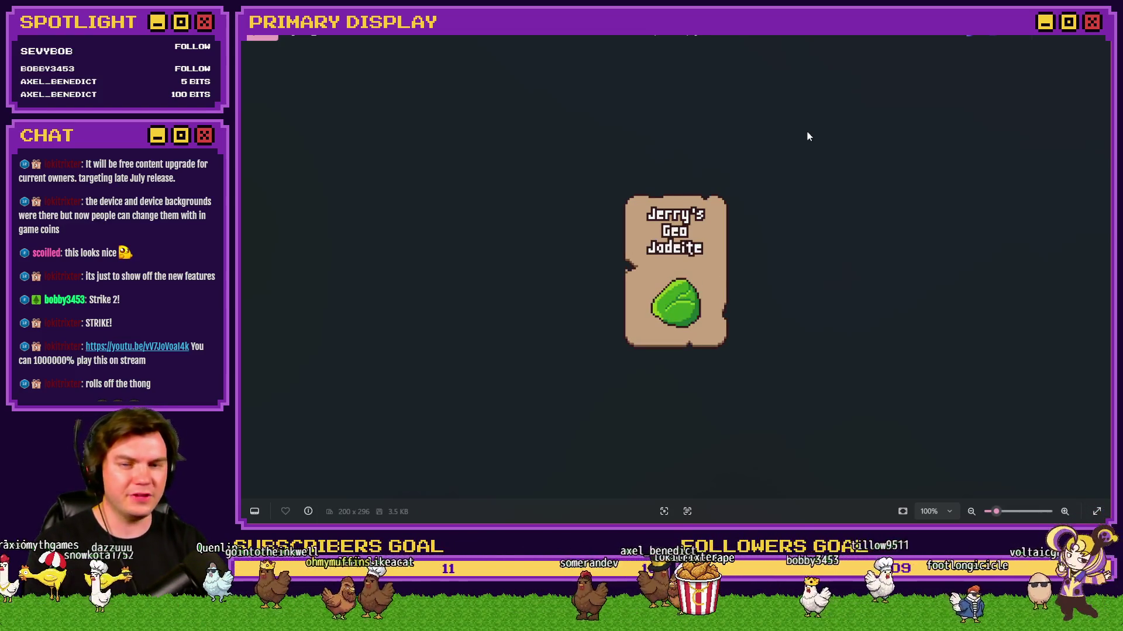
{"action": "key", "text": "Right"}
{"action": "key", "text": "Right"}
{"action": "key", "text": "Right"}
{"action": "key", "text": "Left"}
{"action": "key", "text": "Right"}
{"action": "key", "text": "alt+F4"}
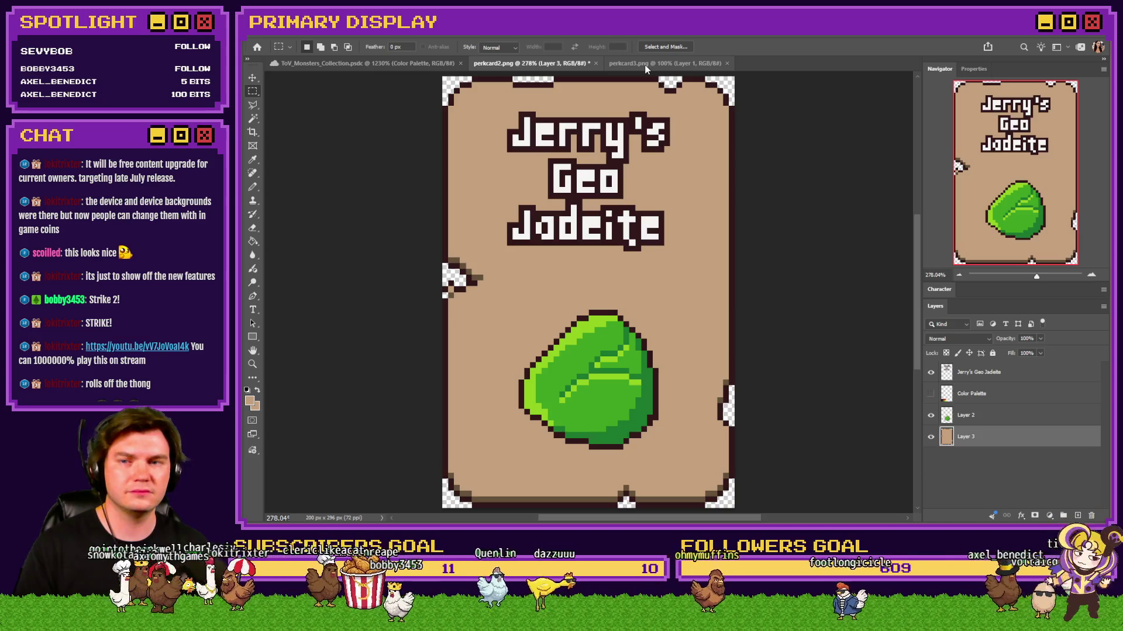
{"action": "key", "text": "alt+Tab"}
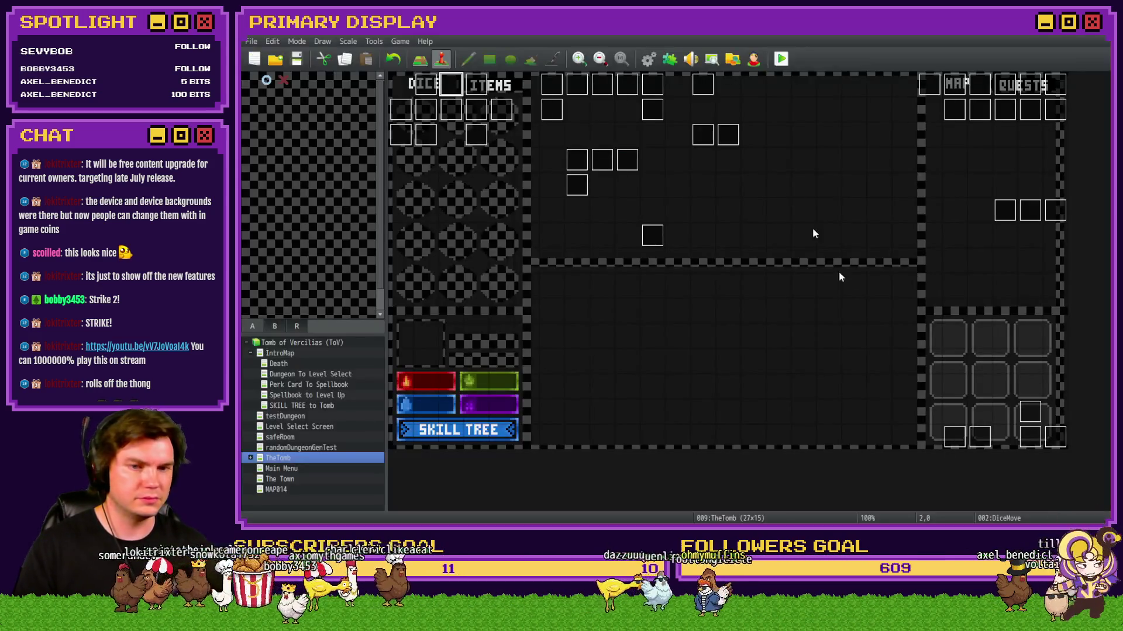
Step: Bring up the database's Actors page, then switch back to the card image viewer
{"action": "left_click", "coordinate": [648, 59]}
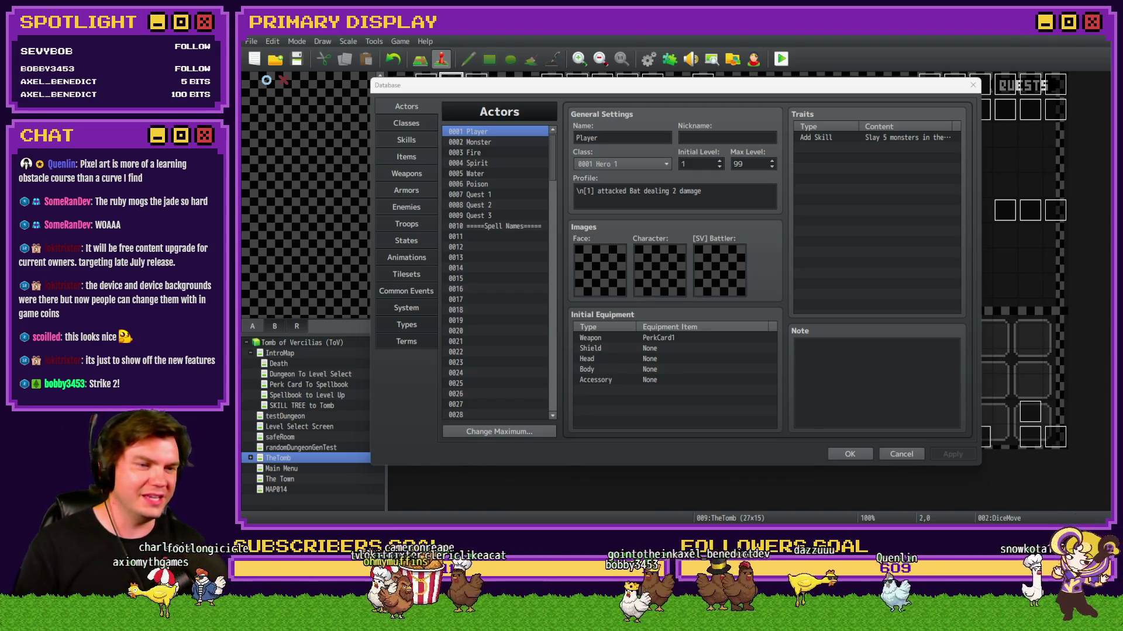
{"action": "key", "text": "alt+Tab"}
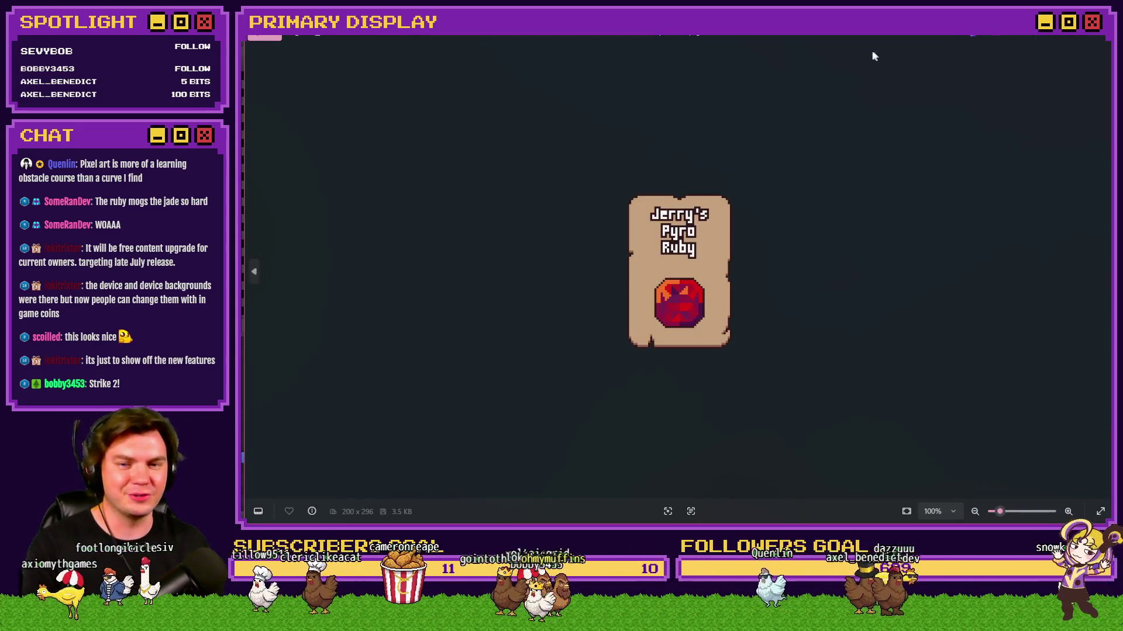
Step: Flip between the Geo Jadeite and Pyro Ruby cards to compare them, then close the viewer
{"action": "key", "text": "Right"}
{"action": "key", "text": "Left"}
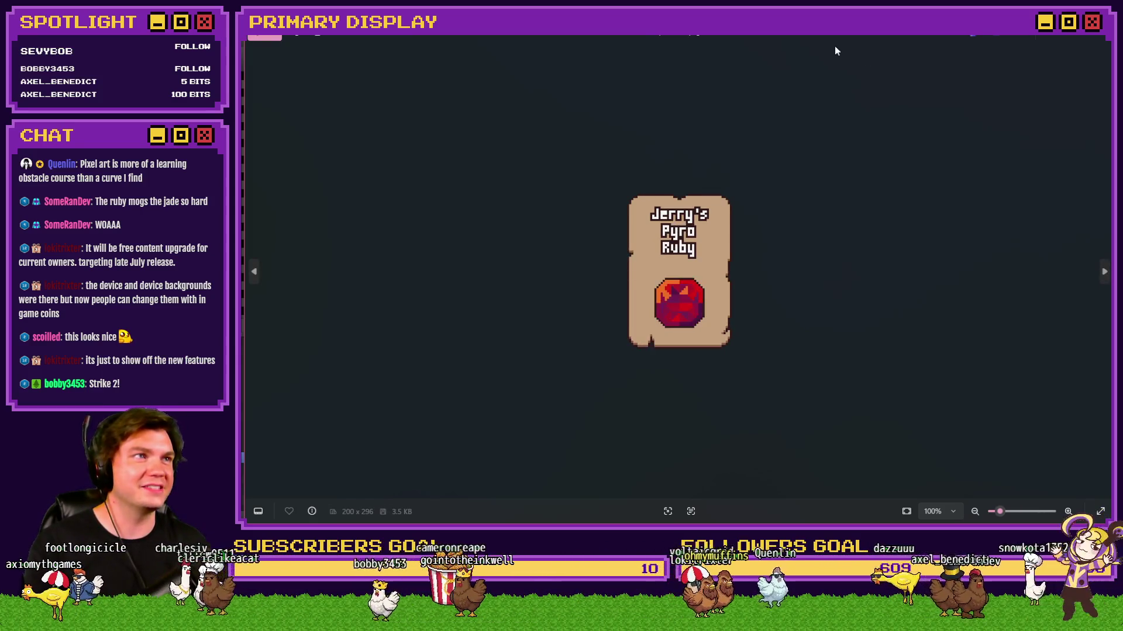
{"action": "key", "text": "Right"}
{"action": "key", "text": "Left"}
{"action": "key", "text": "Right"}
{"action": "key", "text": "Left"}
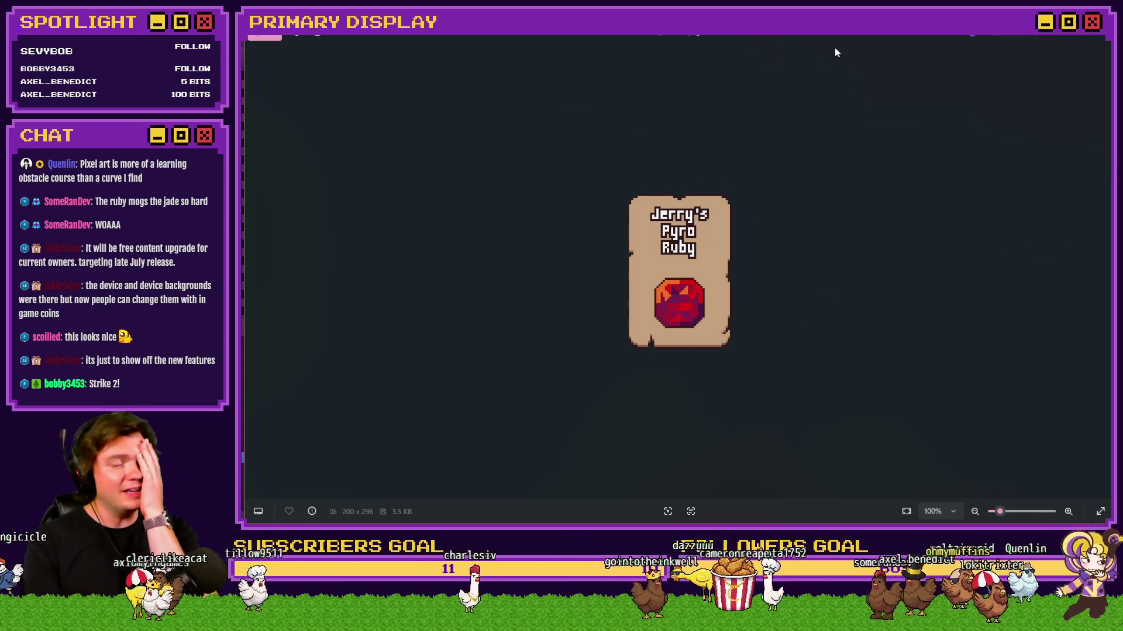
{"action": "key", "text": "Right"}
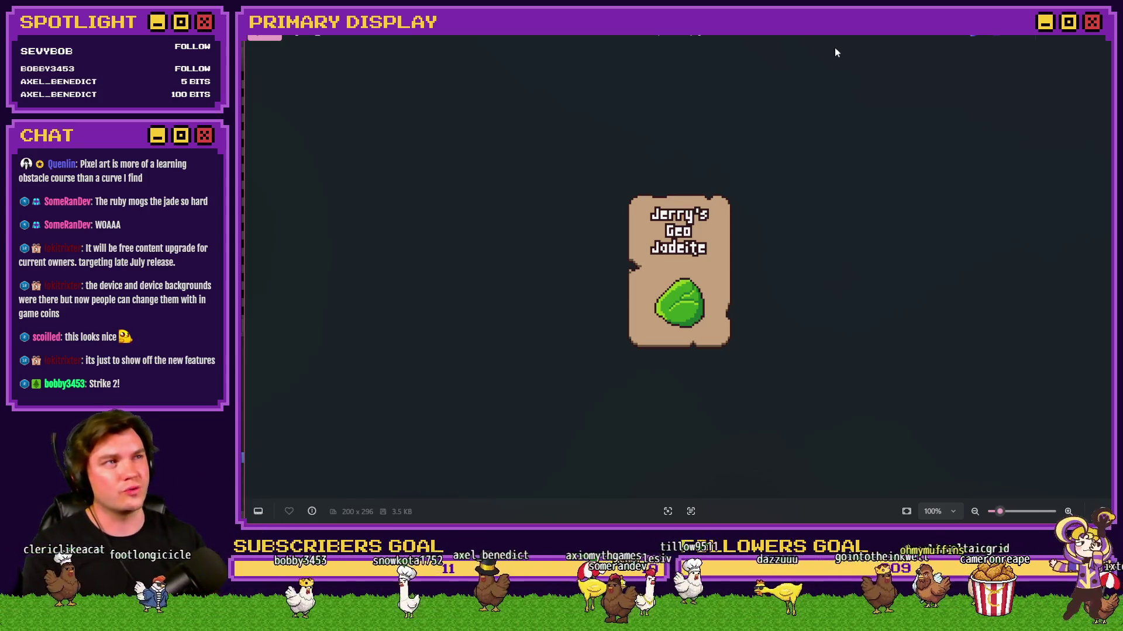
{"action": "key", "text": "Left"}
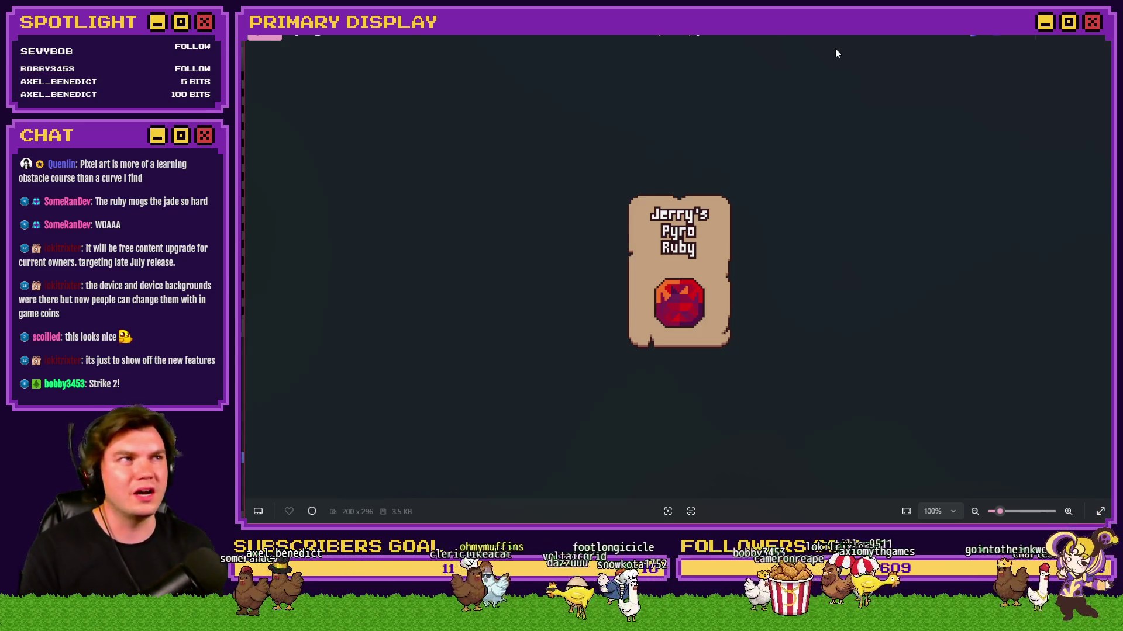
{"action": "key", "text": "Right"}
{"action": "key", "text": "Left"}
{"action": "key", "text": "Left"}
{"action": "key", "text": "Right"}
{"action": "key", "text": "Right"}
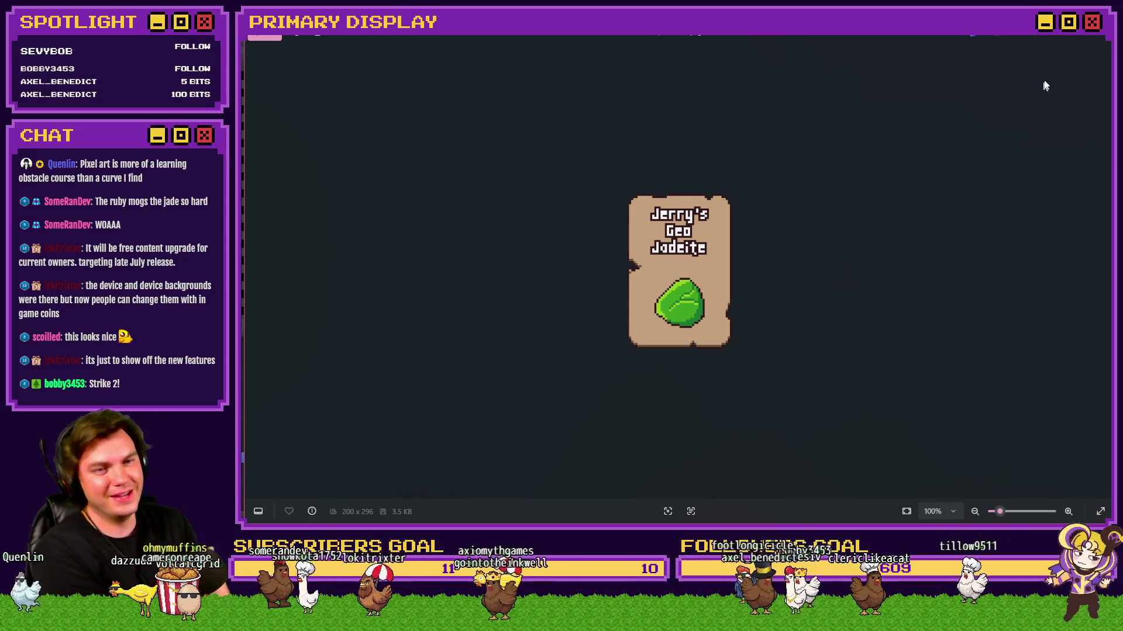
{"action": "left_click", "coordinate": [1097, 37]}
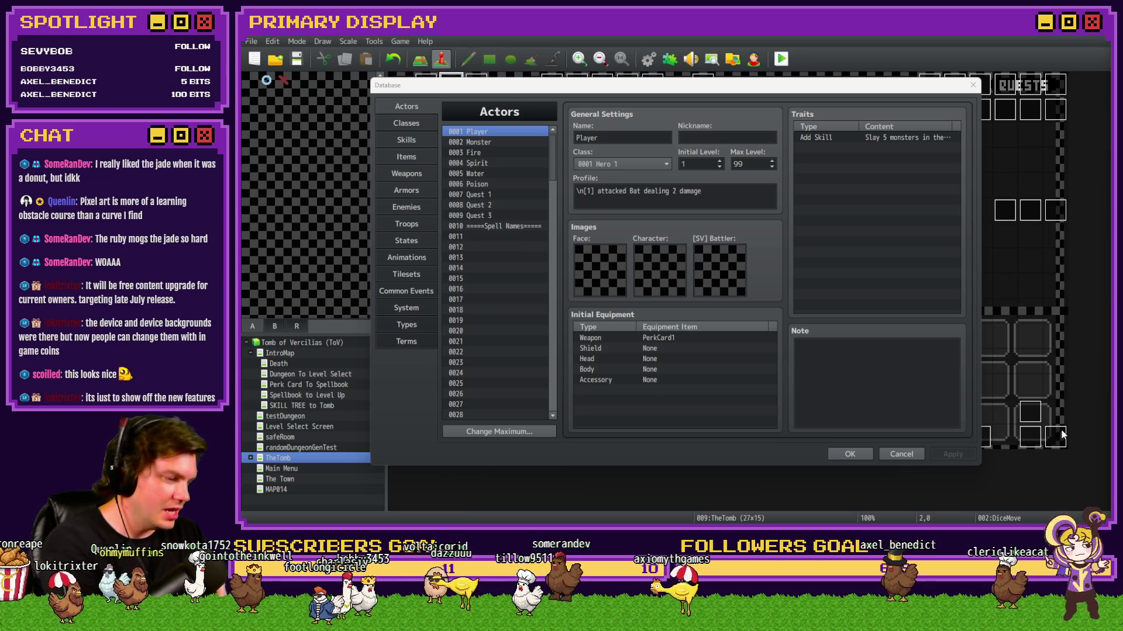
Step: Show the Common Events list, then switch to the jadeite image search
{"action": "left_click", "coordinate": [406, 292]}
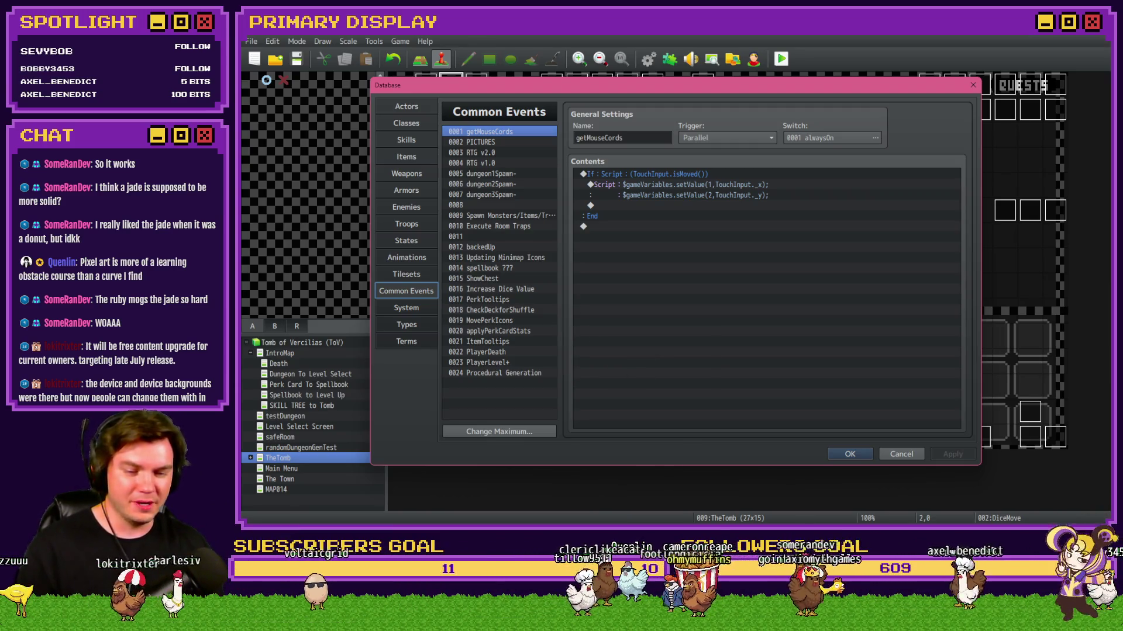
{"action": "key", "text": "alt+Tab"}
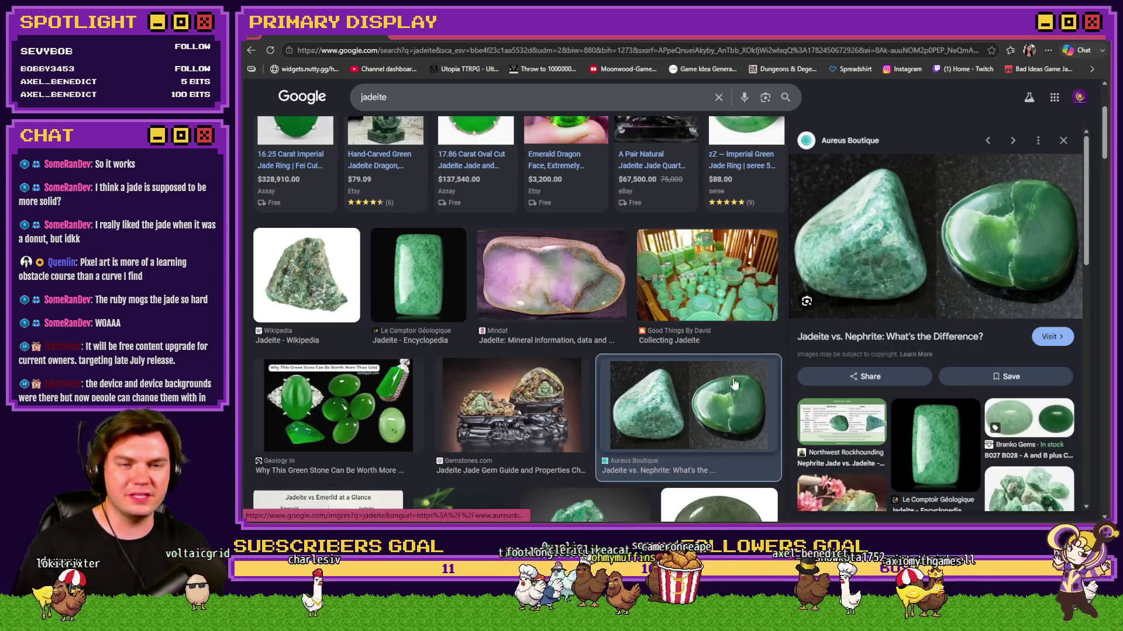
{"action": "scroll", "coordinate": [662, 445], "scroll_direction": "up", "scroll_amount": 2}
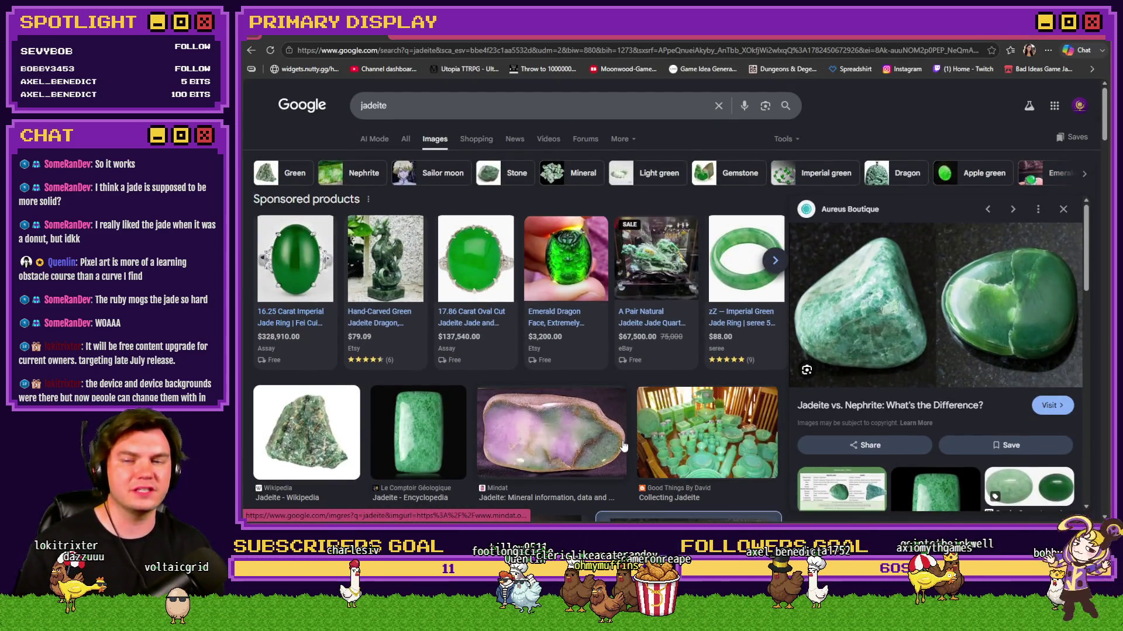
{"action": "scroll", "coordinate": [622, 447], "scroll_direction": "down", "scroll_amount": 1}
{"action": "scroll", "coordinate": [621, 447], "scroll_direction": "down", "scroll_amount": 2}
{"action": "scroll", "coordinate": [622, 447], "scroll_direction": "down", "scroll_amount": 3}
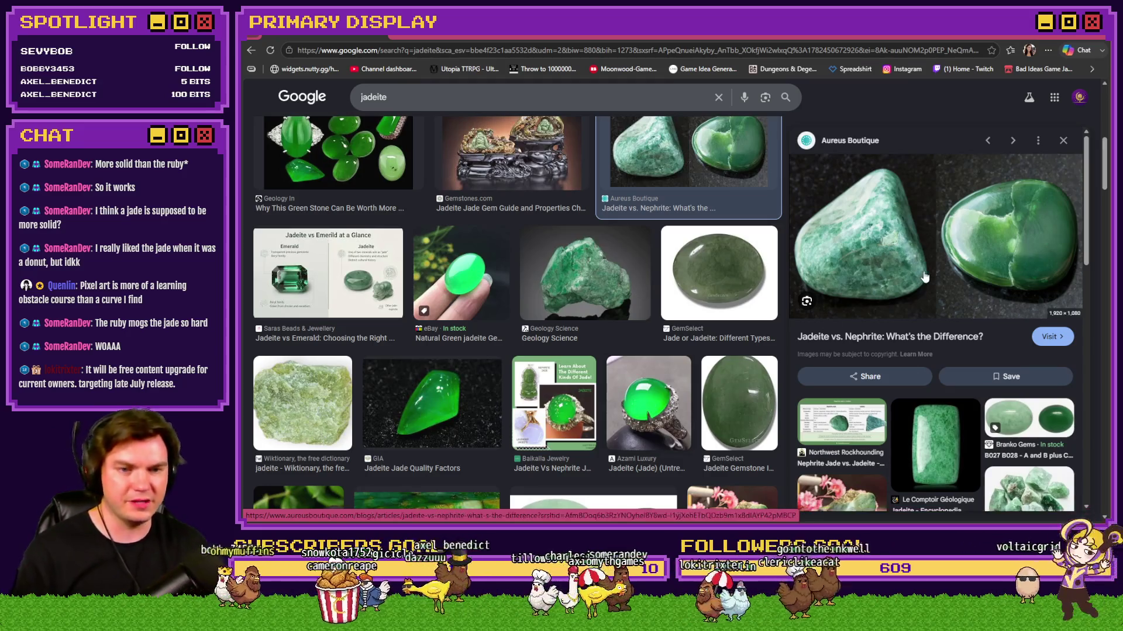
{"action": "scroll", "coordinate": [645, 341], "scroll_direction": "up", "scroll_amount": 3}
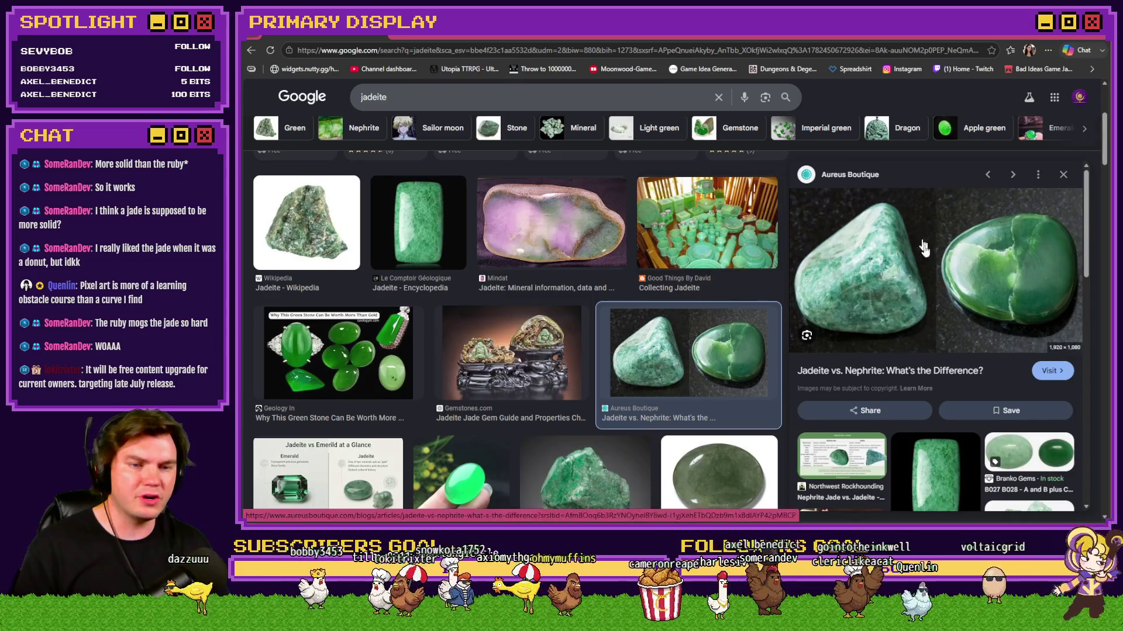
Step: Switch from the jadeite image results back to the game editor's database
{"action": "key", "text": "alt+Tab"}
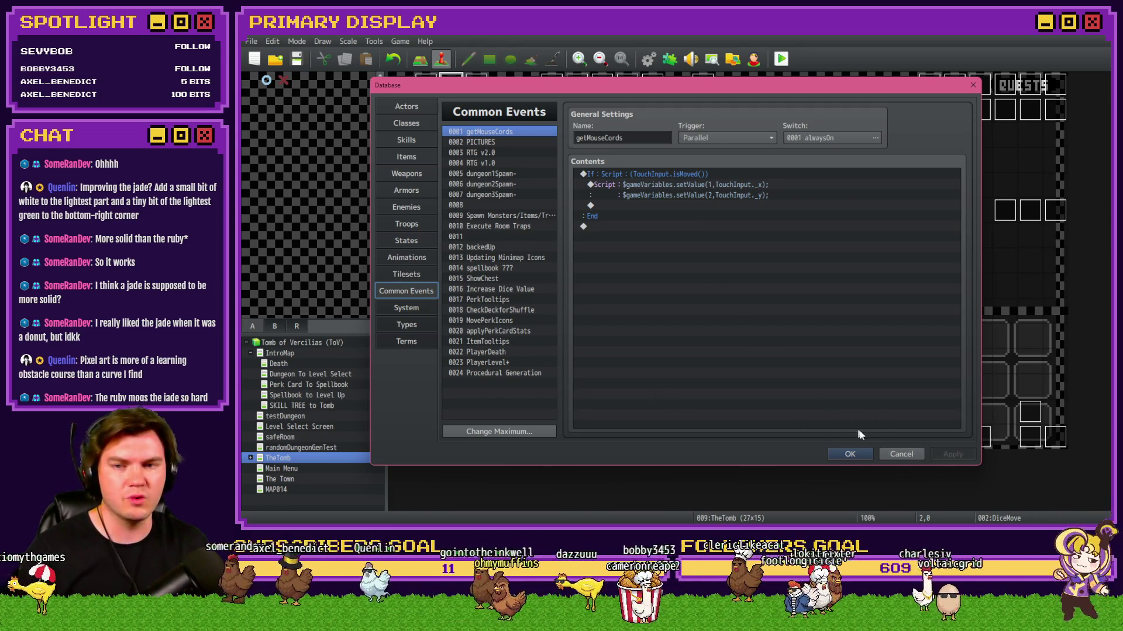
Step: Close the database and open the Init/Anim/Wrap-up event on the Perk Card To Spellbook map
{"action": "left_click", "coordinate": [849, 453]}
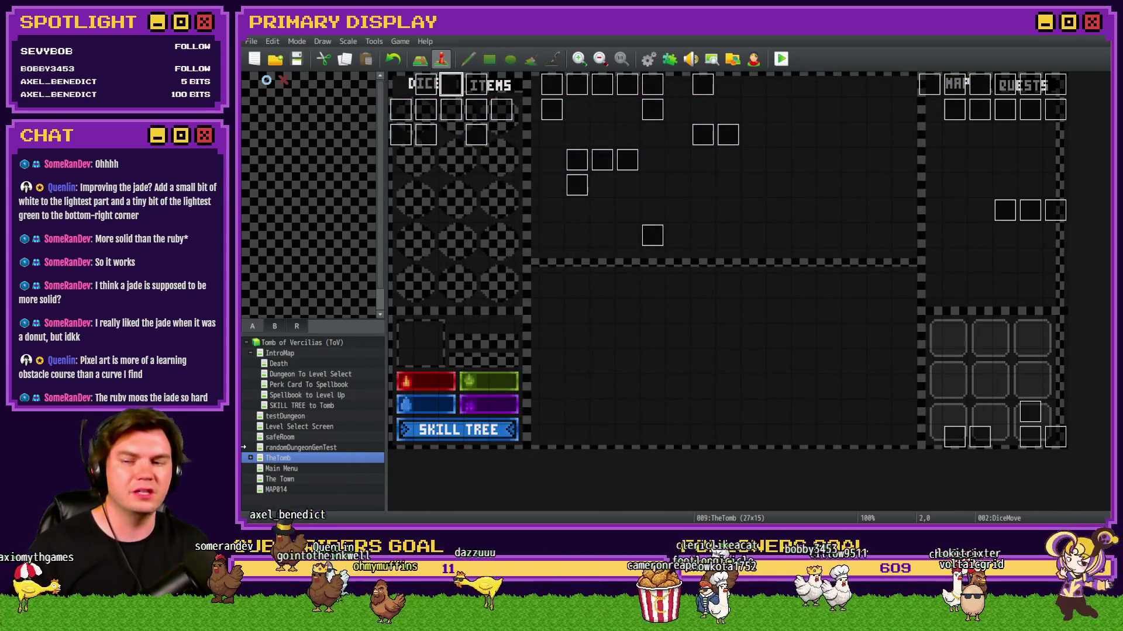
{"action": "left_click", "coordinate": [316, 384]}
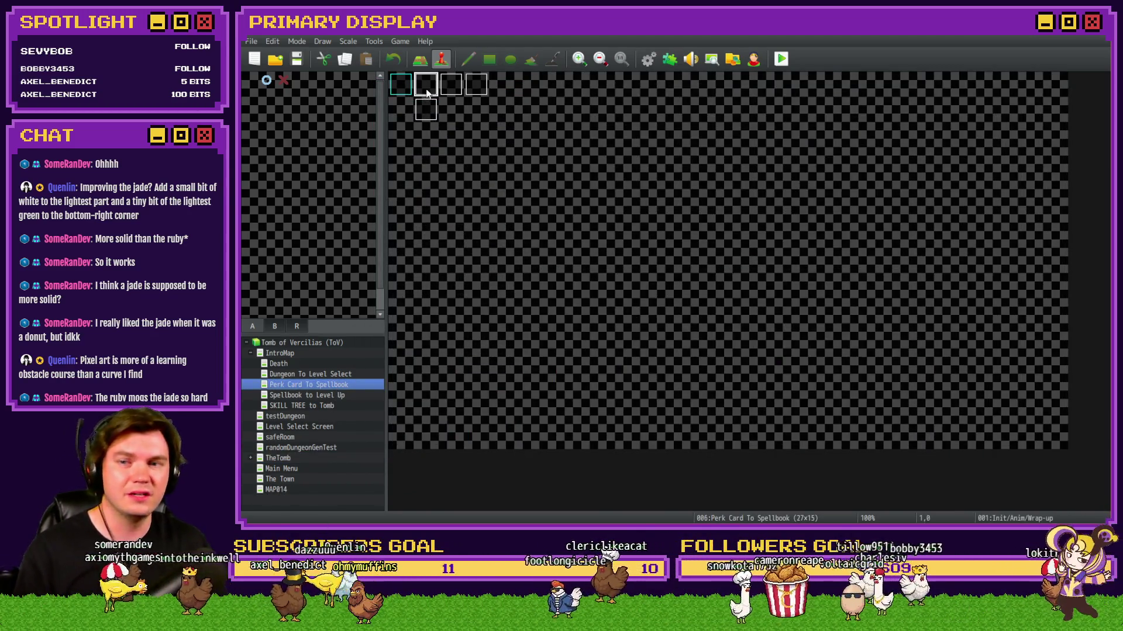
{"action": "double_click", "coordinate": [425, 84]}
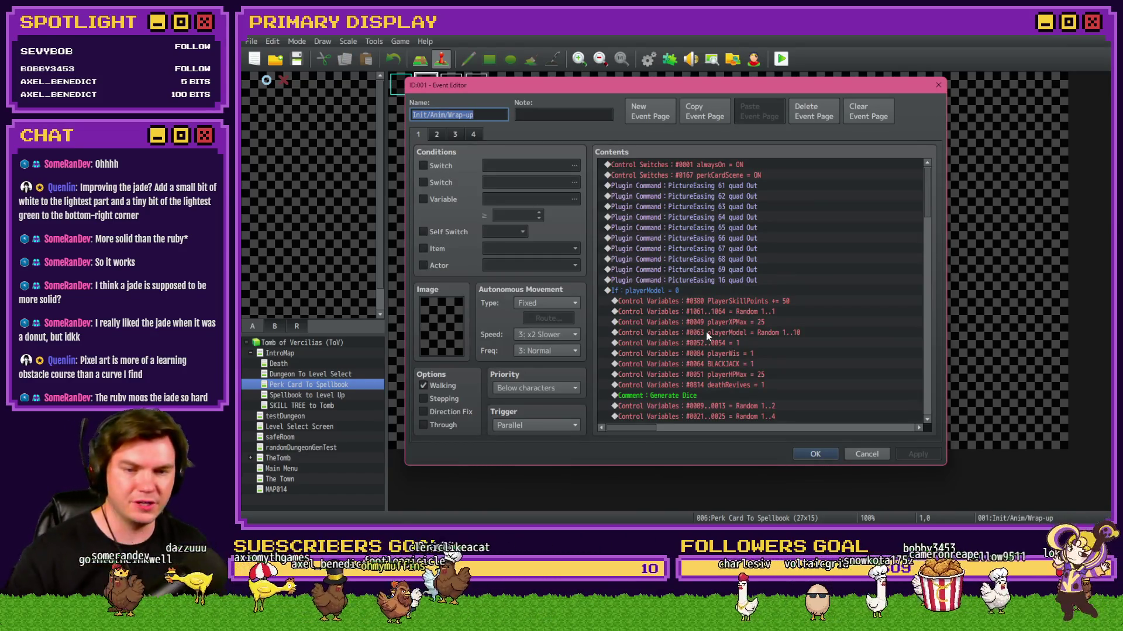
{"action": "scroll", "coordinate": [780, 359], "scroll_direction": "down", "scroll_amount": 2}
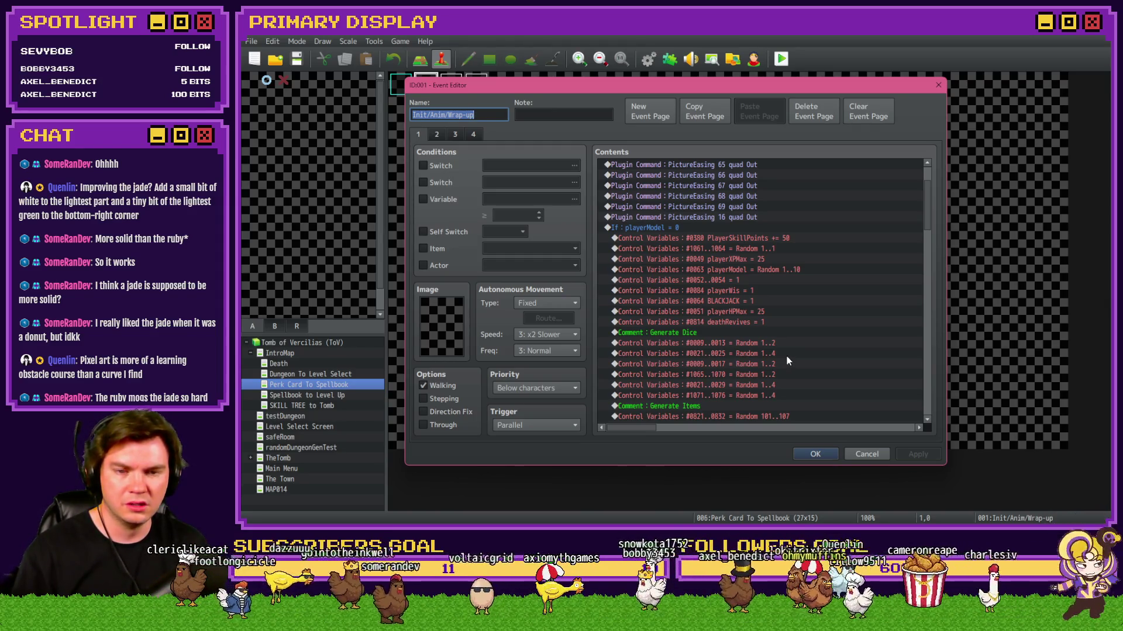
{"action": "scroll", "coordinate": [787, 355], "scroll_direction": "down", "scroll_amount": 5}
{"action": "scroll", "coordinate": [789, 354], "scroll_direction": "down", "scroll_amount": 5}
{"action": "scroll", "coordinate": [789, 353], "scroll_direction": "down", "scroll_amount": 5}
{"action": "scroll", "coordinate": [789, 354], "scroll_direction": "down", "scroll_amount": 3}
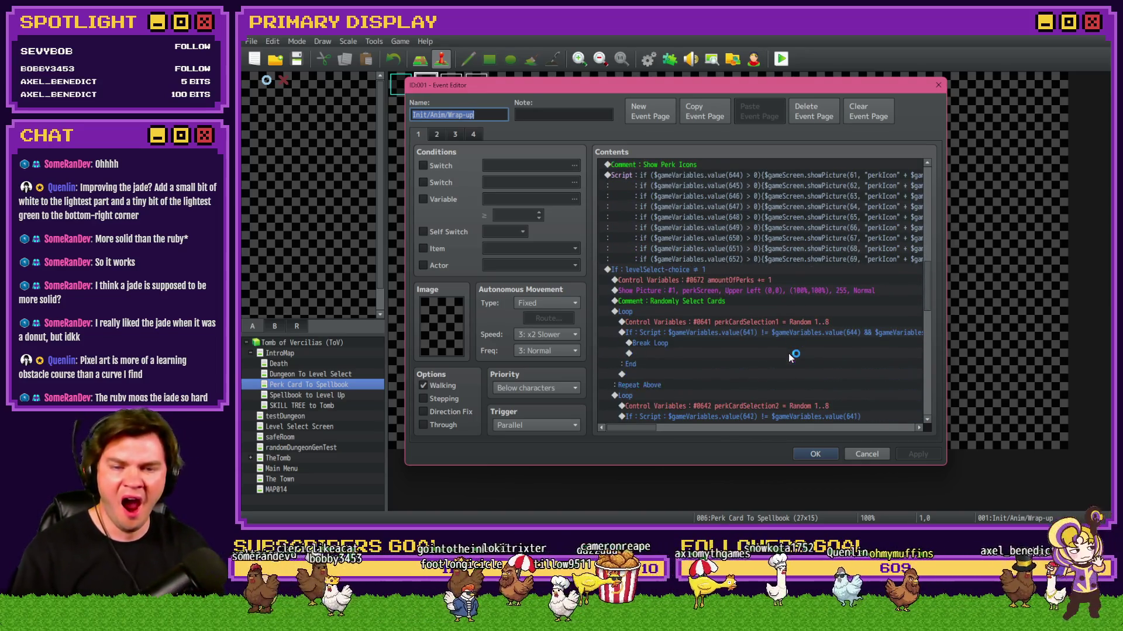
{"action": "scroll", "coordinate": [789, 354], "scroll_direction": "down", "scroll_amount": 2}
{"action": "scroll", "coordinate": [788, 356], "scroll_direction": "up", "scroll_amount": 5}
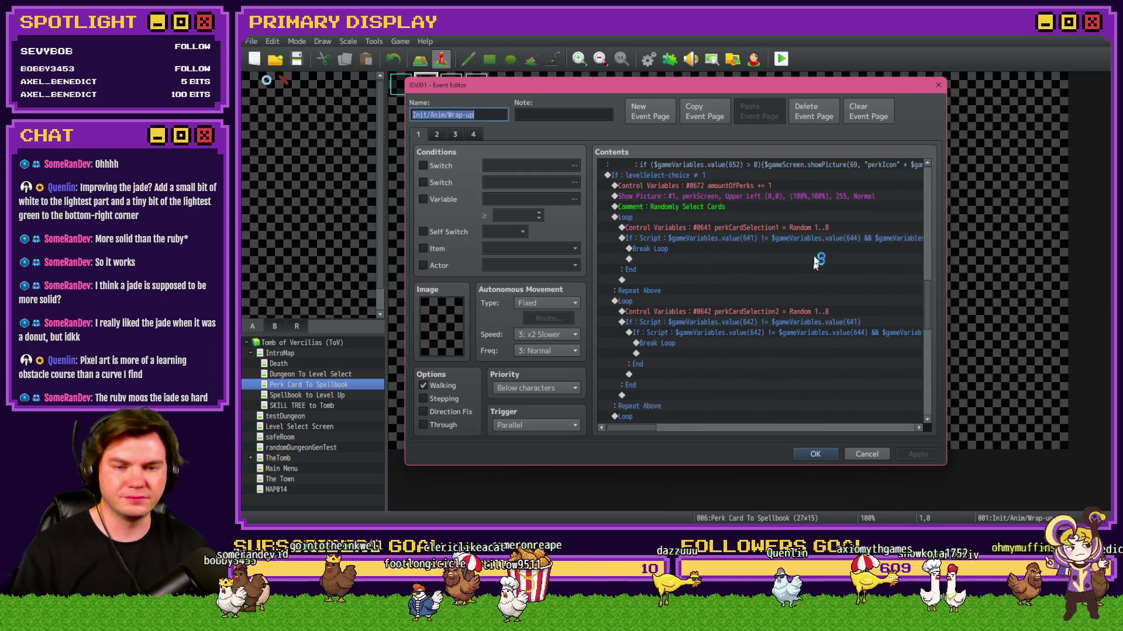
Step: Set perkCardSelection1–3 to Random 1..10, save the event and launch a playtest
{"action": "double_click", "coordinate": [820, 225]}
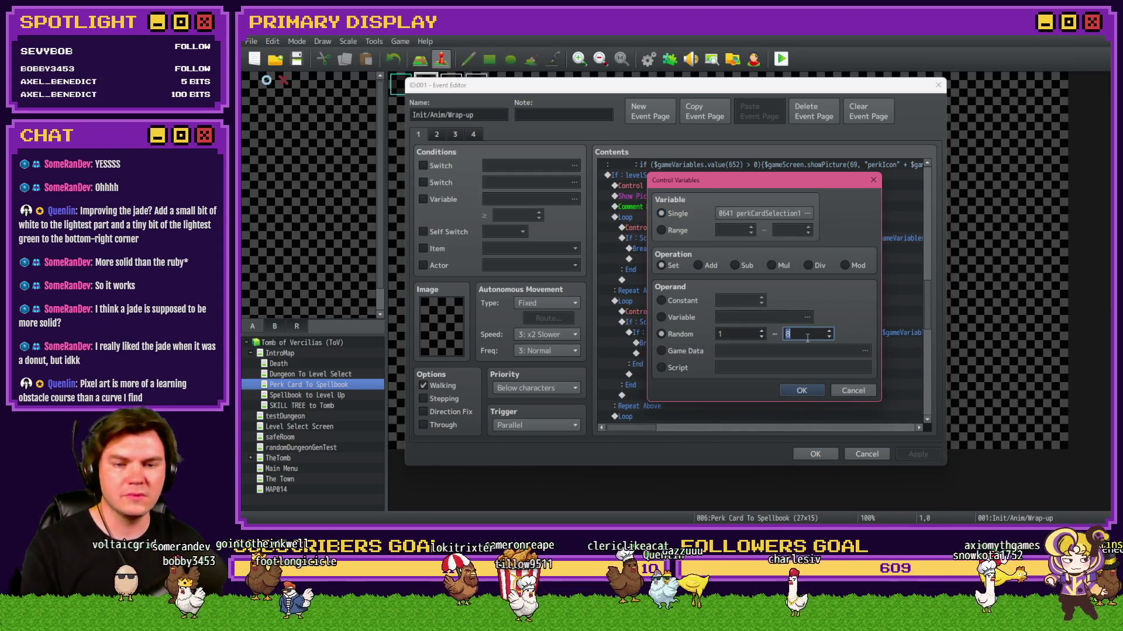
{"action": "left_click", "coordinate": [806, 389]}
{"action": "double_click", "coordinate": [805, 311]}
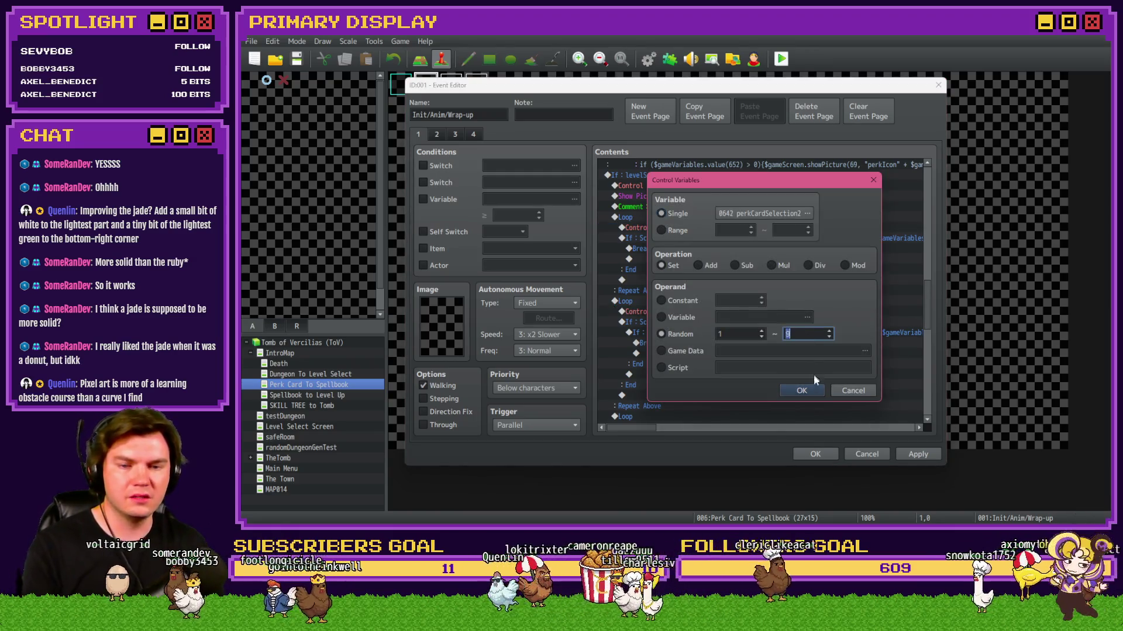
{"action": "left_click", "coordinate": [801, 390]}
{"action": "double_click", "coordinate": [819, 340]}
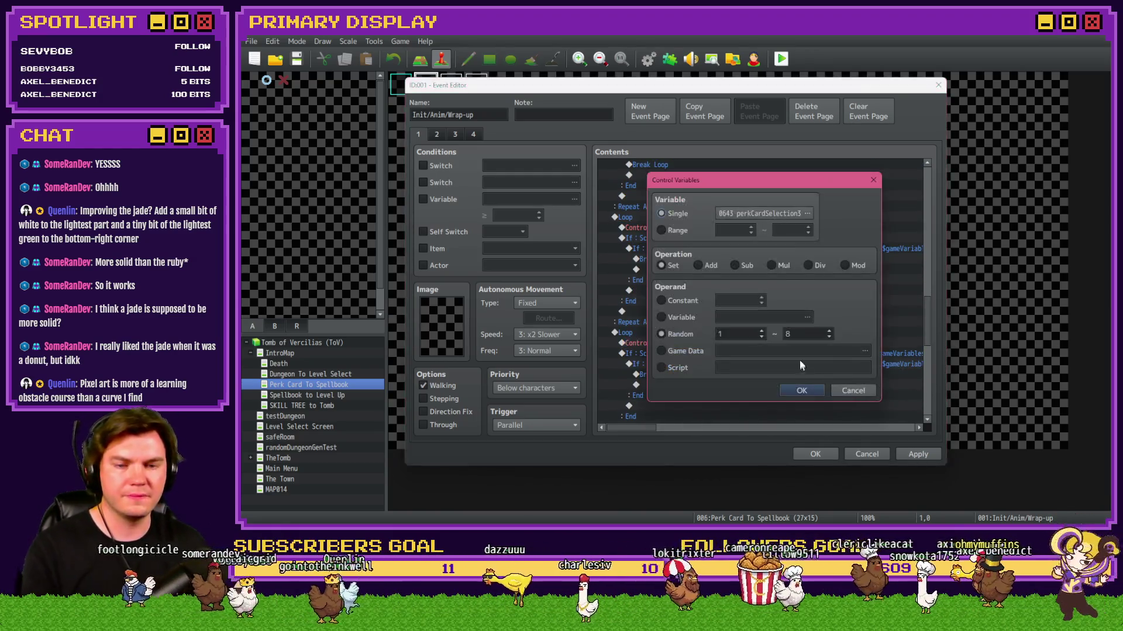
{"action": "type", "text": "10"}
{"action": "left_click", "coordinate": [811, 392]}
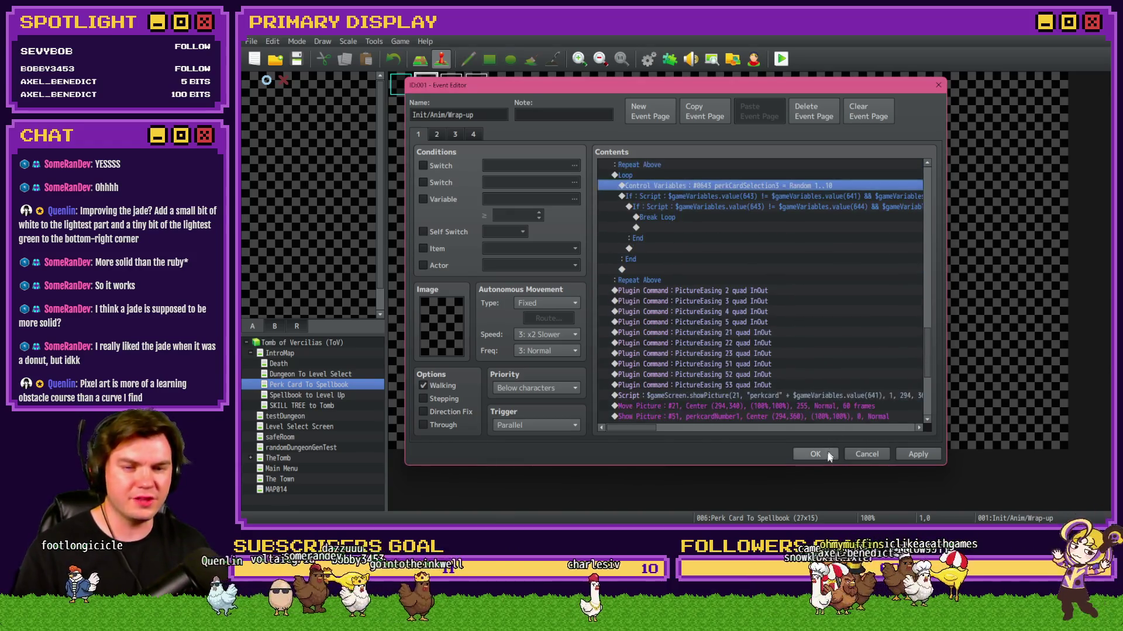
{"action": "left_click", "coordinate": [814, 454]}
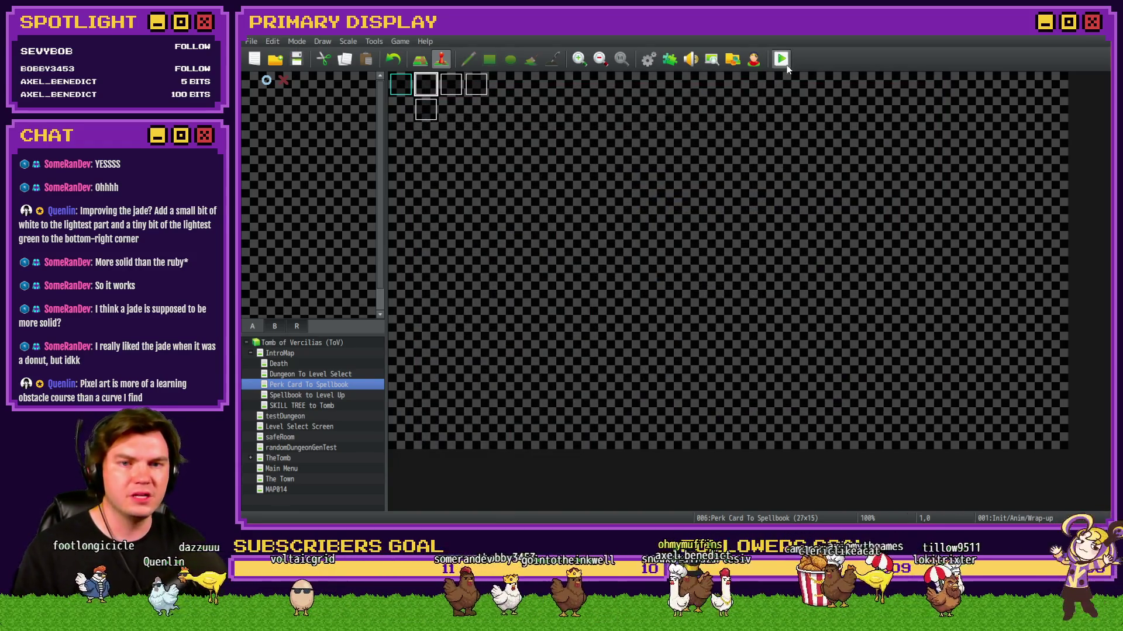
{"action": "key", "text": "F9"}
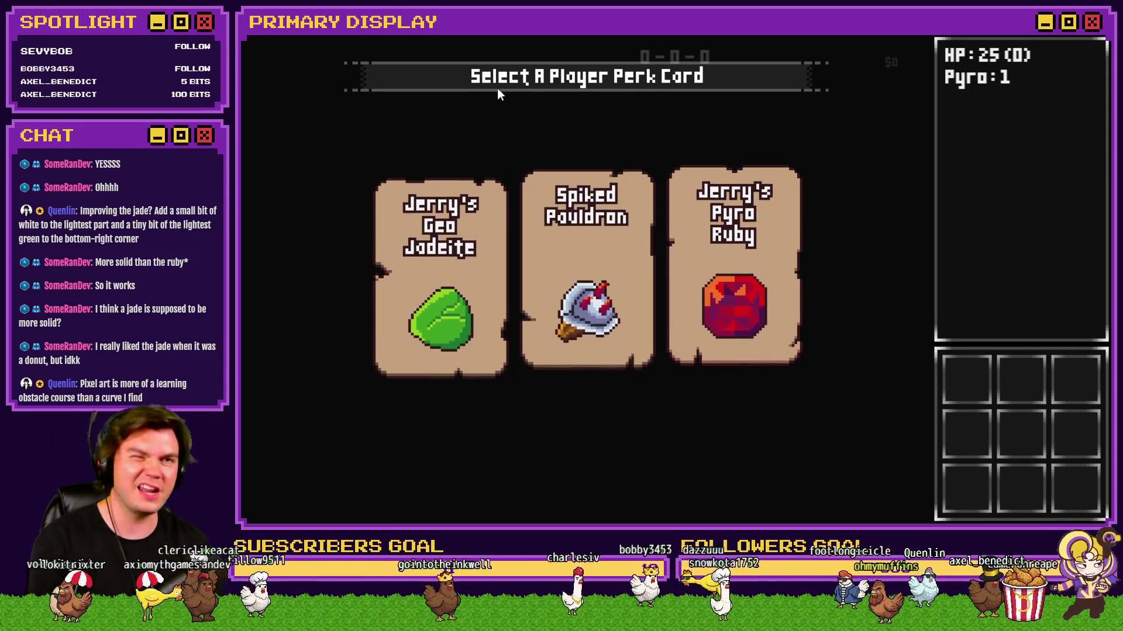
{"action": "mouse_move", "coordinate": [587, 267]}
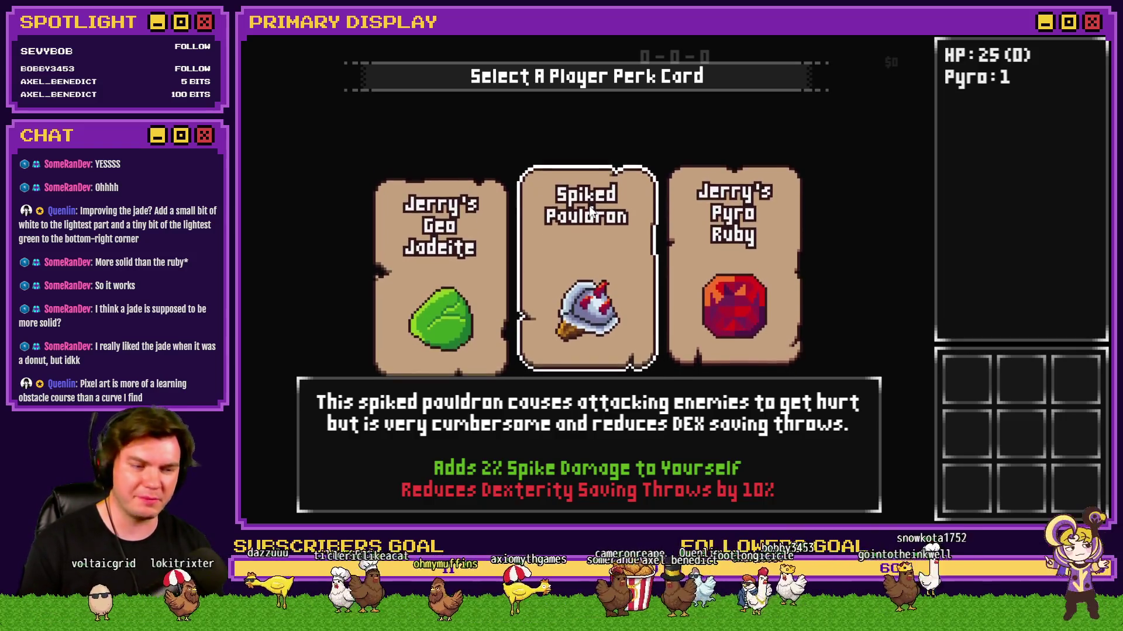
Step: Take the Spiked Pauldron perk card and step forward into the Pyro Elemental encounter
{"action": "left_click", "coordinate": [592, 205]}
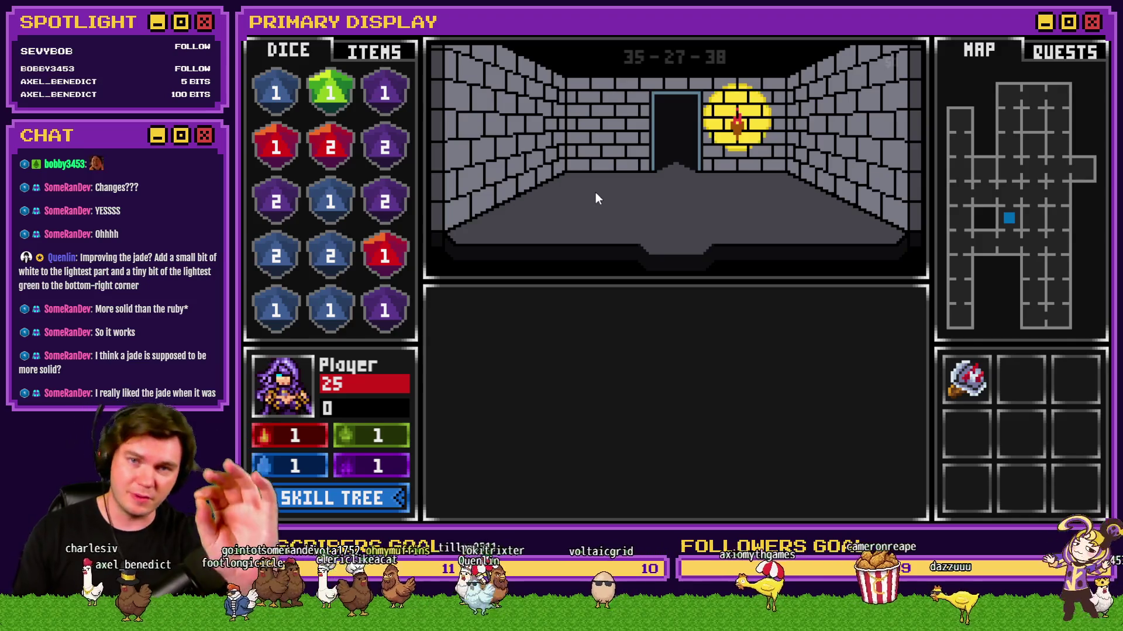
{"action": "key", "text": "w"}
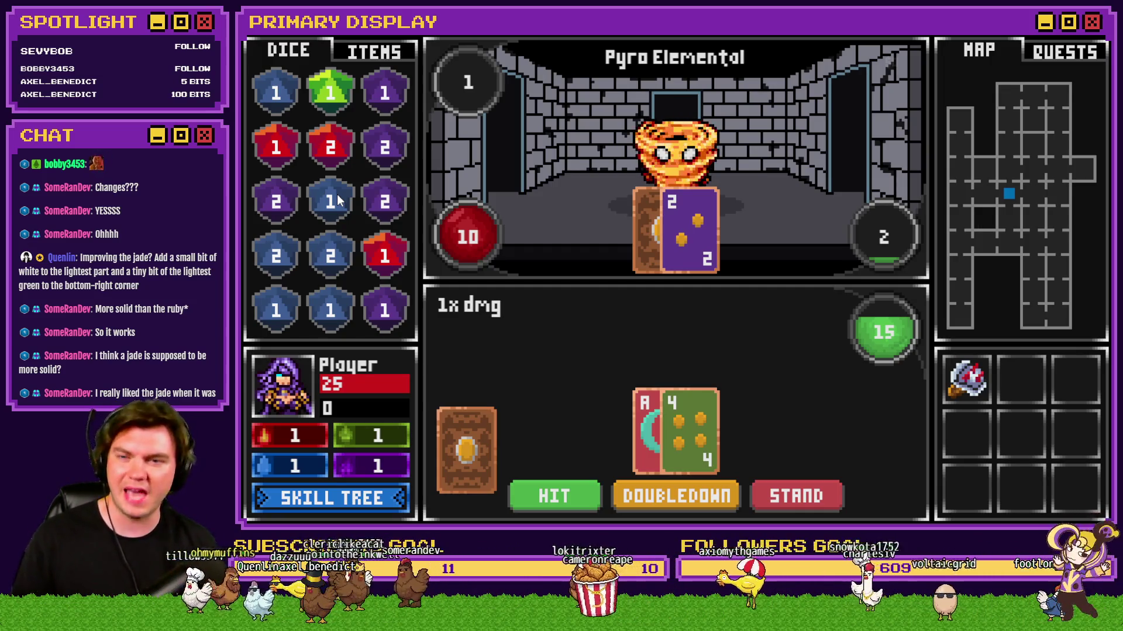
Step: Pick up the blue 1 die from the dice pool
{"action": "left_click_drag", "start_coordinate": [333, 208], "coordinate": [337, 215]}
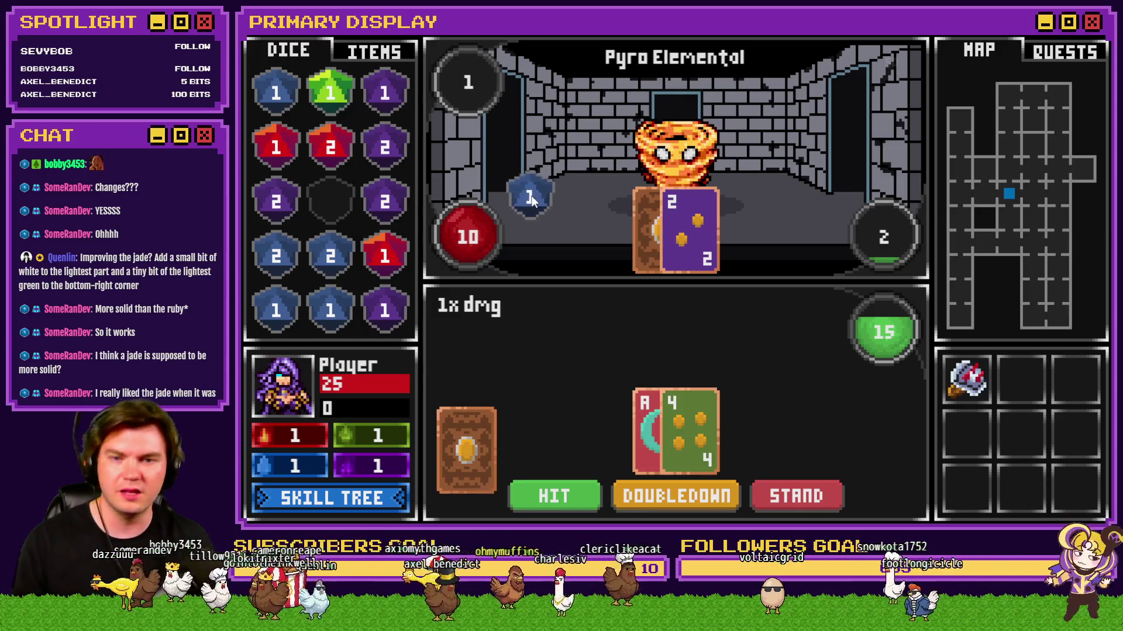
Step: Throw the blue dice at the Pyro Elemental and merge the purple dice into a 4
{"action": "left_click_drag", "start_coordinate": [529, 197], "coordinate": [672, 169]}
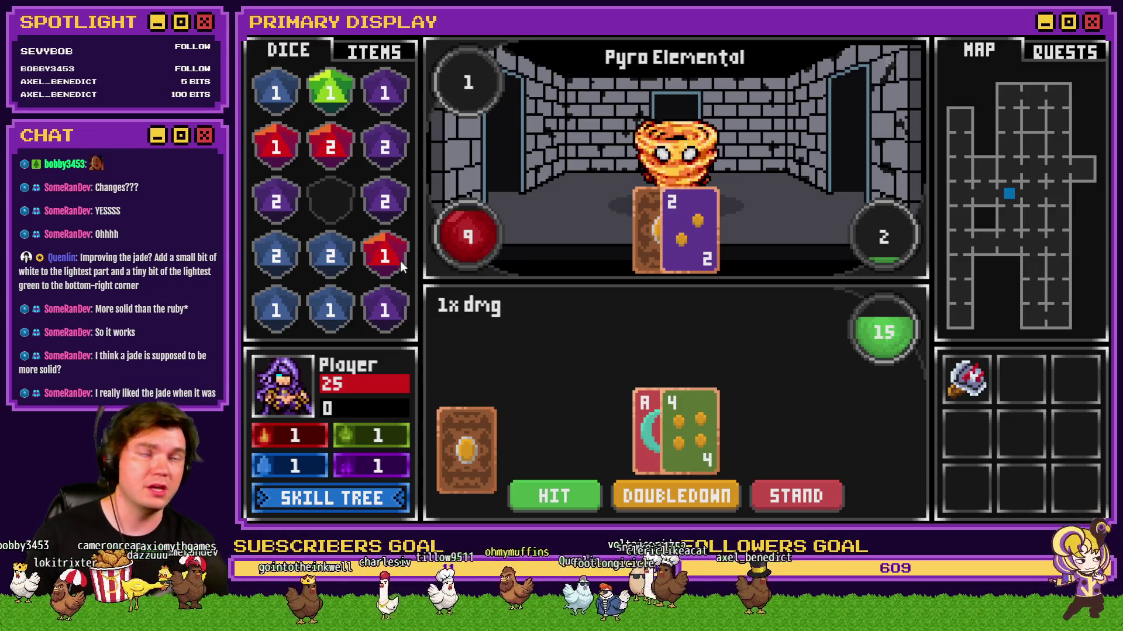
{"action": "mouse_move", "coordinate": [330, 255]}
{"action": "left_mouse_down"}
{"action": "mouse_move", "coordinate": [617, 193]}
{"action": "mouse_move", "coordinate": [614, 206]}
{"action": "left_mouse_up"}
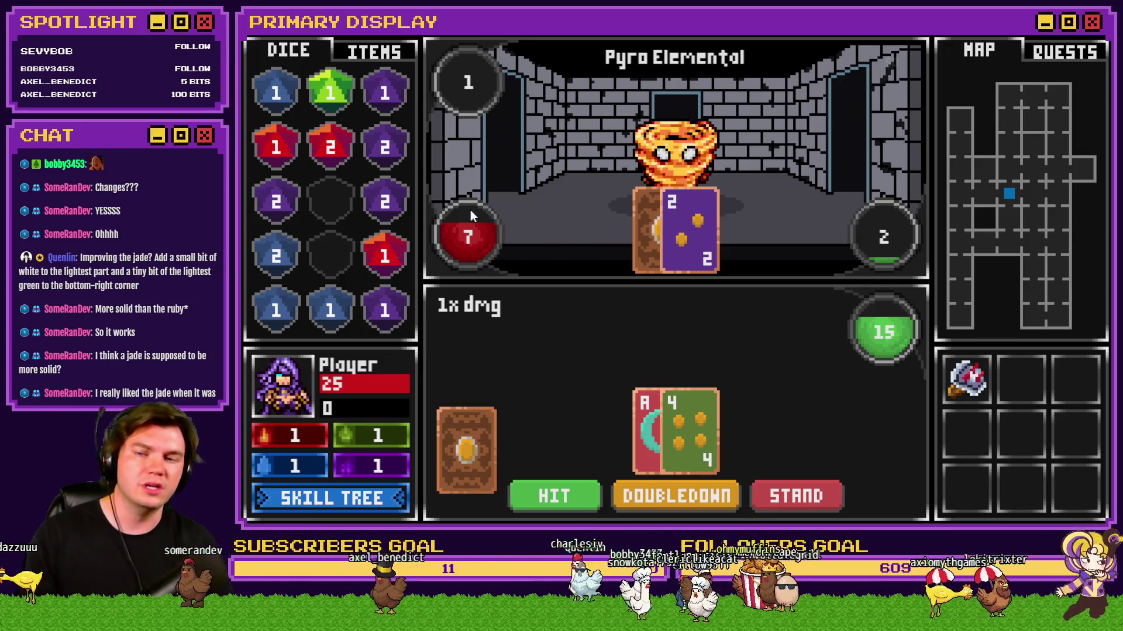
{"action": "left_click_drag", "start_coordinate": [385, 201], "coordinate": [374, 164]}
{"action": "left_click_drag", "start_coordinate": [384, 309], "coordinate": [384, 146]}
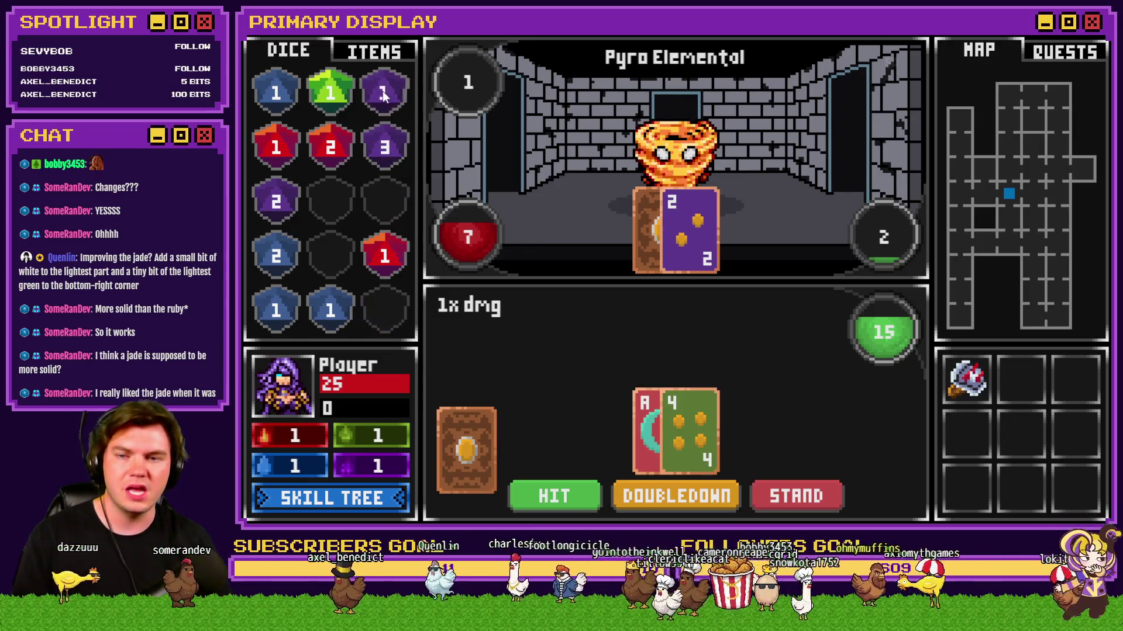
{"action": "left_click_drag", "start_coordinate": [382, 91], "coordinate": [385, 147]}
{"action": "left_click_drag", "start_coordinate": [276, 201], "coordinate": [385, 148]}
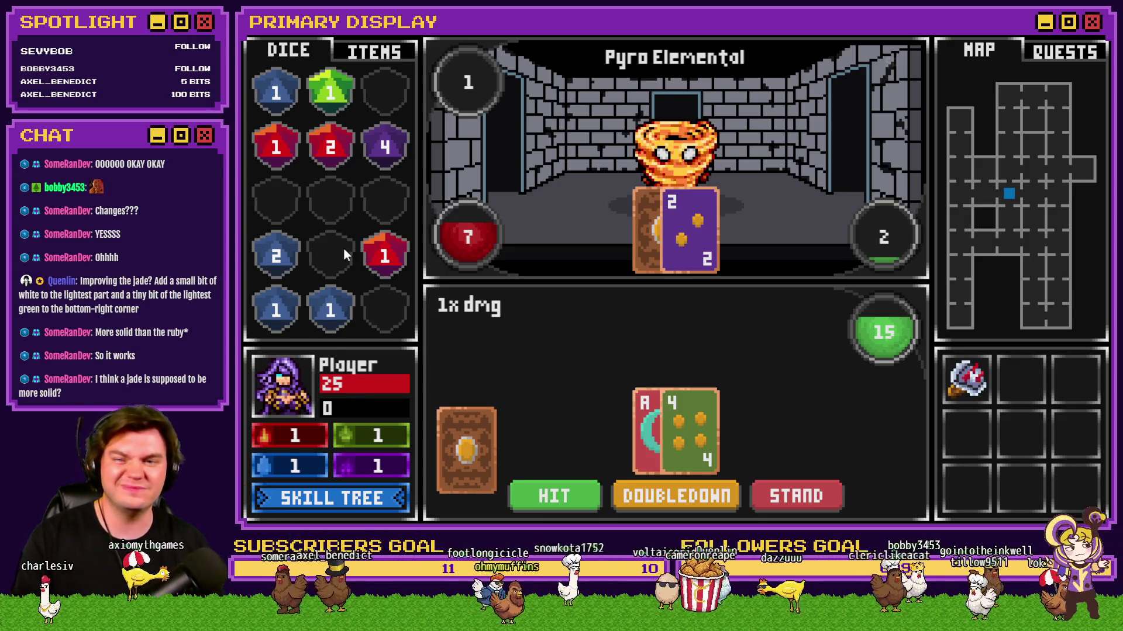
Step: Spend the red 1, blue 2, red 2 and purple 4 dice to defeat the Pyro Elemental, then move on
{"action": "mouse_move", "coordinate": [271, 144]}
{"action": "left_mouse_down"}
{"action": "mouse_move", "coordinate": [662, 159]}
{"action": "mouse_move", "coordinate": [638, 200]}
{"action": "left_mouse_up"}
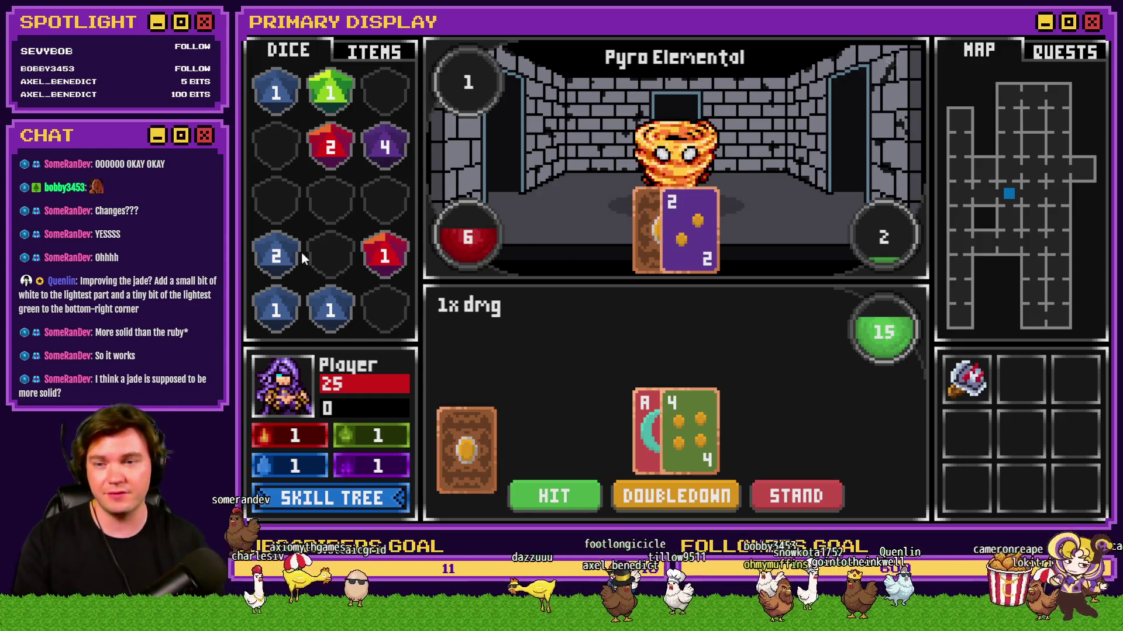
{"action": "left_click_drag", "start_coordinate": [285, 255], "coordinate": [650, 188]}
{"action": "left_click_drag", "start_coordinate": [330, 147], "coordinate": [606, 188]}
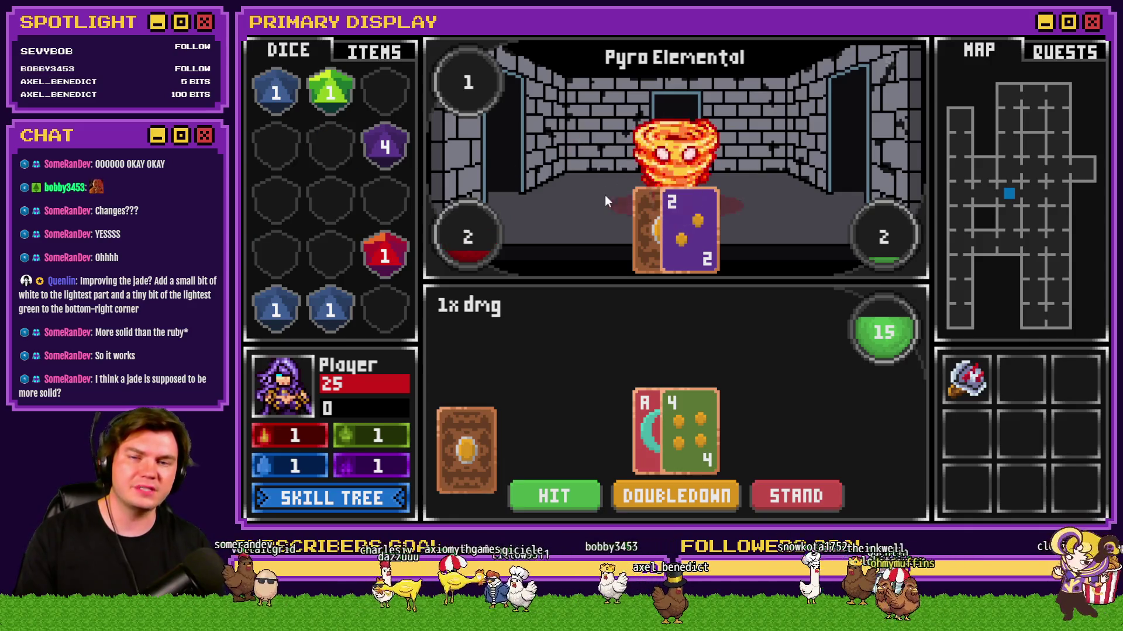
{"action": "left_click_drag", "start_coordinate": [384, 147], "coordinate": [649, 170]}
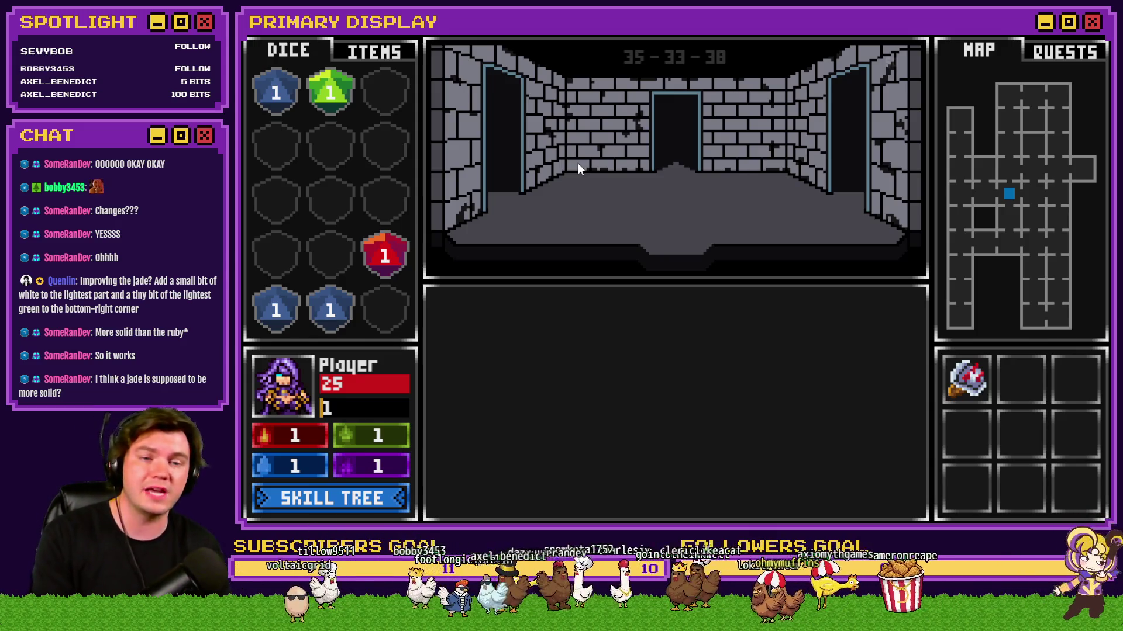
{"action": "key", "text": "w"}
{"action": "key", "text": "w"}
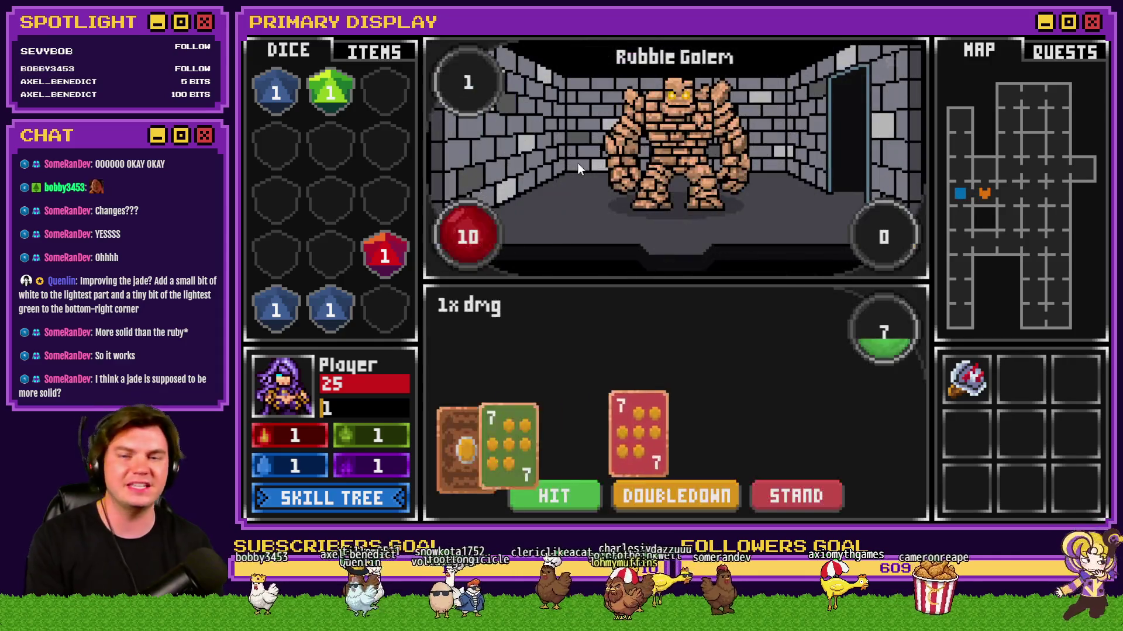
Step: Split the 7s, hit until the hand totals 21, throw the red 1 die at the Rubble Golem and stand
{"action": "left_click", "coordinate": [672, 443]}
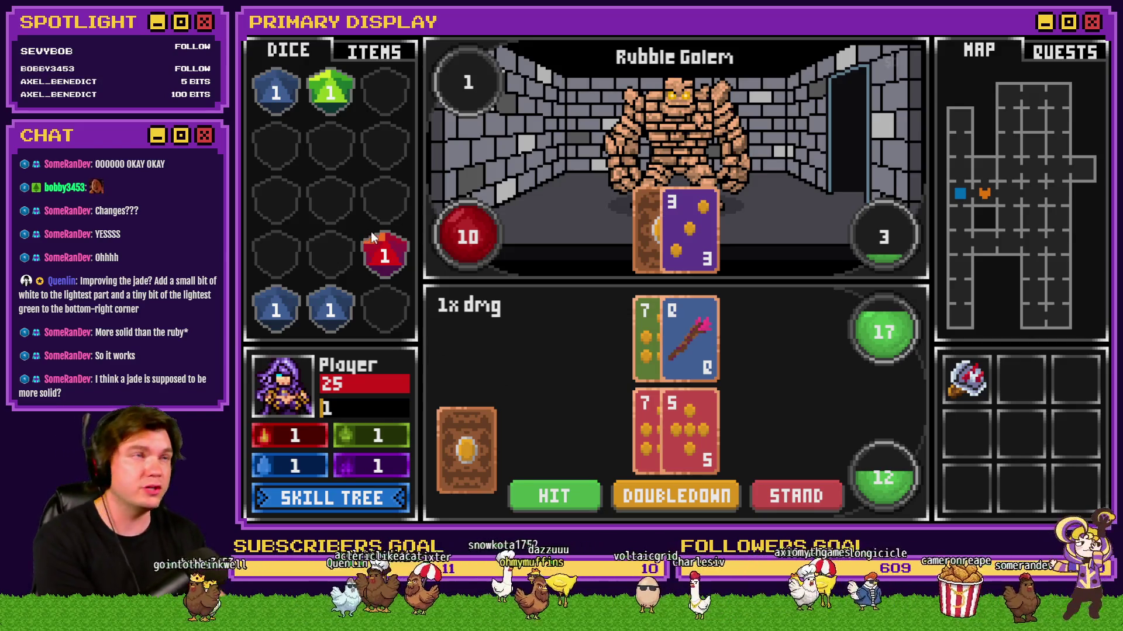
{"action": "left_click", "coordinate": [581, 496]}
{"action": "left_click", "coordinate": [590, 494]}
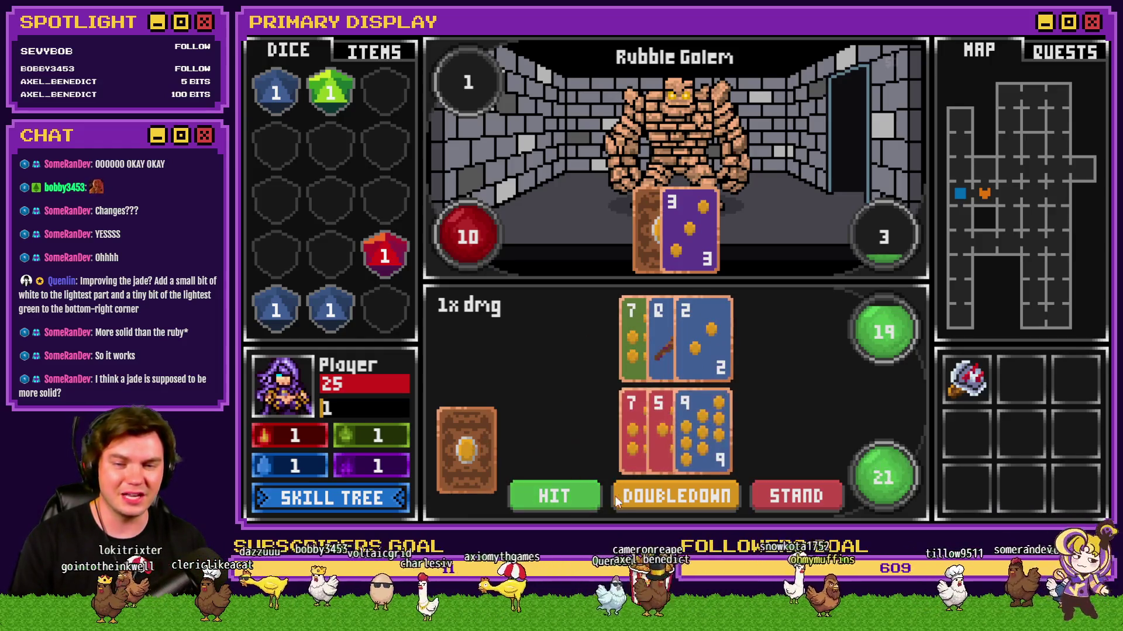
{"action": "left_click", "coordinate": [568, 504]}
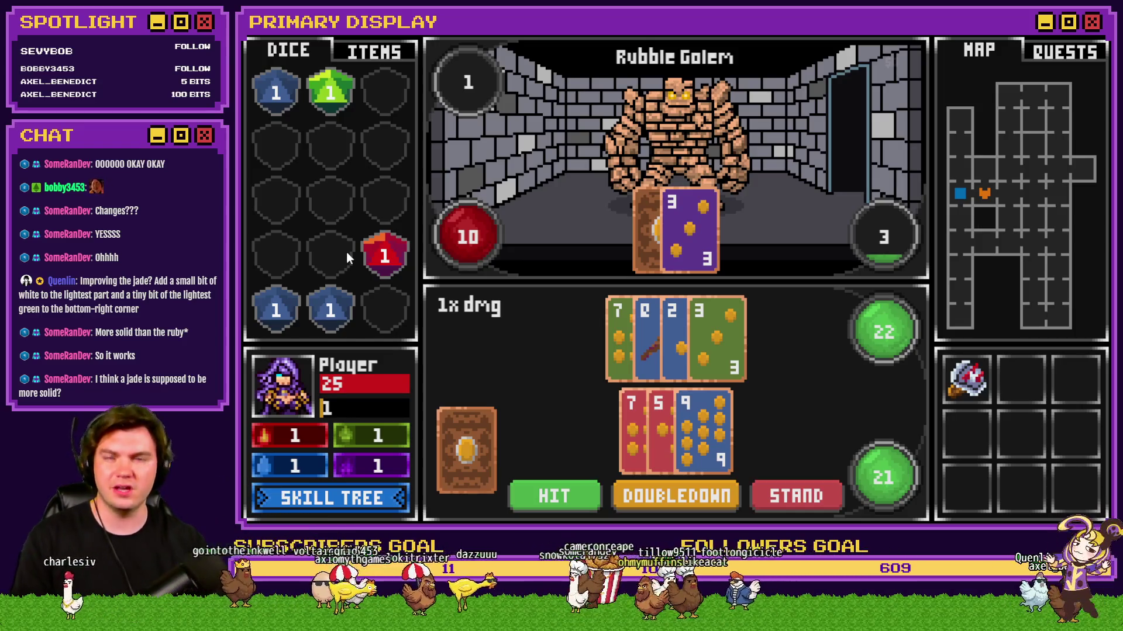
{"action": "left_click_drag", "start_coordinate": [378, 265], "coordinate": [645, 200]}
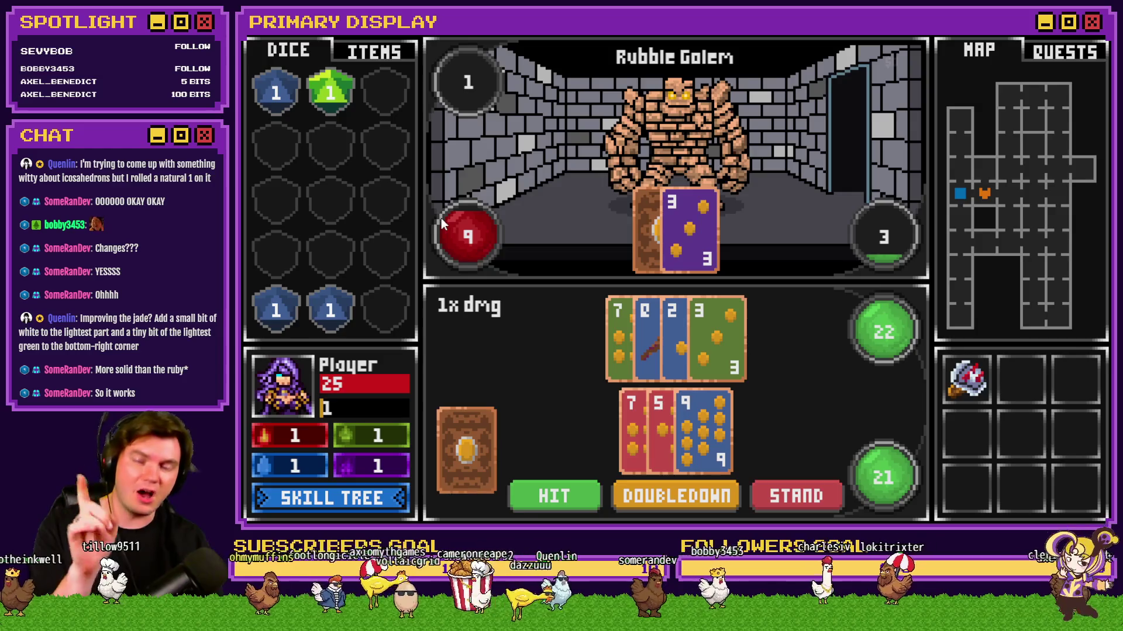
{"action": "left_click", "coordinate": [781, 501]}
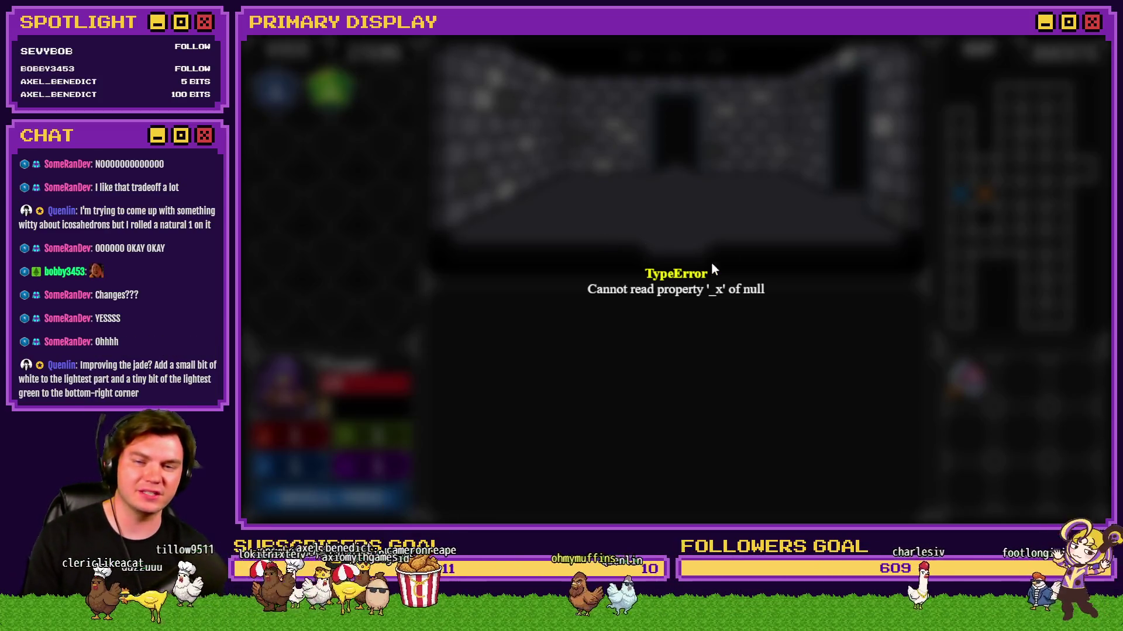
Step: Dismiss the crashed playtest's TypeError screen to return to the editor
{"action": "left_click", "coordinate": [1096, 53]}
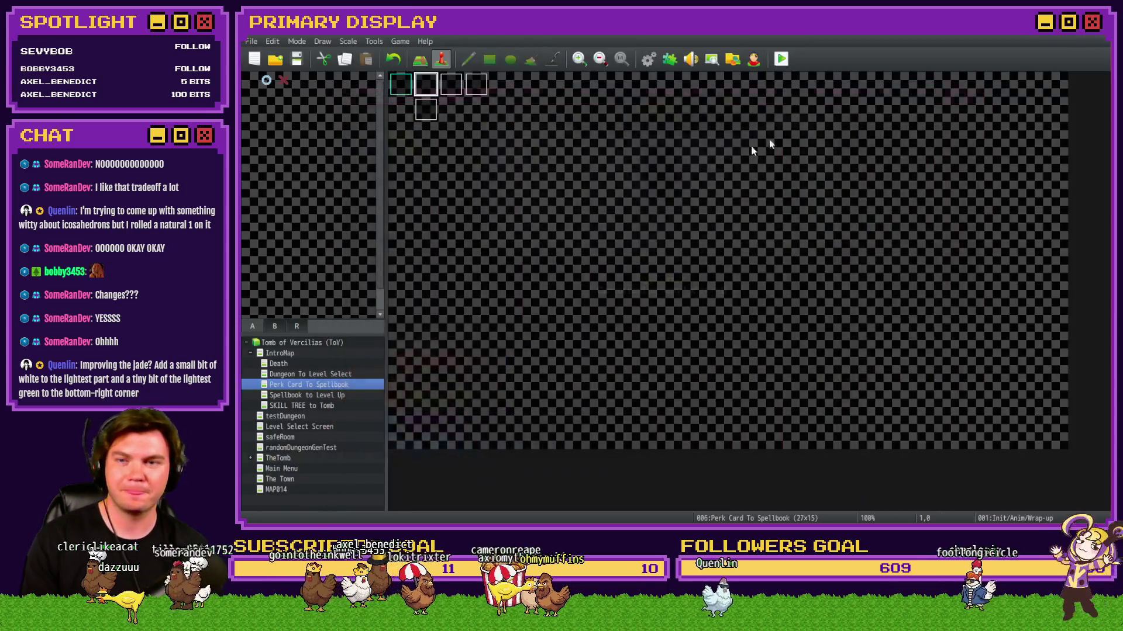
Step: Bring up TheTomb's DiceMove event and switch to its page 3 commands
{"action": "left_click", "coordinate": [279, 458]}
{"action": "double_click", "coordinate": [438, 83]}
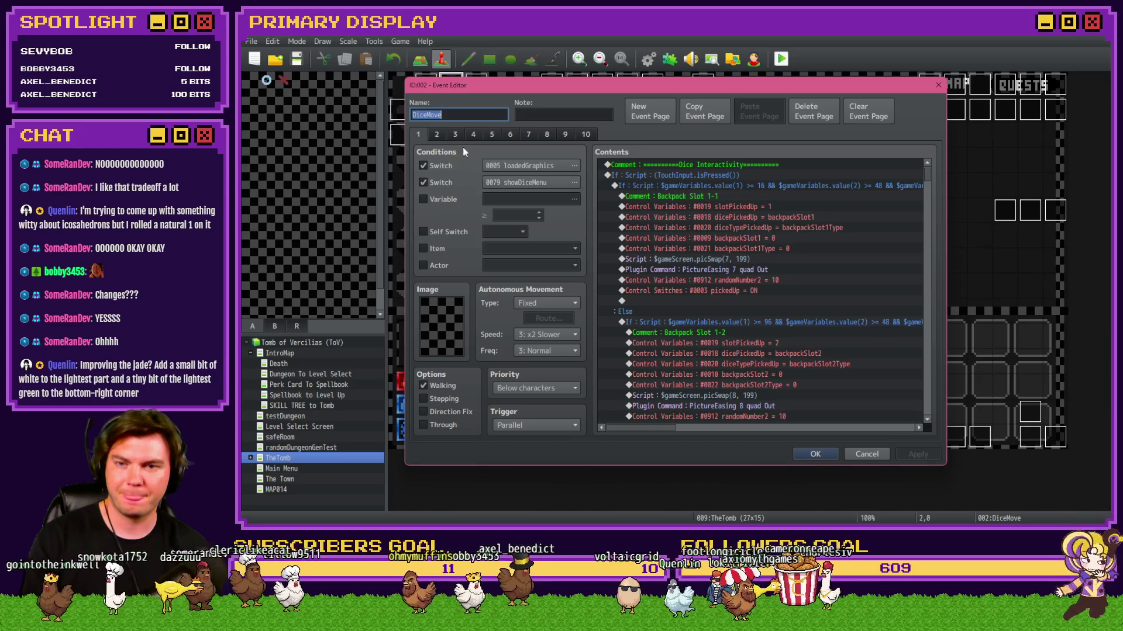
{"action": "left_click", "coordinate": [455, 135]}
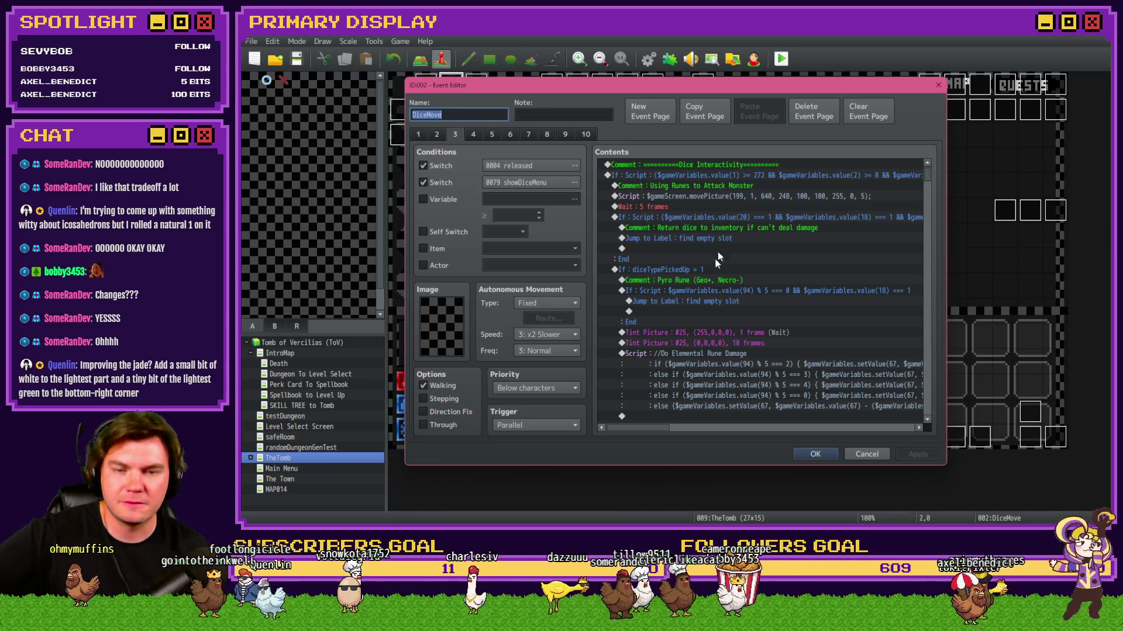
{"action": "mouse_move", "coordinate": [659, 428]}
{"action": "left_mouse_down"}
{"action": "mouse_move", "coordinate": [692, 436]}
{"action": "mouse_move", "coordinate": [651, 439]}
{"action": "left_mouse_up"}
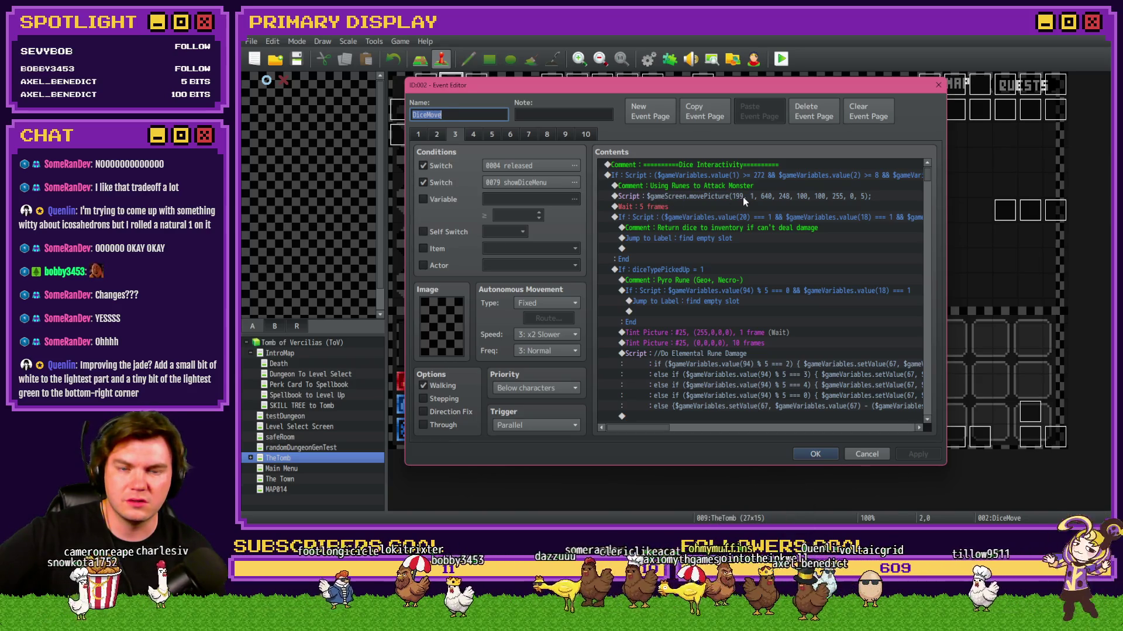
Step: Inspect the find-empty-slot jump and deadMonster switch commands
{"action": "left_click", "coordinate": [729, 238]}
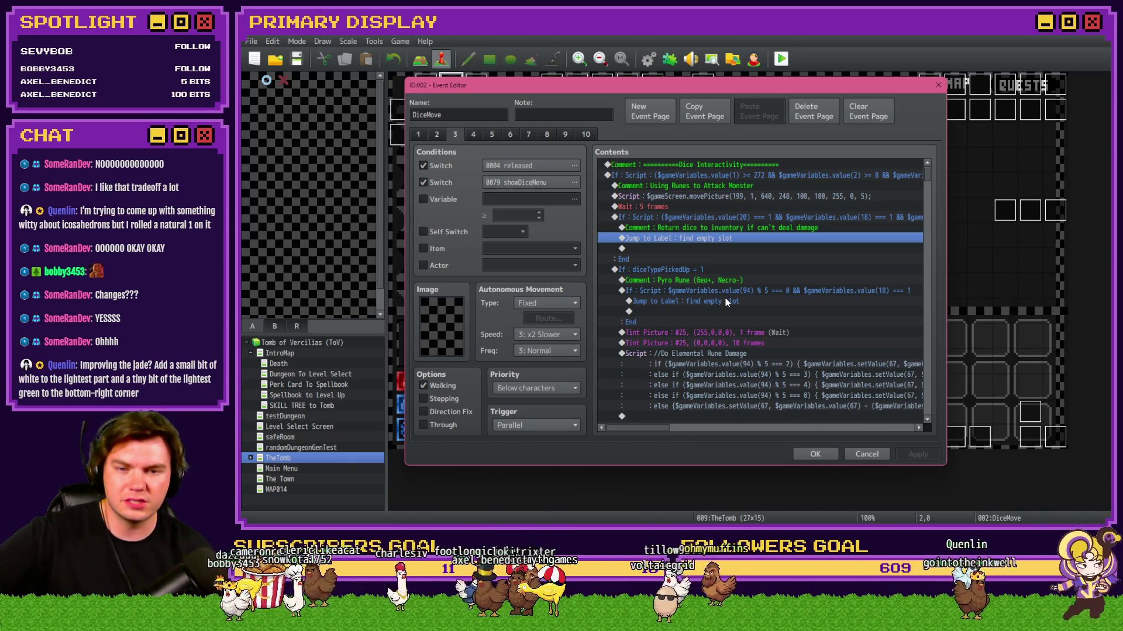
{"action": "scroll", "coordinate": [726, 301], "scroll_direction": "down", "scroll_amount": 3}
{"action": "scroll", "coordinate": [717, 323], "scroll_direction": "down", "scroll_amount": 3}
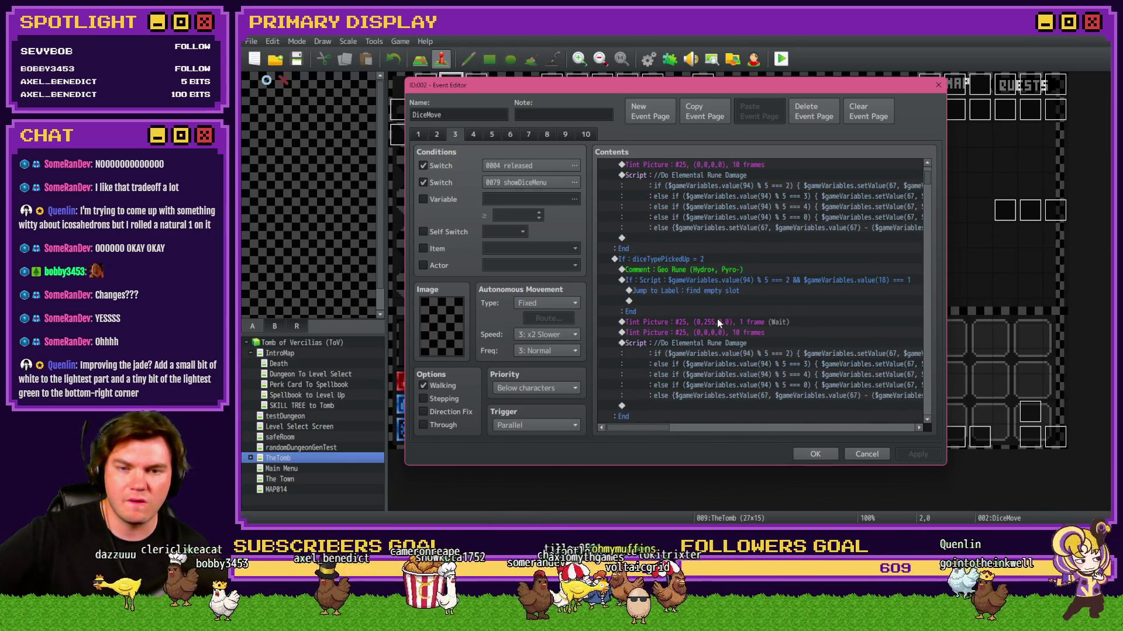
{"action": "scroll", "coordinate": [930, 193], "scroll_direction": "down", "scroll_amount": 3}
{"action": "scroll", "coordinate": [929, 181], "scroll_direction": "down", "scroll_amount": 3}
{"action": "scroll", "coordinate": [930, 189], "scroll_direction": "down", "scroll_amount": 3}
{"action": "scroll", "coordinate": [930, 190], "scroll_direction": "down", "scroll_amount": 3}
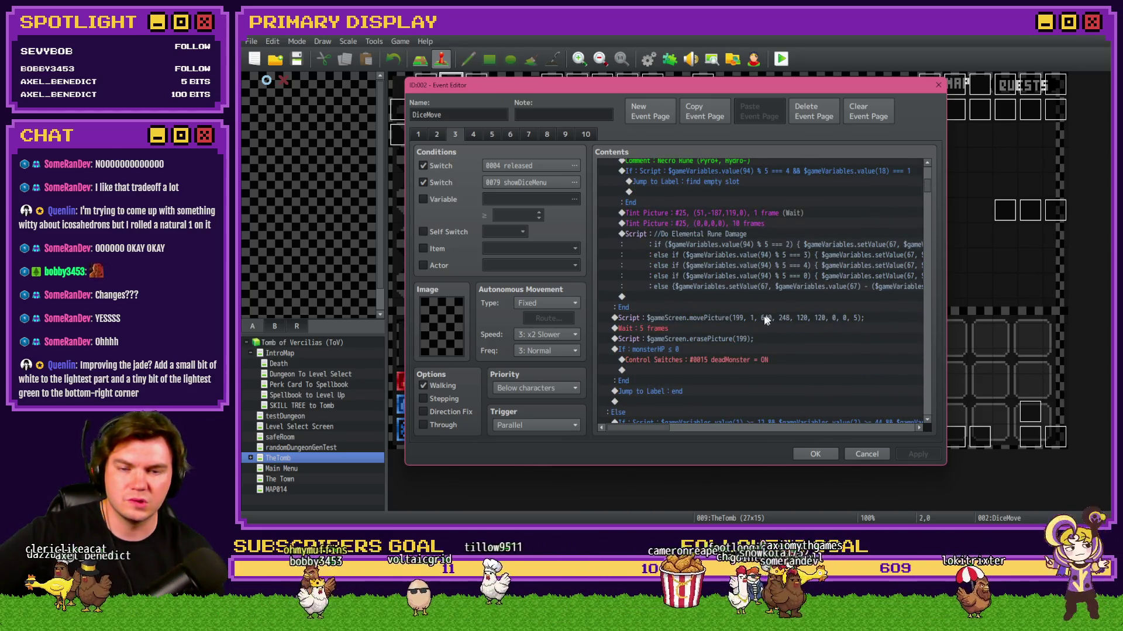
{"action": "scroll", "coordinate": [741, 321], "scroll_direction": "down", "scroll_amount": 2}
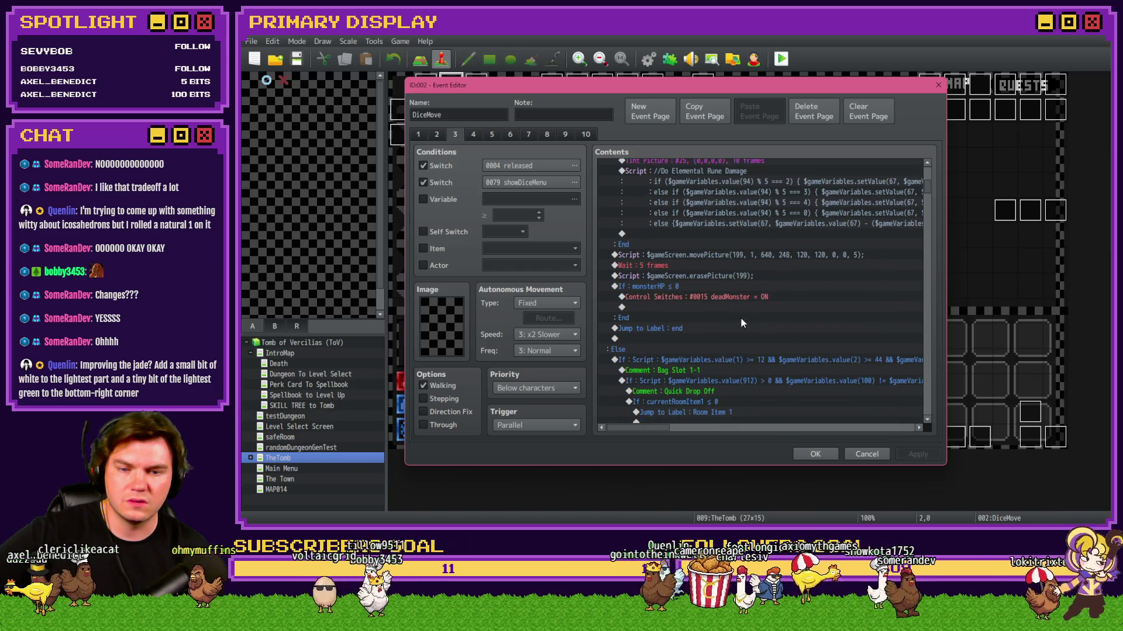
{"action": "left_click", "coordinate": [718, 285]}
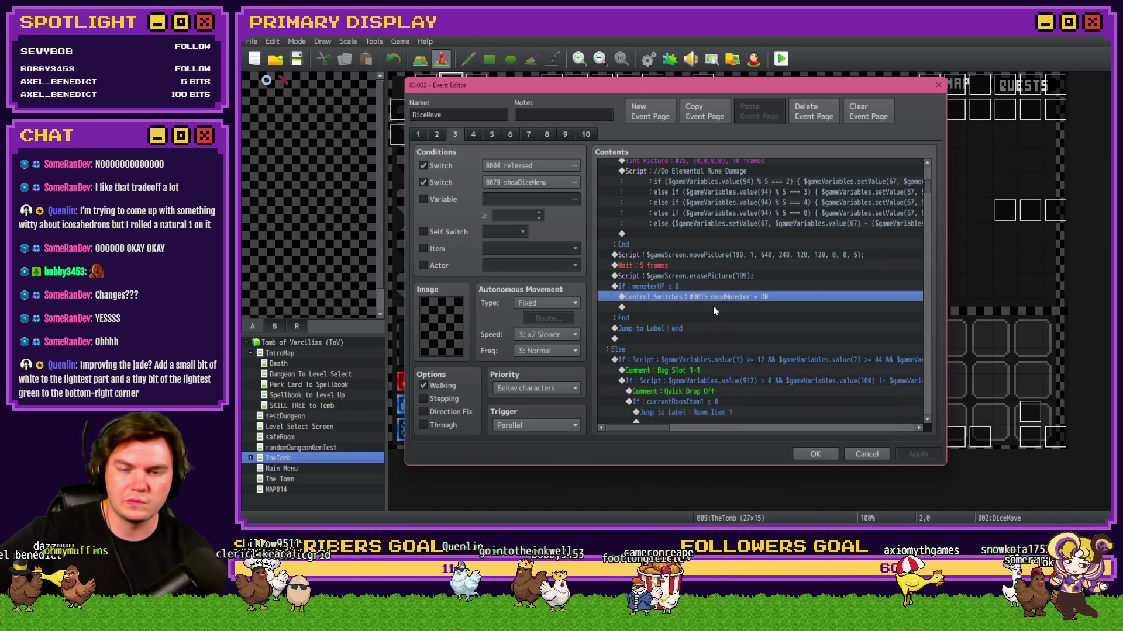
{"action": "scroll", "coordinate": [712, 313], "scroll_direction": "down", "scroll_amount": 2}
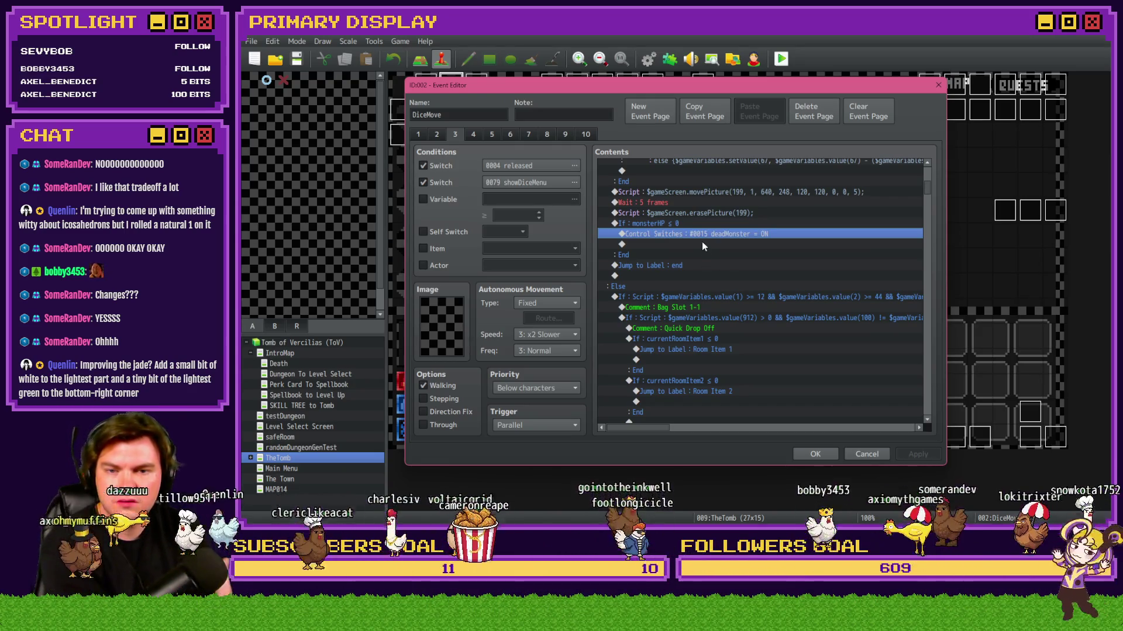
{"action": "scroll", "coordinate": [703, 242], "scroll_direction": "up", "scroll_amount": 2}
{"action": "scroll", "coordinate": [702, 246], "scroll_direction": "up", "scroll_amount": 1}
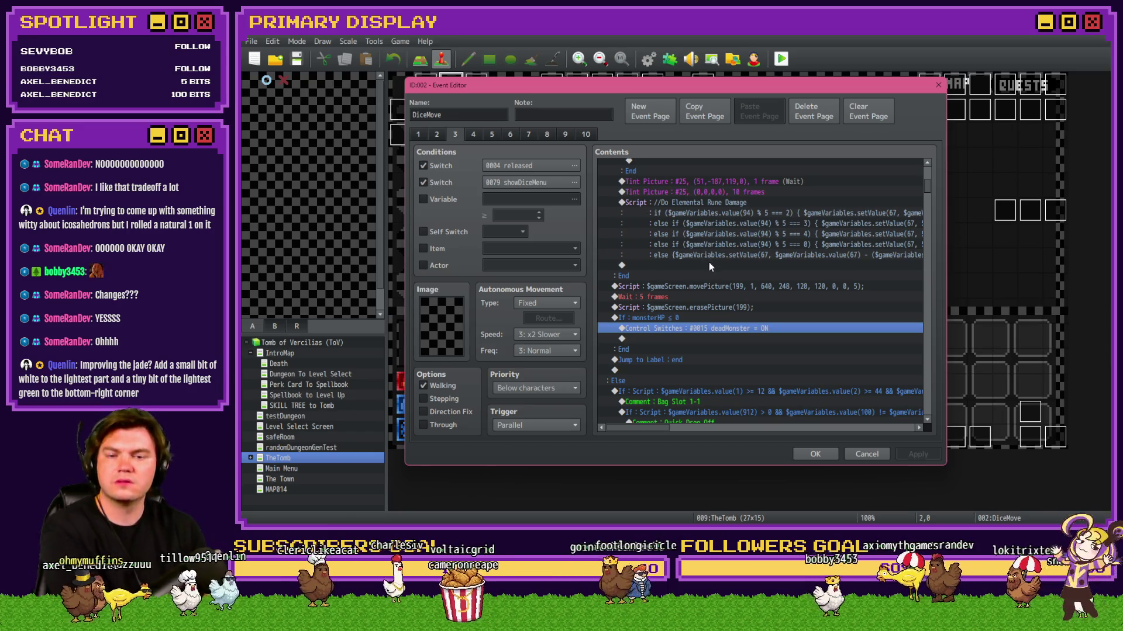
{"action": "scroll", "coordinate": [709, 263], "scroll_direction": "down", "scroll_amount": 1}
{"action": "scroll", "coordinate": [711, 273], "scroll_direction": "up", "scroll_amount": 2}
{"action": "scroll", "coordinate": [715, 289], "scroll_direction": "up", "scroll_amount": 2}
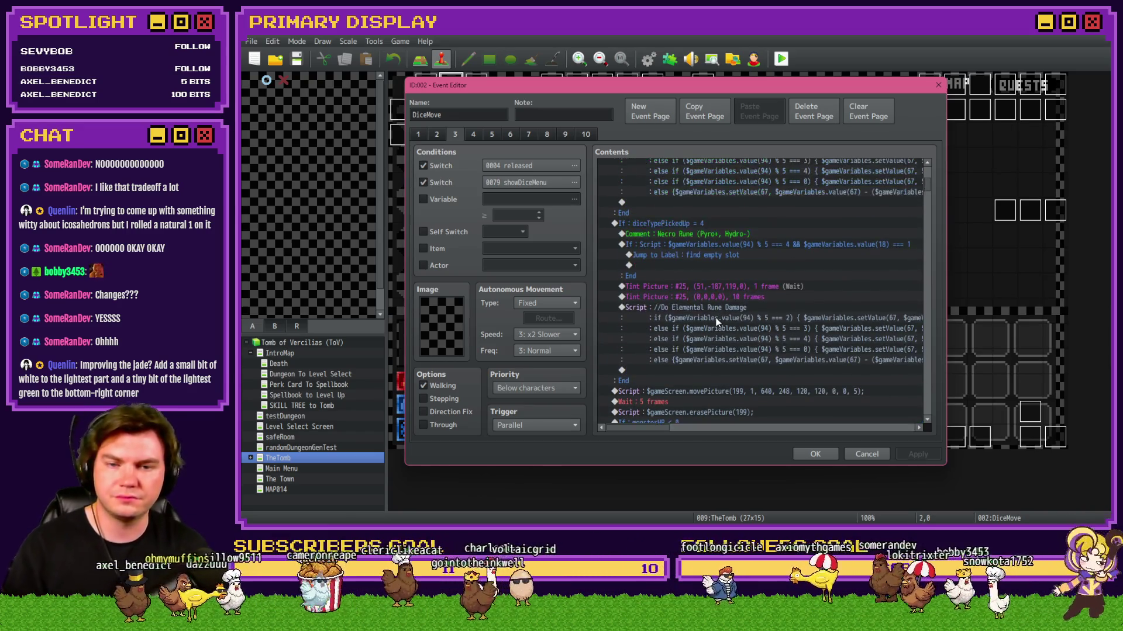
{"action": "scroll", "coordinate": [717, 322], "scroll_direction": "down", "scroll_amount": 3}
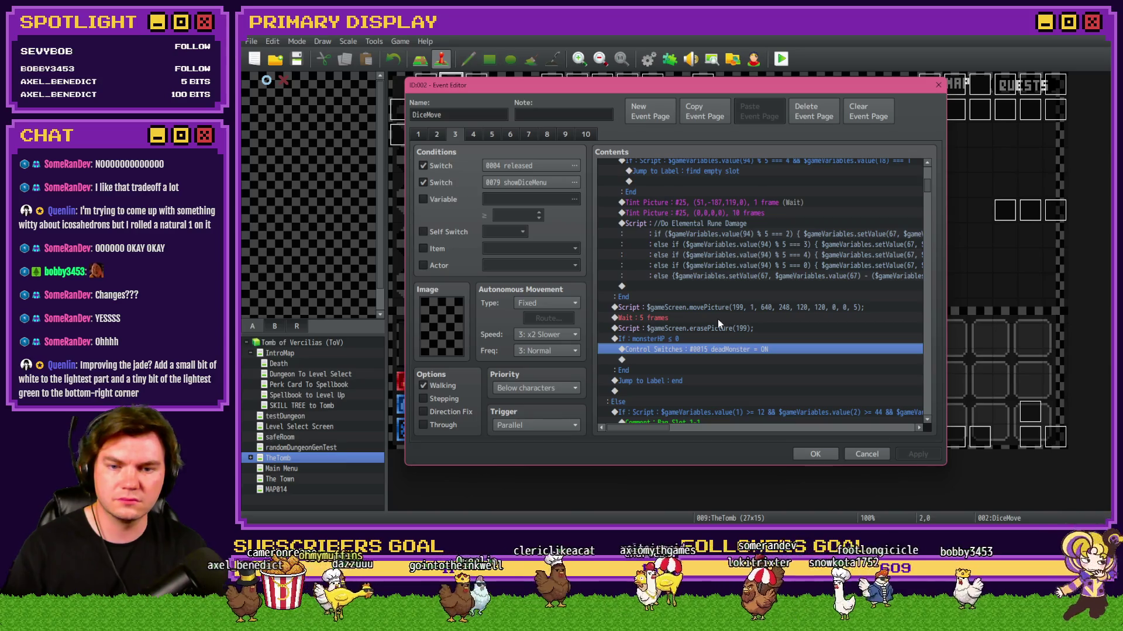
{"action": "scroll", "coordinate": [719, 329], "scroll_direction": "down", "scroll_amount": 1}
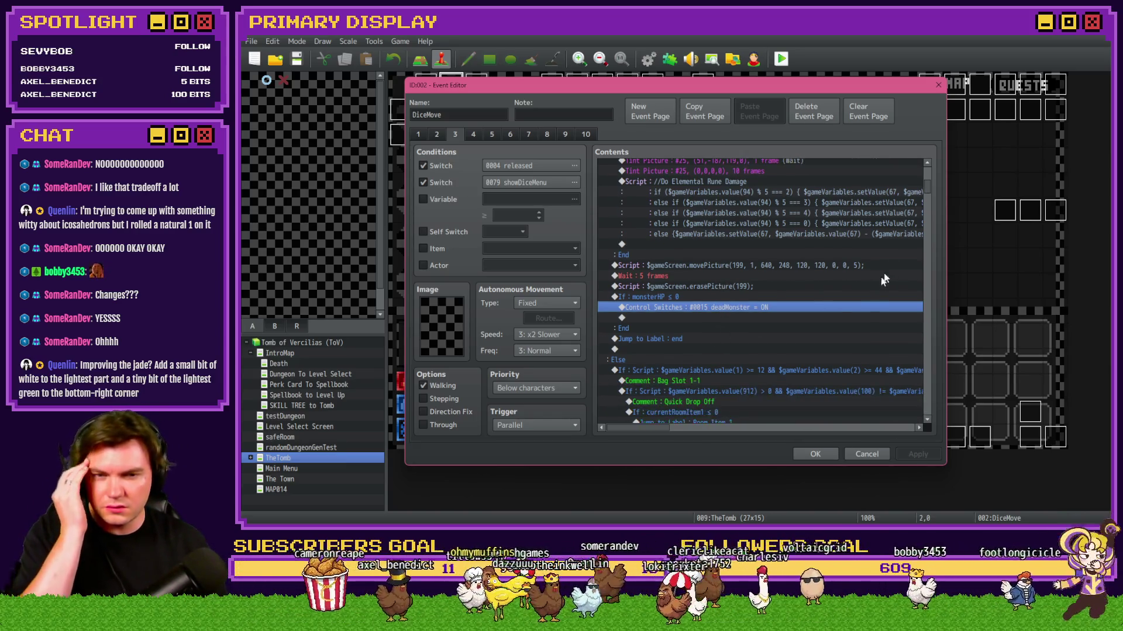
{"action": "left_click_drag", "start_coordinate": [927, 194], "coordinate": [923, 414]}
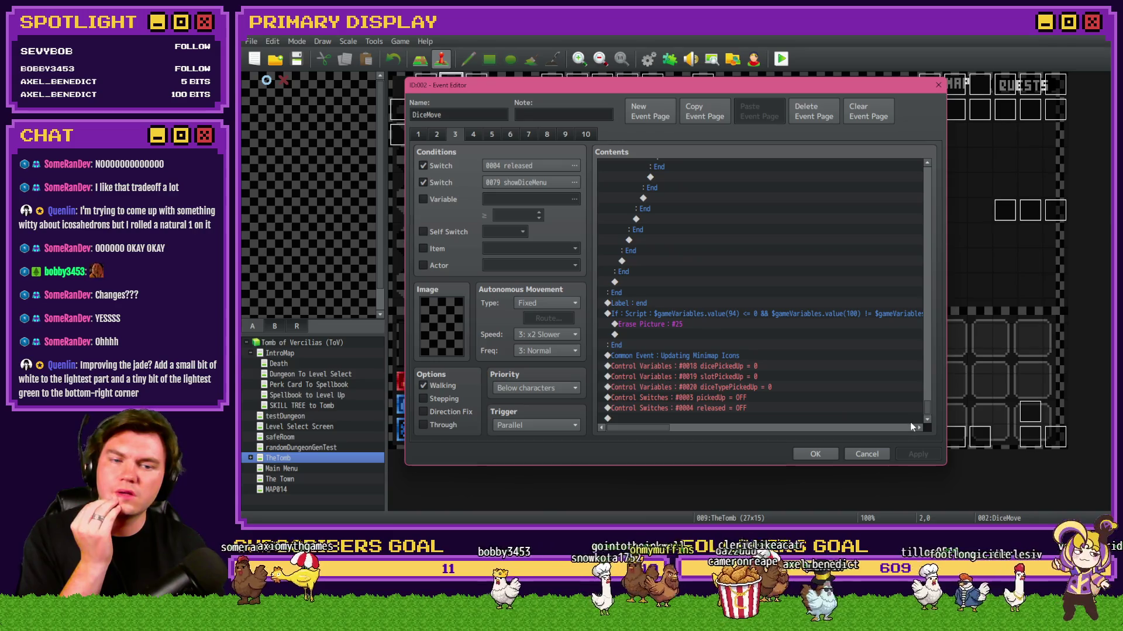
{"action": "left_click_drag", "start_coordinate": [929, 411], "coordinate": [925, 177]}
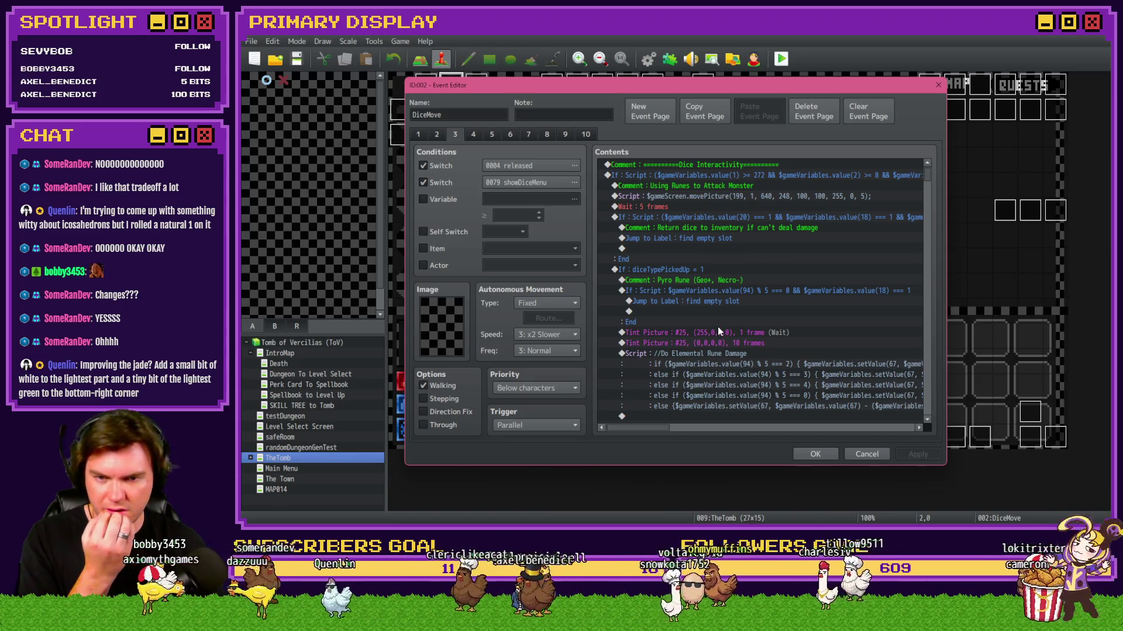
{"action": "scroll", "coordinate": [707, 364], "scroll_direction": "down", "scroll_amount": 2}
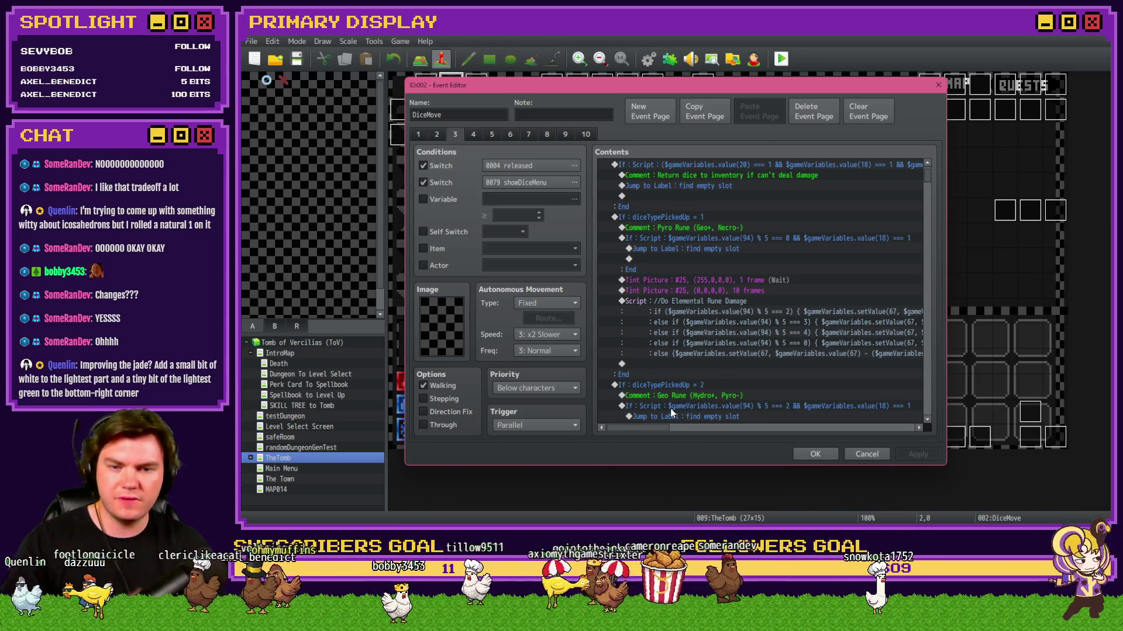
{"action": "scroll", "coordinate": [674, 404], "scroll_direction": "down", "scroll_amount": 2}
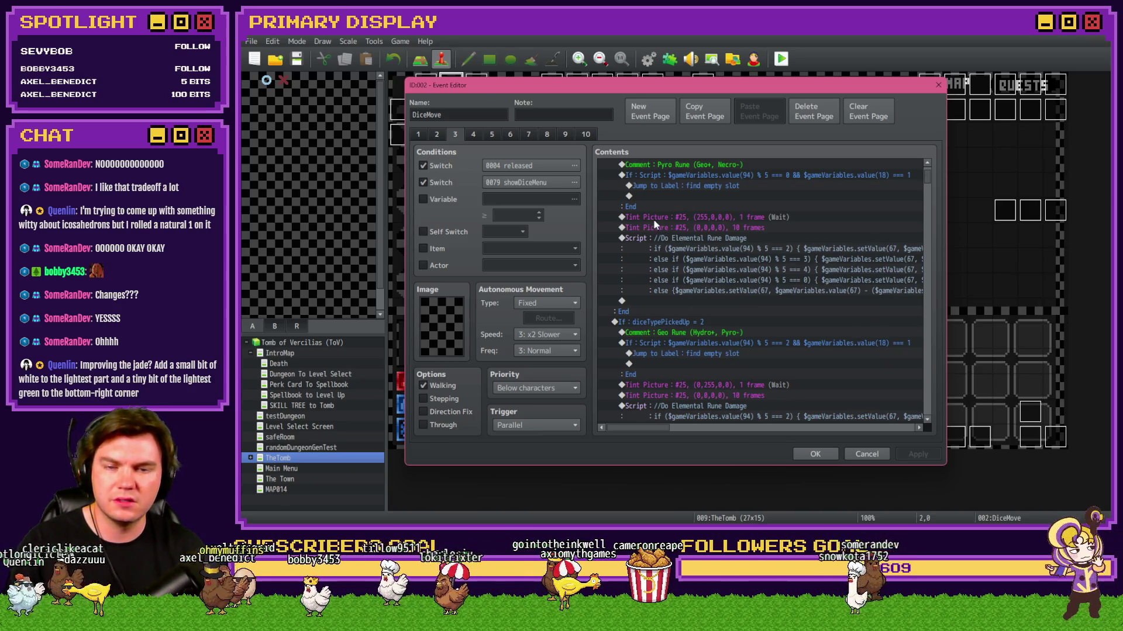
{"action": "scroll", "coordinate": [692, 229], "scroll_direction": "down", "scroll_amount": 2}
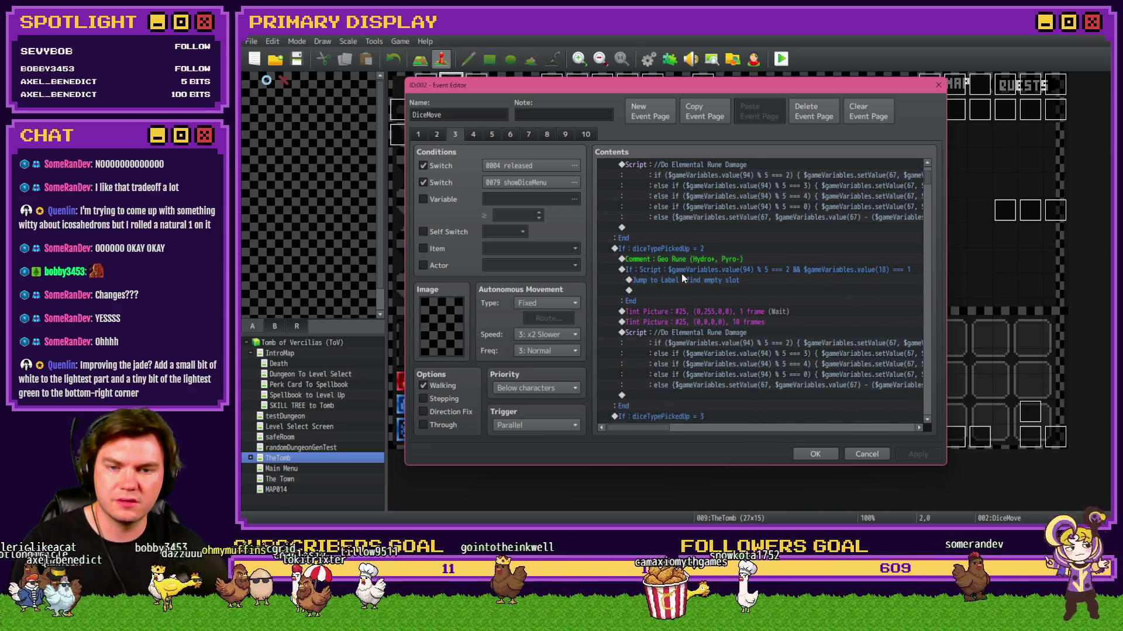
Step: Review the Geo Rune slot jump, elemental rune damage script and picture move/erase commands
{"action": "left_click", "coordinate": [686, 281]}
{"action": "scroll", "coordinate": [686, 303], "scroll_direction": "down", "scroll_amount": 2}
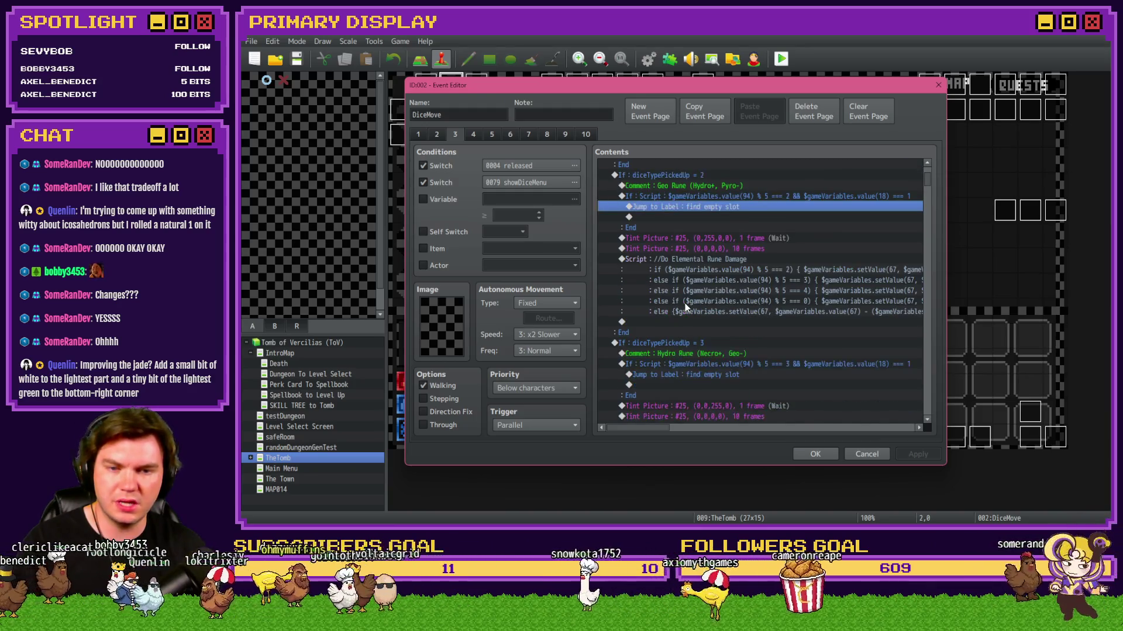
{"action": "left_click", "coordinate": [733, 266]}
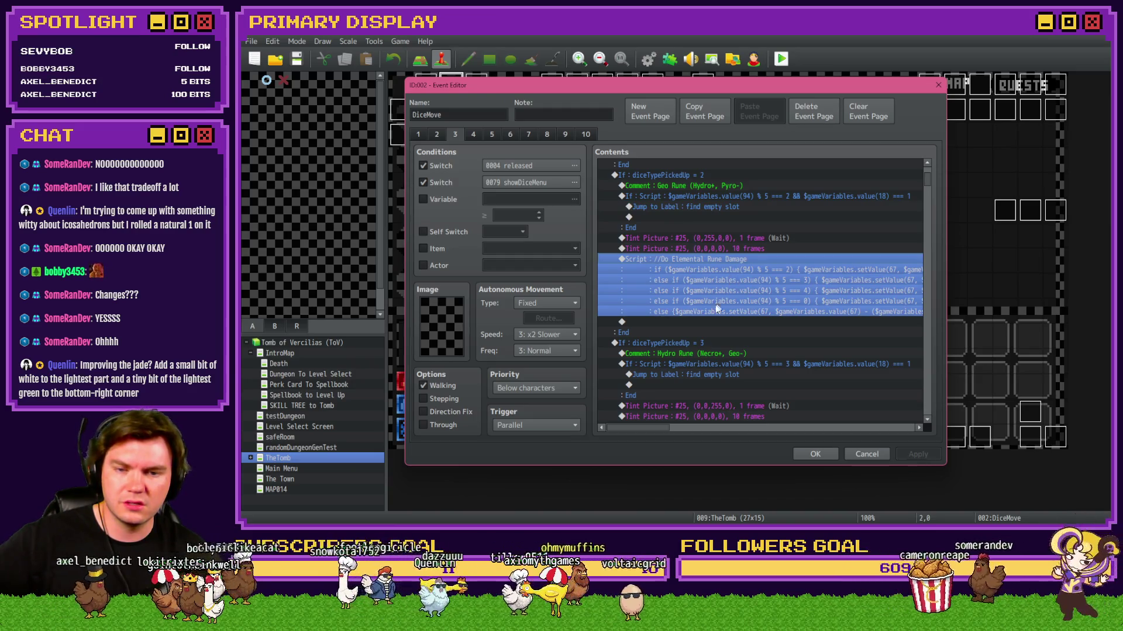
{"action": "scroll", "coordinate": [708, 313], "scroll_direction": "down", "scroll_amount": 2}
{"action": "scroll", "coordinate": [707, 313], "scroll_direction": "down", "scroll_amount": 3}
{"action": "scroll", "coordinate": [708, 313], "scroll_direction": "down", "scroll_amount": 3}
{"action": "left_click", "coordinate": [711, 251]}
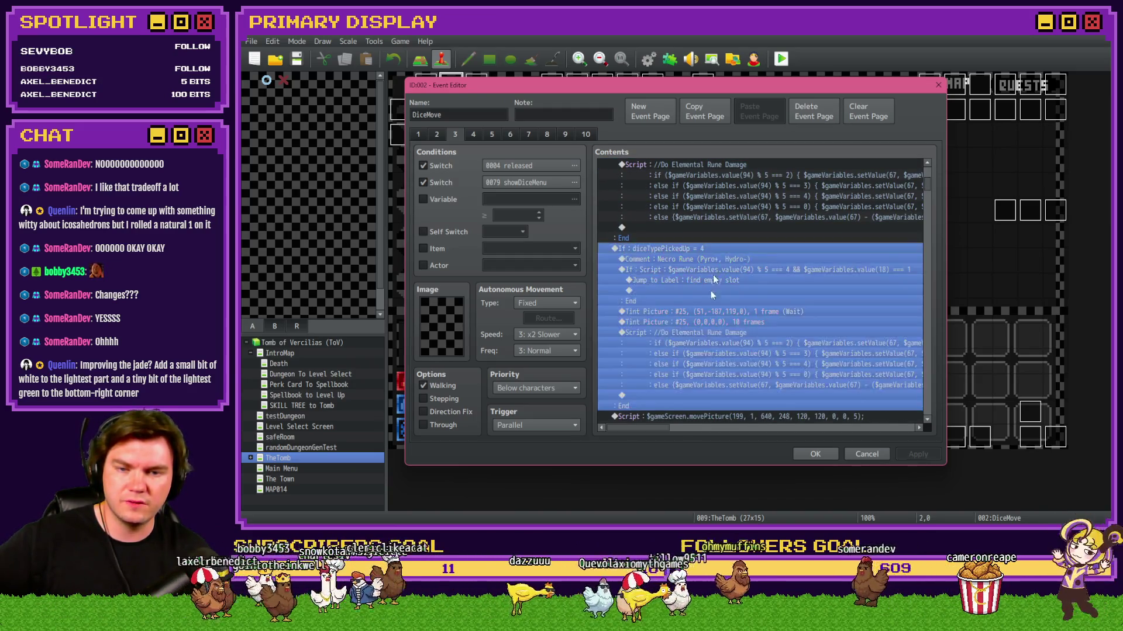
{"action": "scroll", "coordinate": [700, 333], "scroll_direction": "down", "scroll_amount": 3}
{"action": "left_click", "coordinate": [697, 334]}
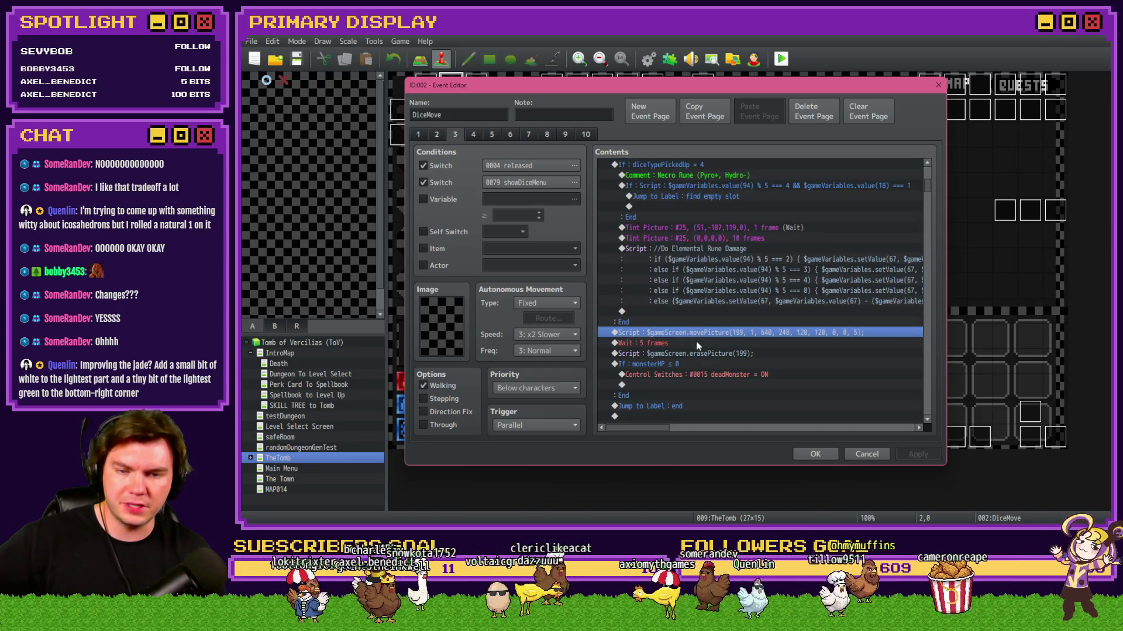
{"action": "left_click", "coordinate": [696, 343]}
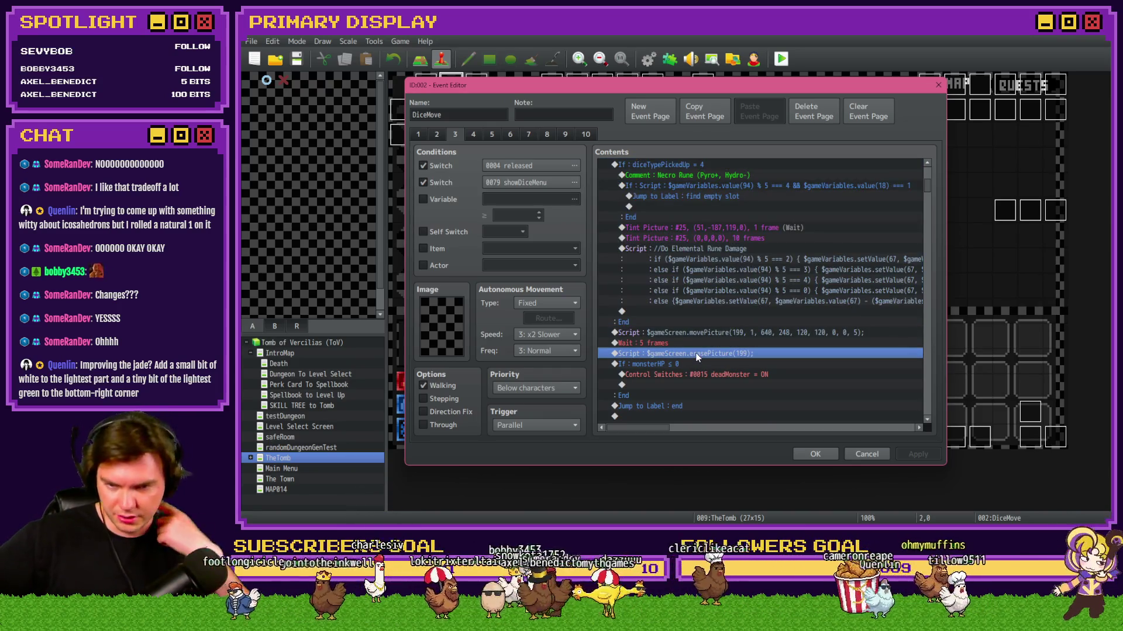
{"action": "left_click", "coordinate": [707, 374]}
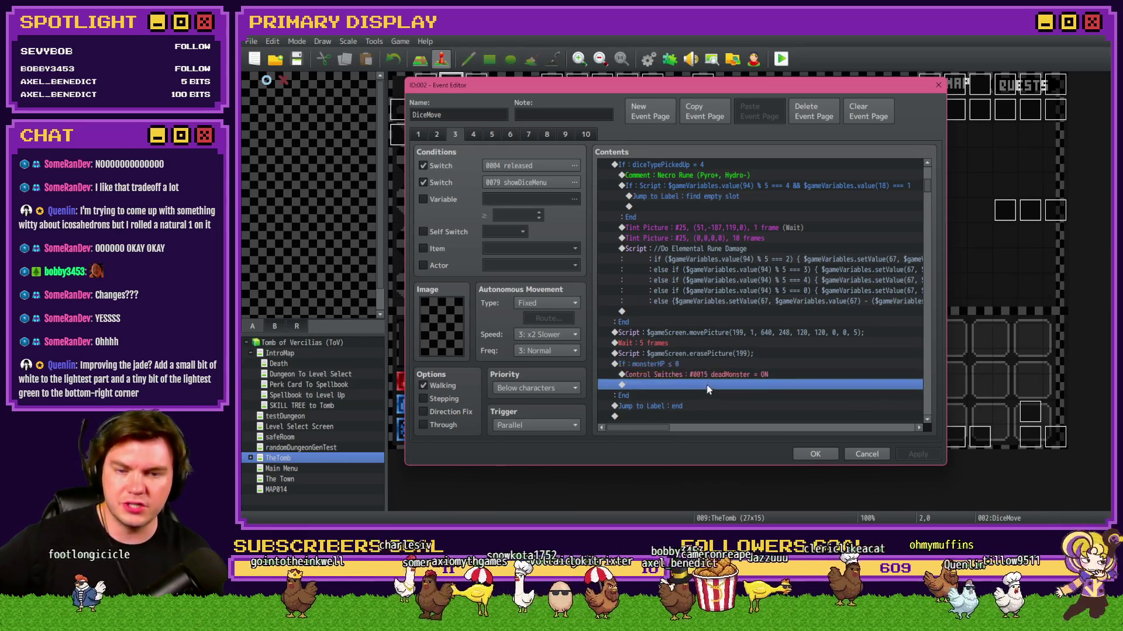
{"action": "scroll", "coordinate": [714, 385], "scroll_direction": "down", "scroll_amount": 3}
Step: Check the monsterHP block and deadMonster switch, then close the DiceMove event
{"action": "left_click", "coordinate": [702, 292]}
{"action": "left_click", "coordinate": [702, 291]}
{"action": "left_click", "coordinate": [703, 281]}
{"action": "left_click", "coordinate": [710, 283]}
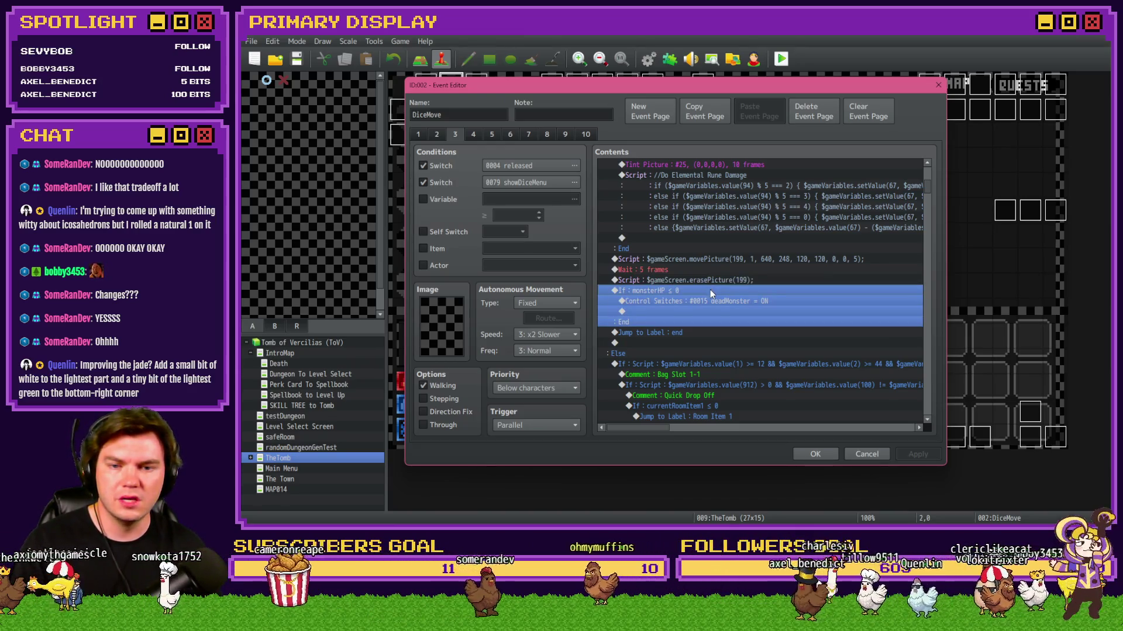
{"action": "left_click", "coordinate": [712, 282]}
{"action": "left_click", "coordinate": [711, 288]}
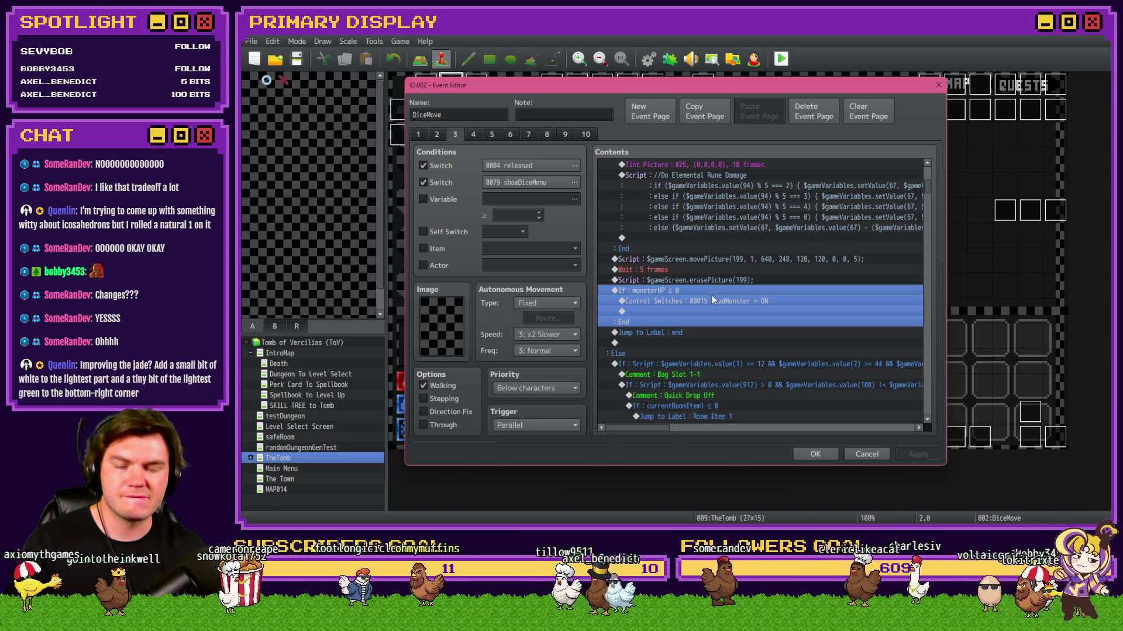
{"action": "left_click", "coordinate": [815, 454]}
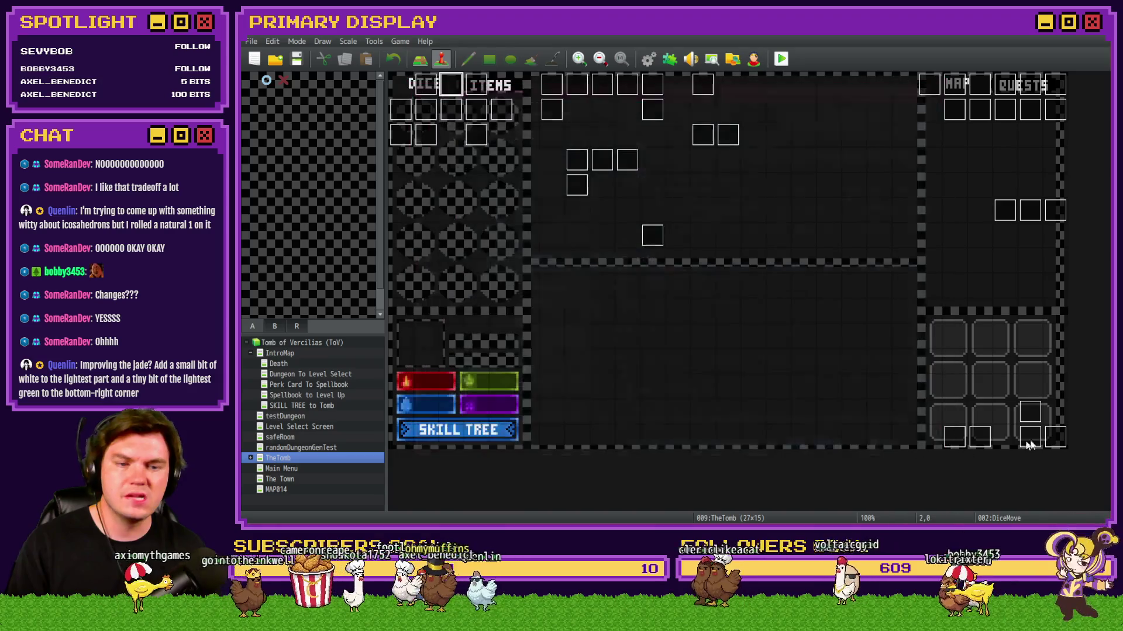
Step: Review pages 5 and 6 of the Draw And Attack event, then close the editor
{"action": "double_click", "coordinate": [1029, 437]}
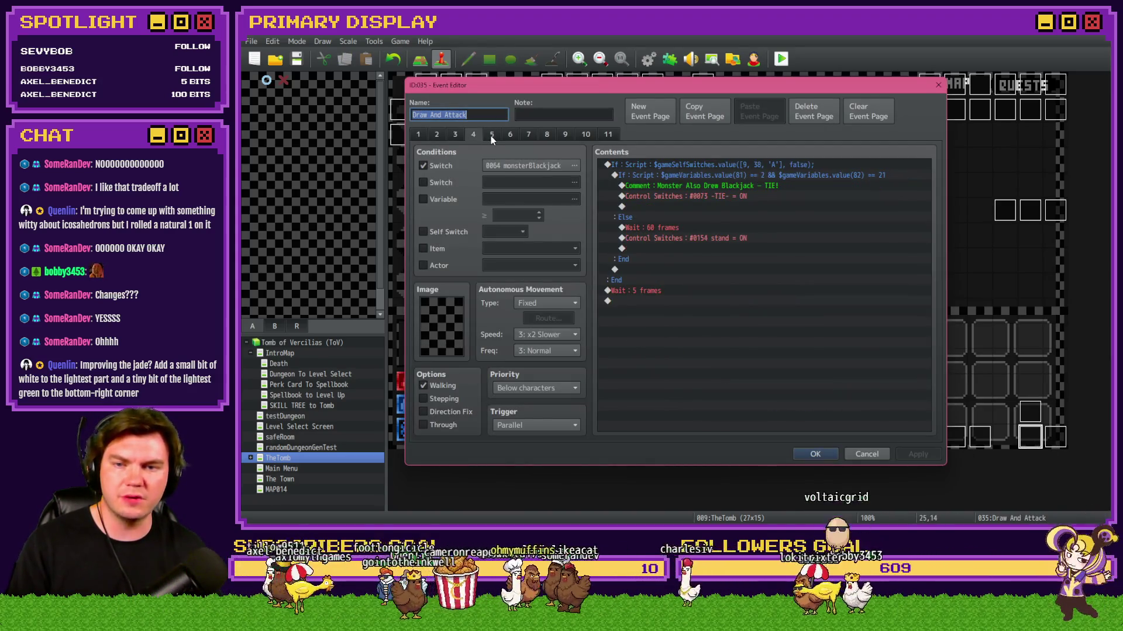
{"action": "left_click", "coordinate": [492, 134]}
{"action": "left_click", "coordinate": [511, 135]}
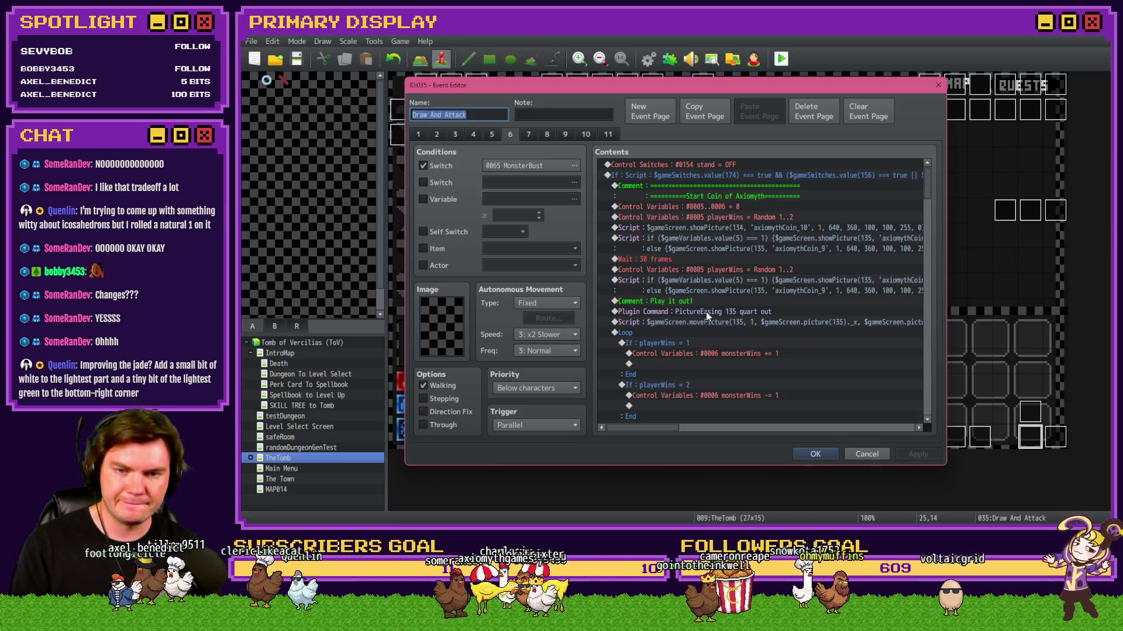
{"action": "scroll", "coordinate": [711, 355], "scroll_direction": "down", "scroll_amount": 3}
{"action": "scroll", "coordinate": [713, 375], "scroll_direction": "down", "scroll_amount": 2}
{"action": "scroll", "coordinate": [712, 374], "scroll_direction": "down", "scroll_amount": 2}
{"action": "scroll", "coordinate": [713, 376], "scroll_direction": "down", "scroll_amount": 2}
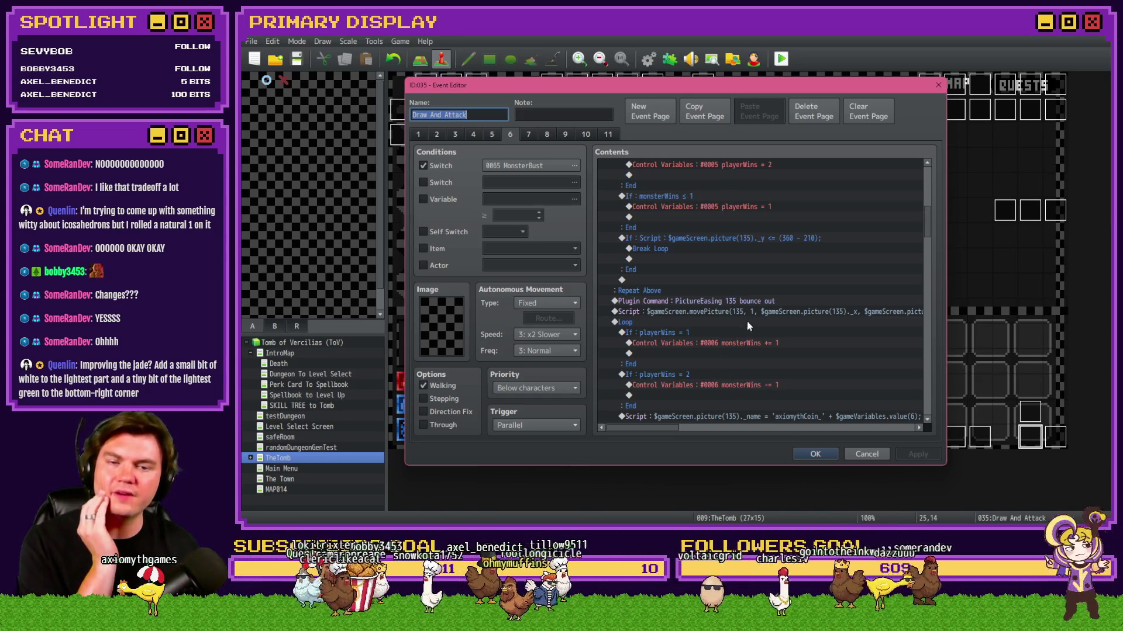
{"action": "scroll", "coordinate": [676, 432], "scroll_direction": "down", "scroll_amount": 1}
{"action": "scroll", "coordinate": [670, 430], "scroll_direction": "down", "scroll_amount": 1}
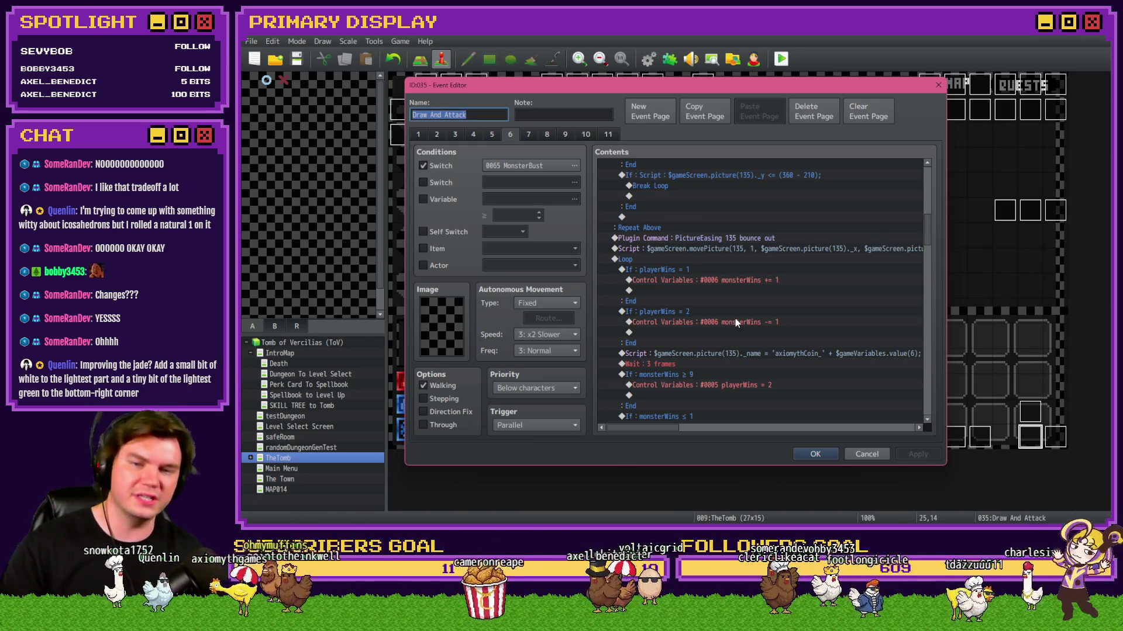
{"action": "scroll", "coordinate": [820, 374], "scroll_direction": "down", "scroll_amount": 1}
{"action": "scroll", "coordinate": [820, 374], "scroll_direction": "down", "scroll_amount": 1}
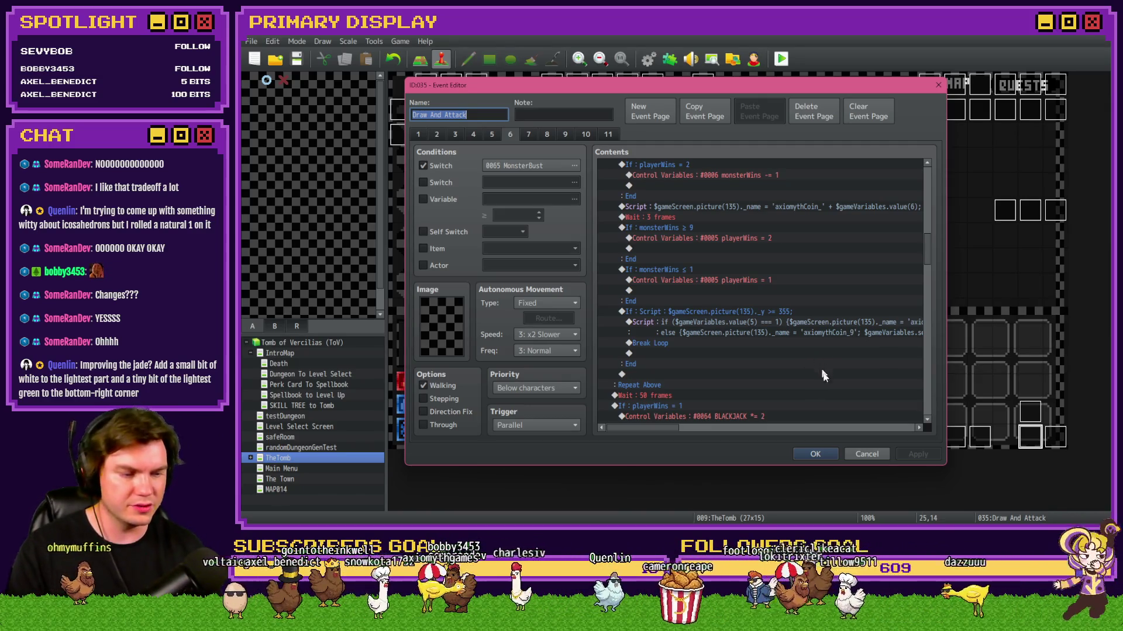
{"action": "key", "text": "Escape"}
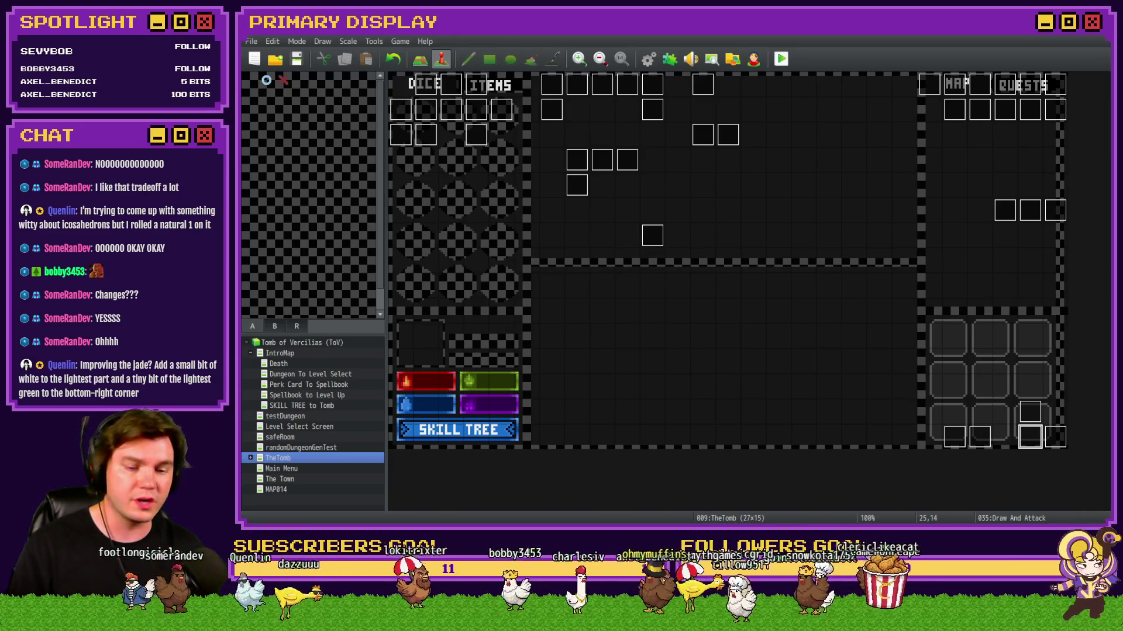
Step: Switch to Trello and check the Jerry's Gemstones card's buff, debuff and gem name lines
{"action": "key", "text": "alt+Tab"}
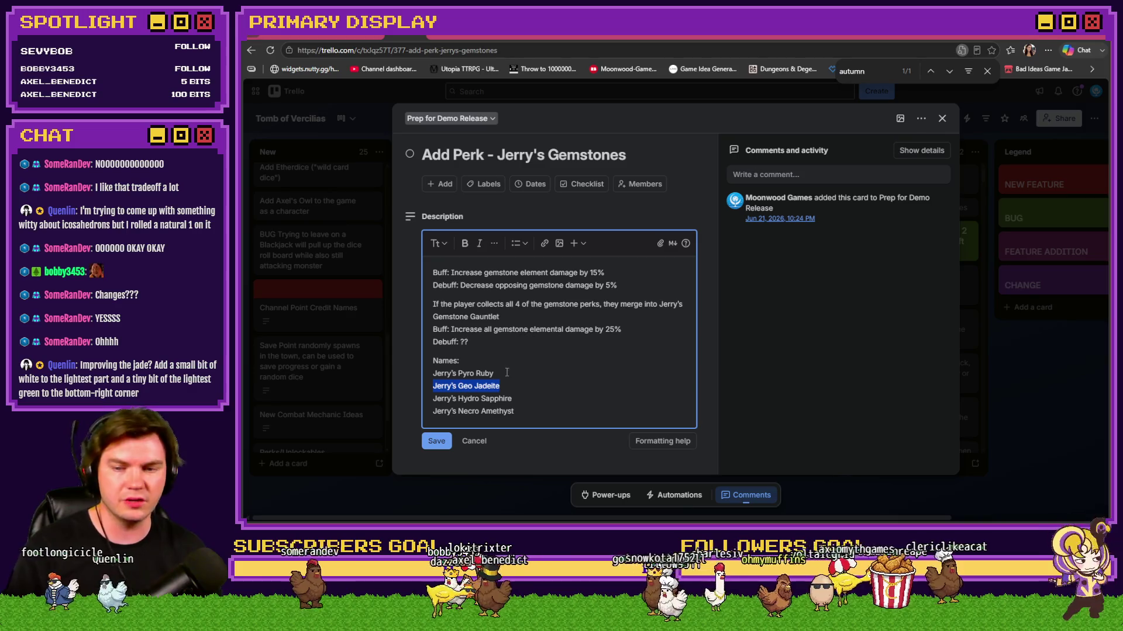
{"action": "left_click", "coordinate": [513, 386]}
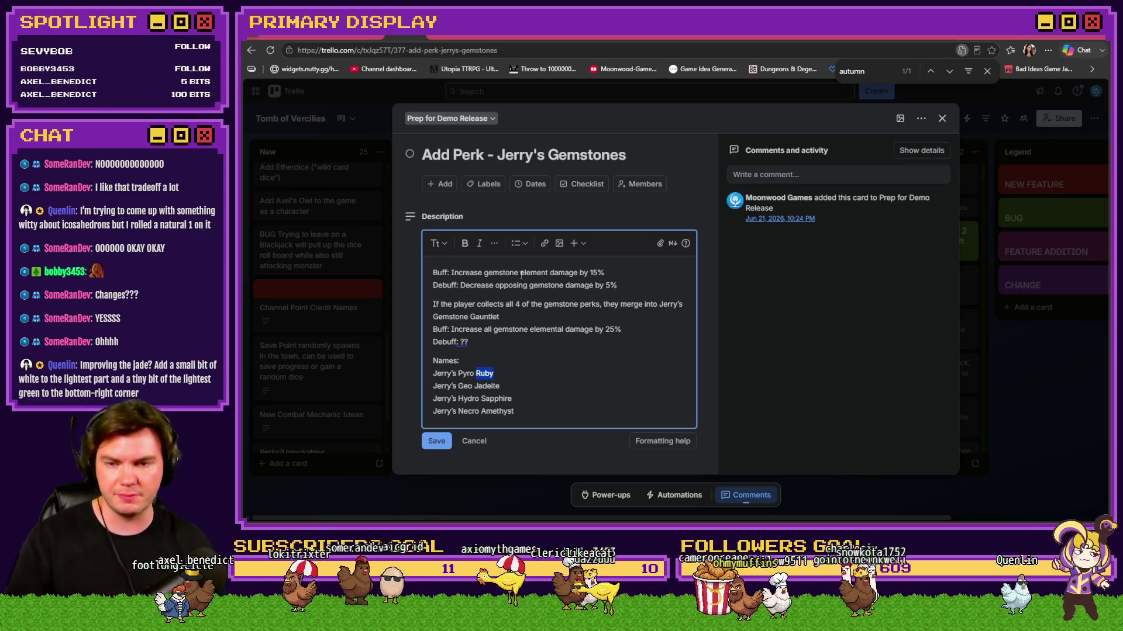
{"action": "left_click", "coordinate": [521, 273]}
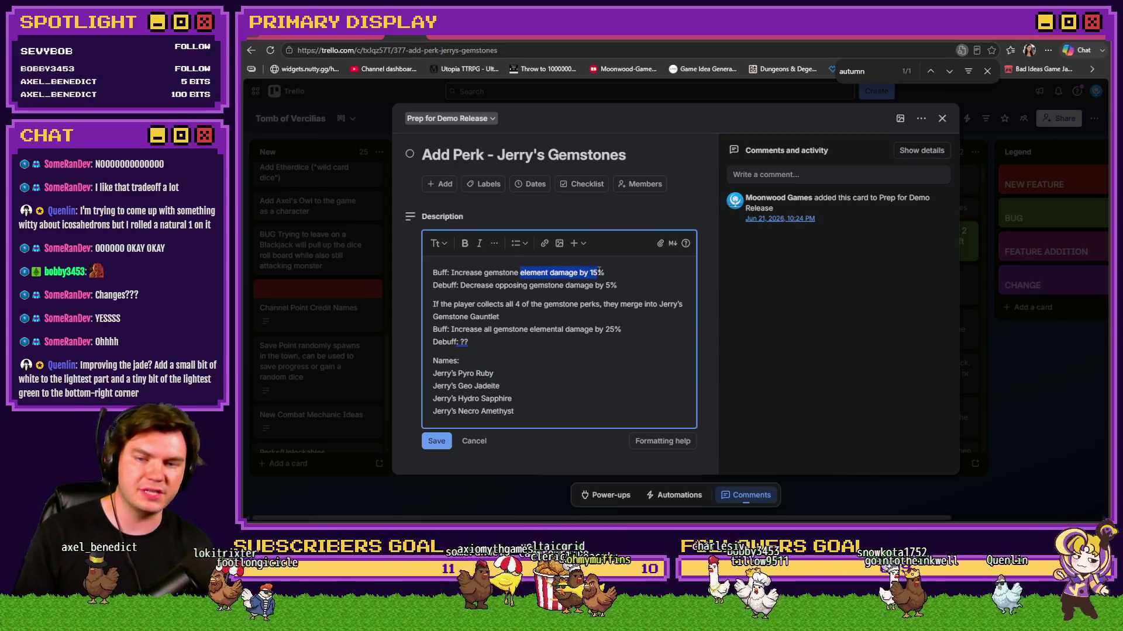
{"action": "left_click_drag", "start_coordinate": [460, 285], "coordinate": [615, 286]}
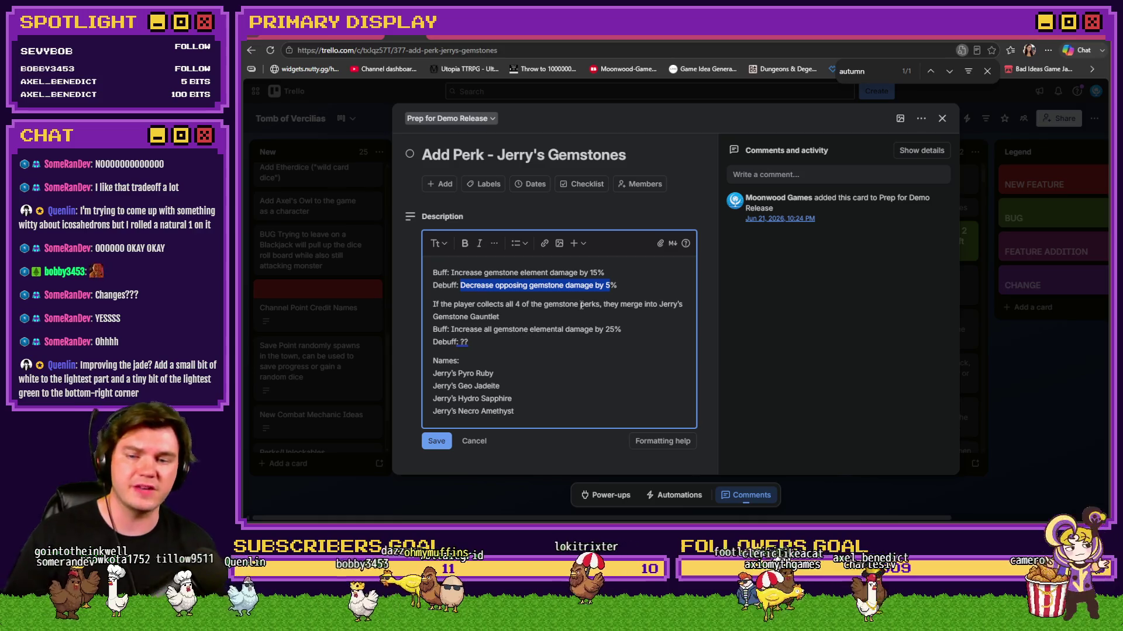
{"action": "left_click", "coordinate": [489, 399]}
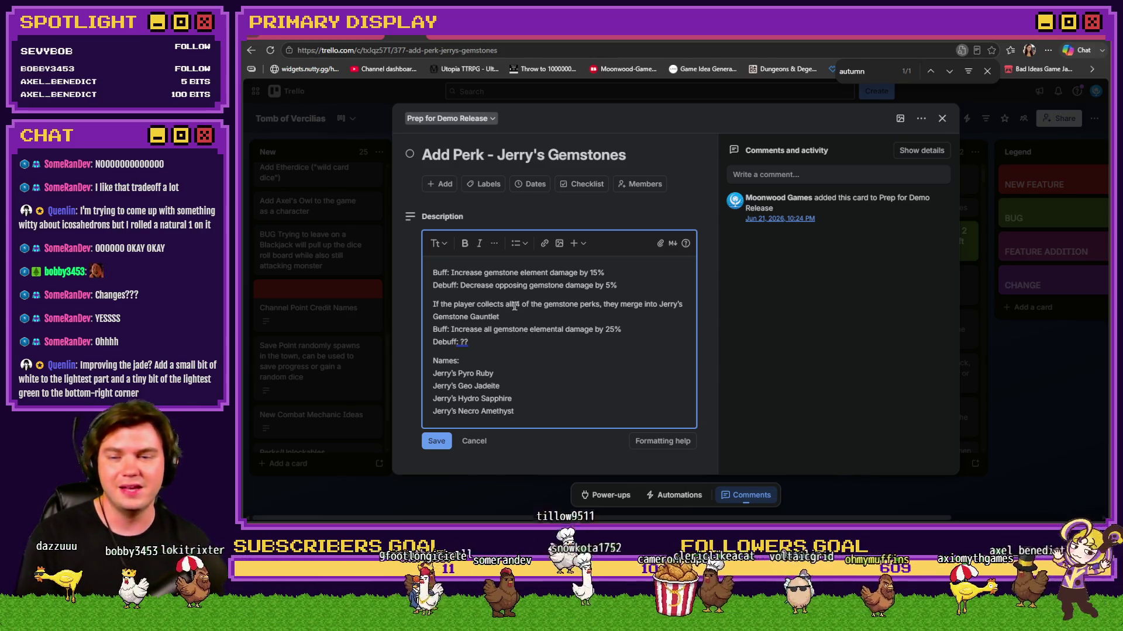
{"action": "type", "text": "4"}
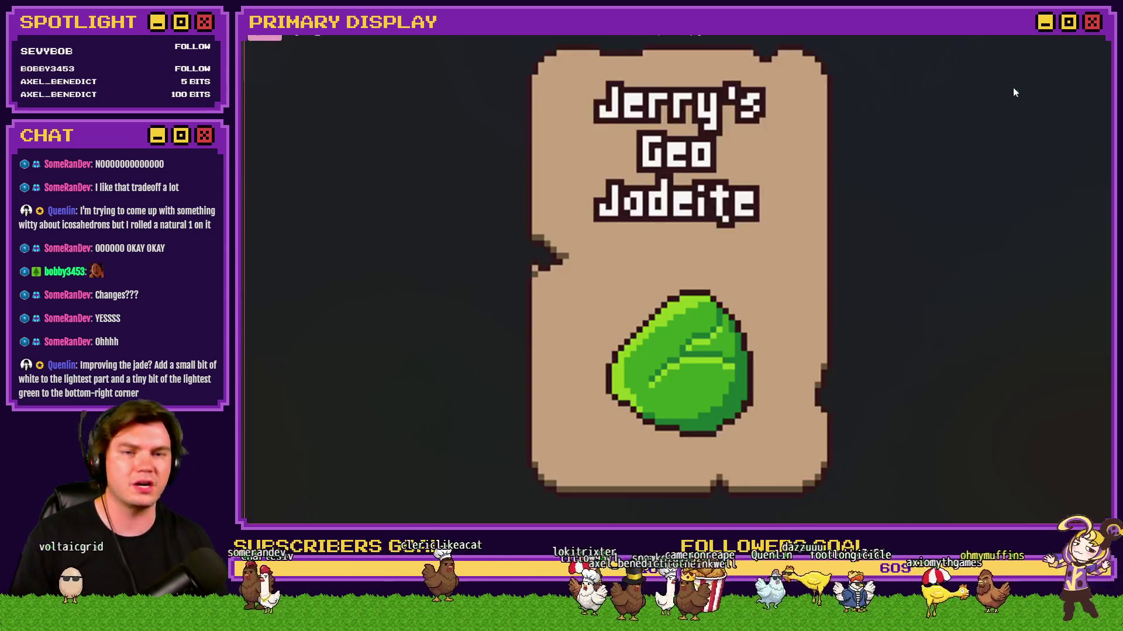
Step: View the Jerry's Pyro Ruby card image, then close the viewer and the find bar
{"action": "key", "text": "Left"}
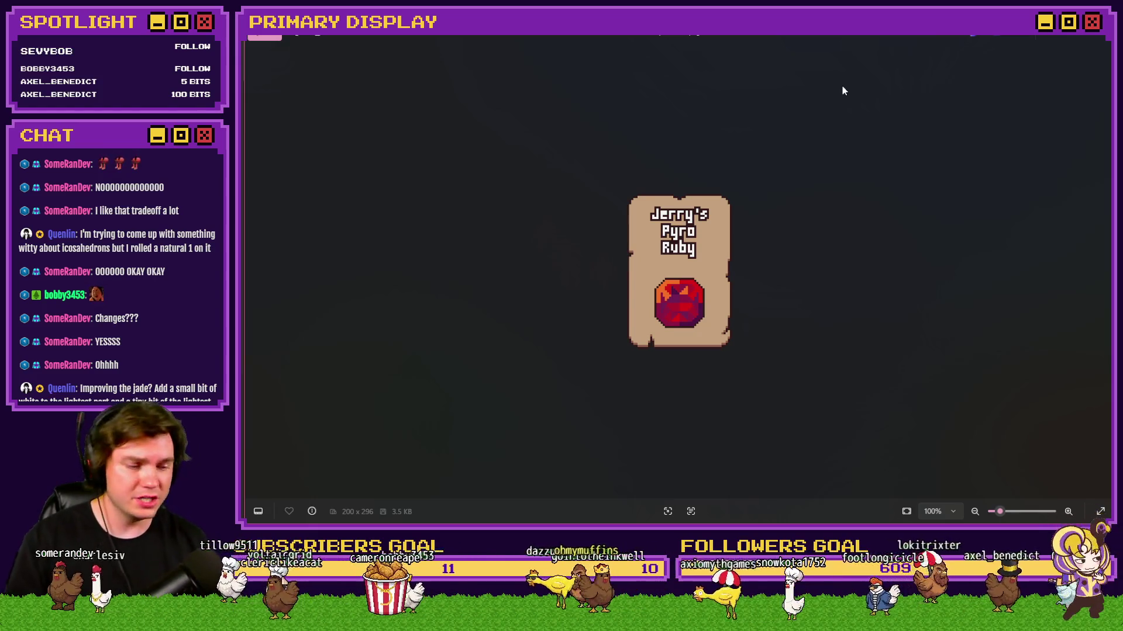
{"action": "key", "text": "Escape"}
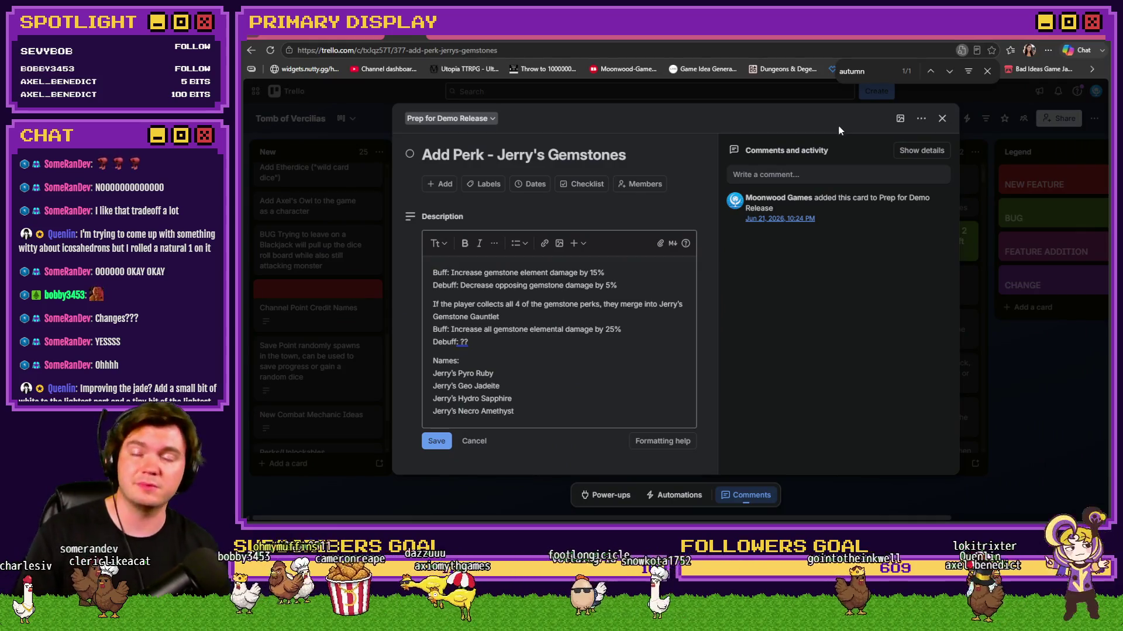
{"action": "key", "text": "Escape"}
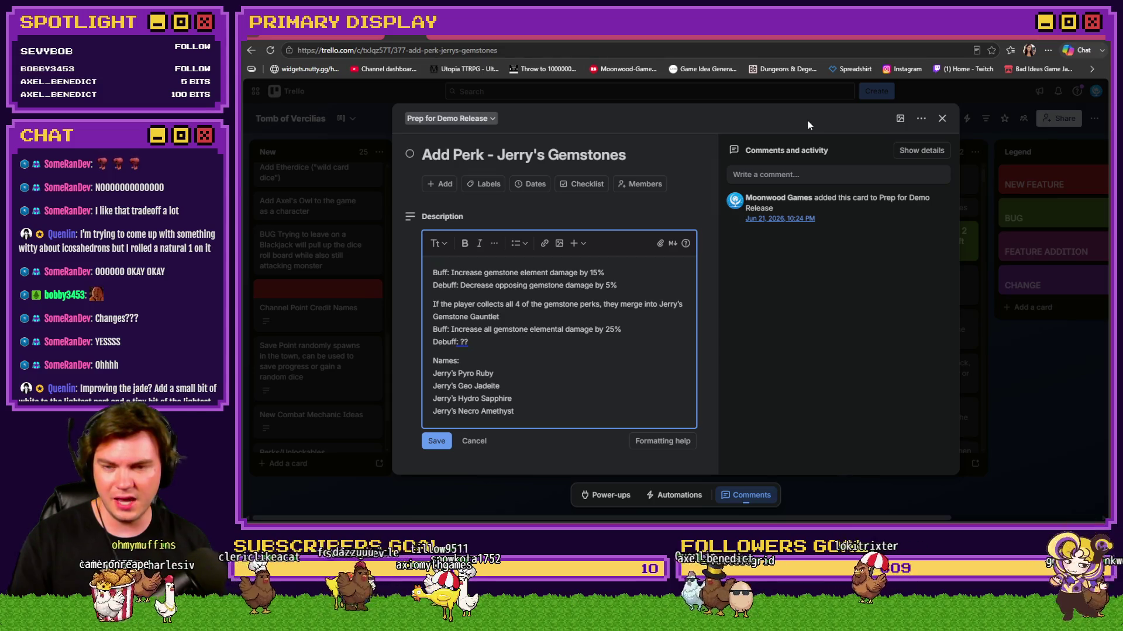
Step: Close the gemstones card to the board and switch back to the RPG Maker editor
{"action": "left_click", "coordinate": [942, 118]}
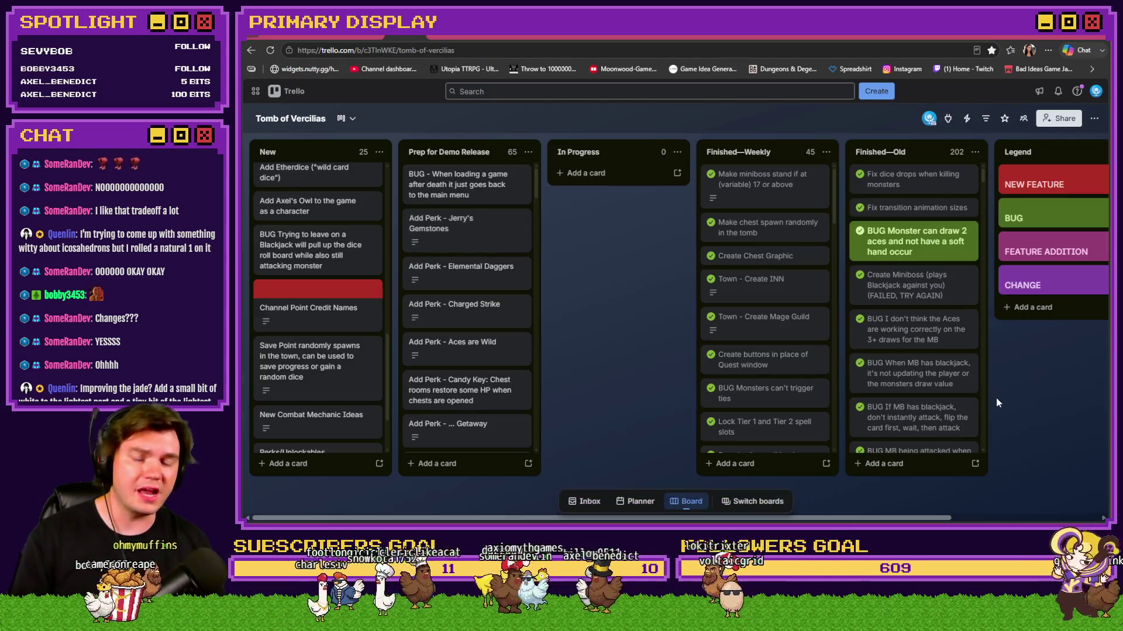
{"action": "key", "text": "alt+Tab"}
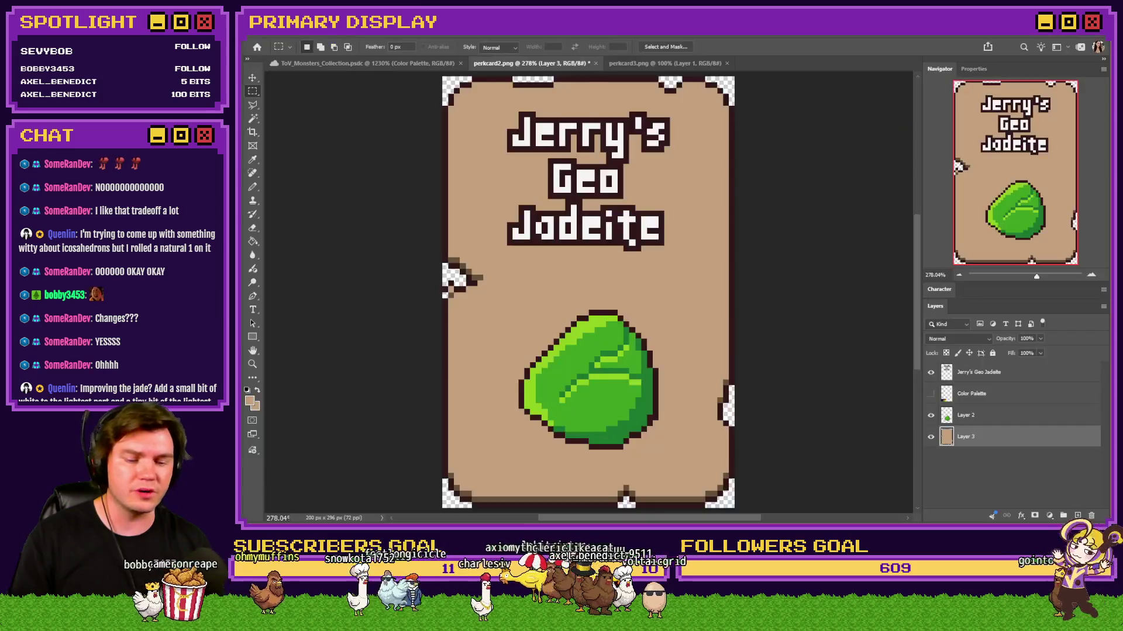
{"action": "key", "text": "alt+Tab"}
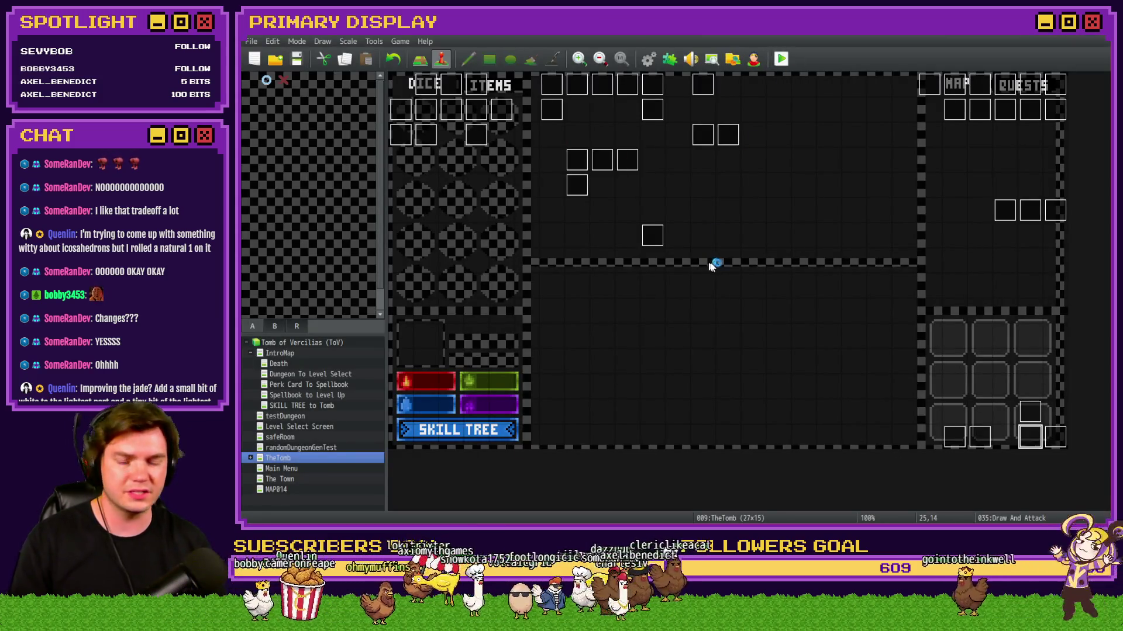
Step: Launch a playtest with F12 and take the Ring of Security perk card
{"action": "key", "text": "F12"}
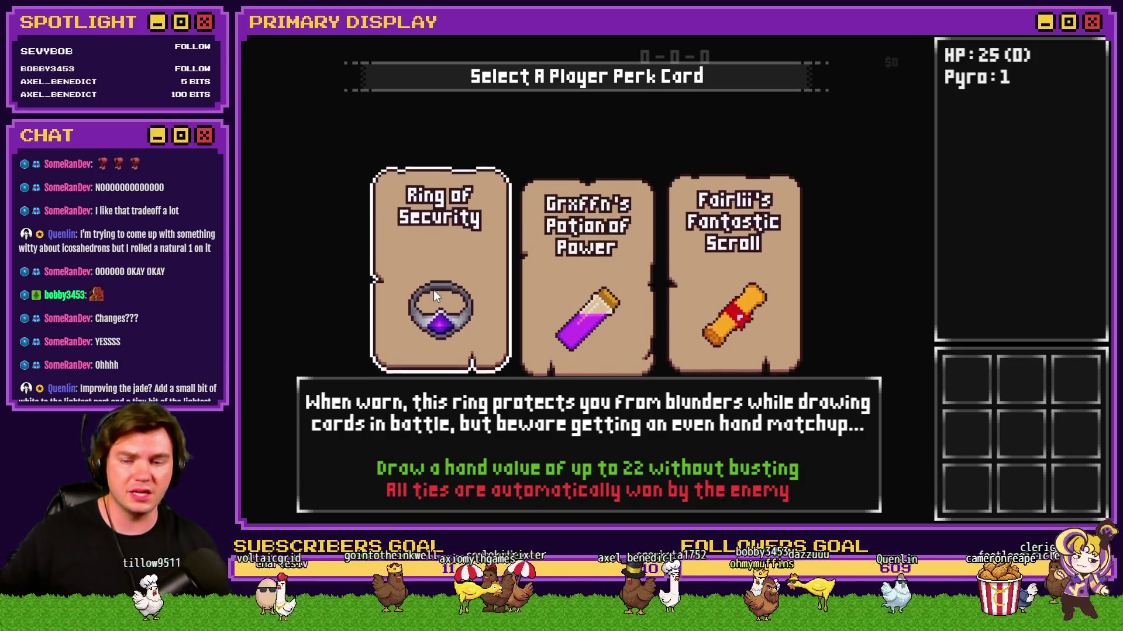
{"action": "left_click", "coordinate": [441, 288]}
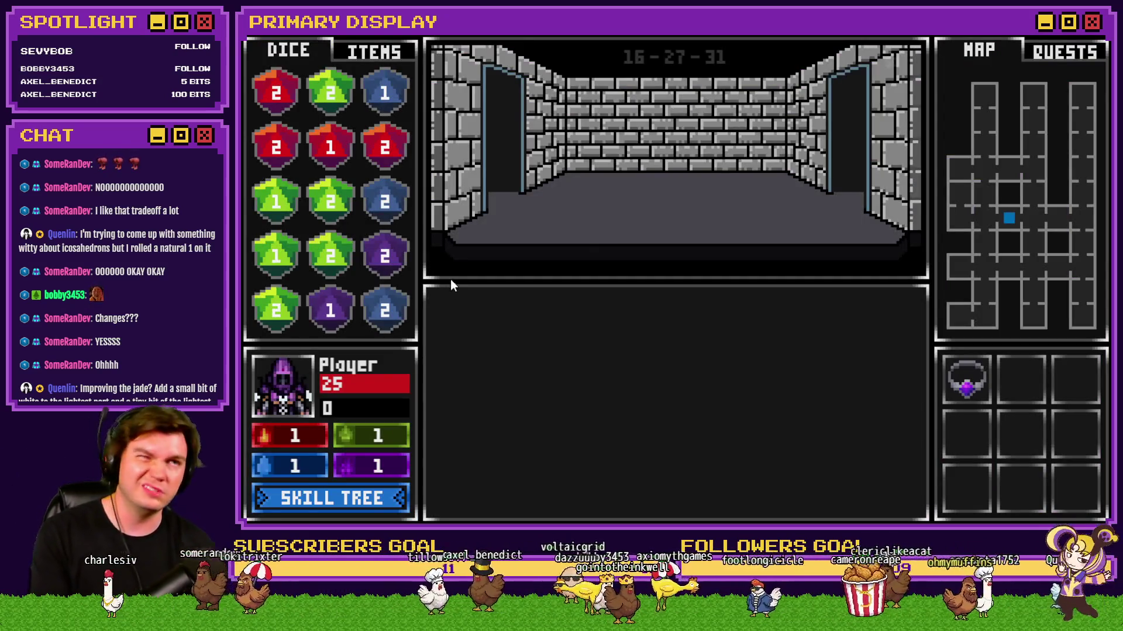
Step: Walk into the Hydro Elemental fight and play hit, hit, hit, stand
{"action": "key", "text": "w"}
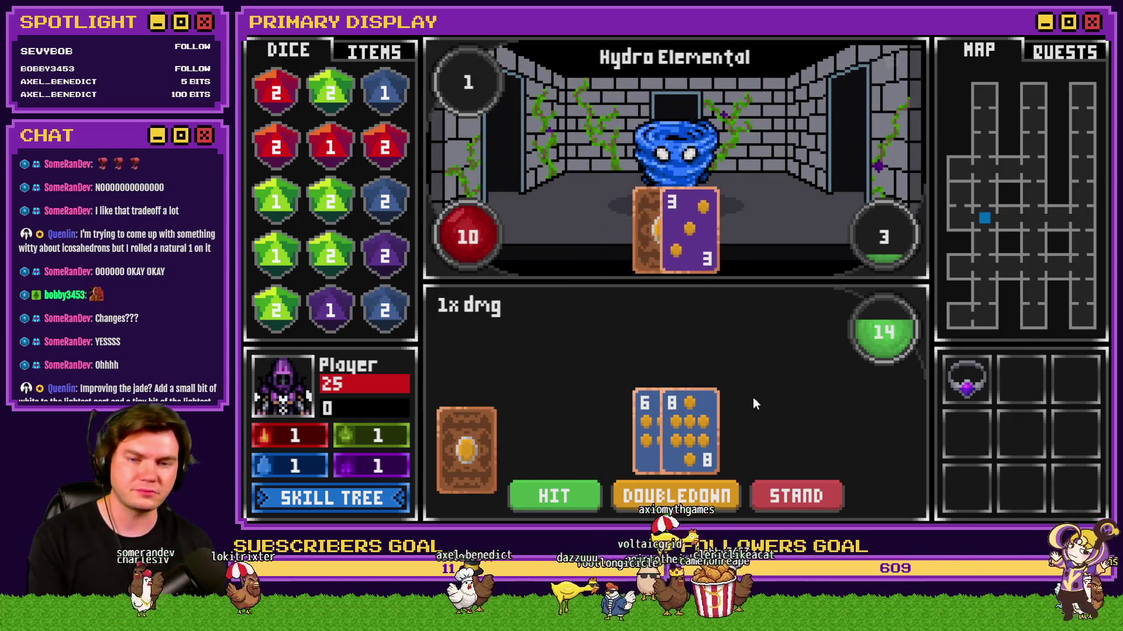
{"action": "left_click", "coordinate": [580, 493]}
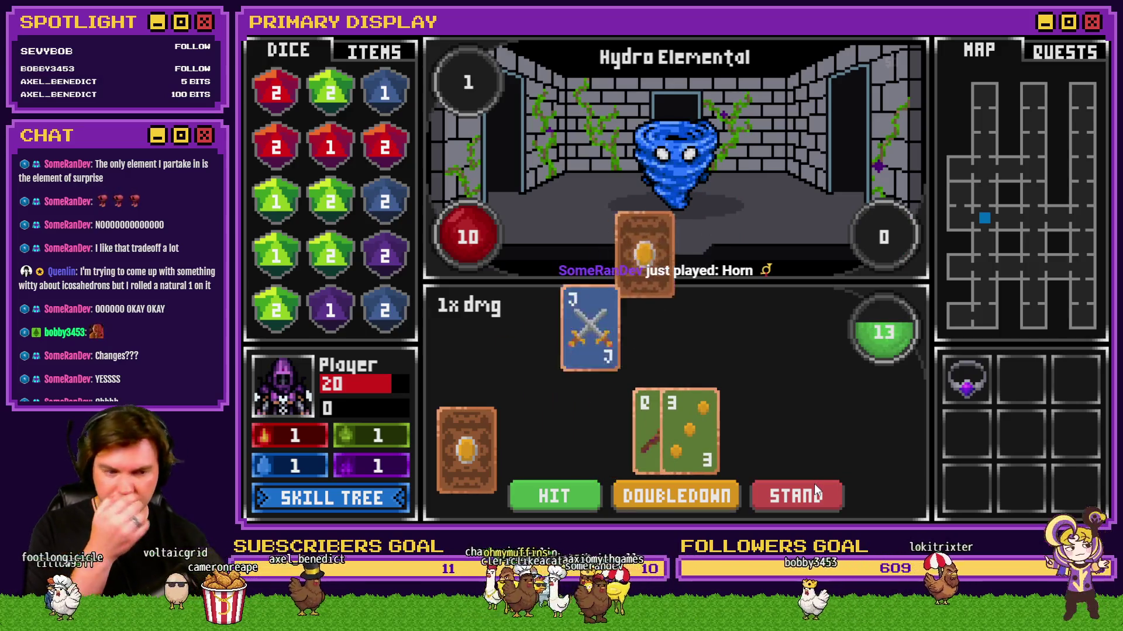
{"action": "left_click", "coordinate": [566, 502]}
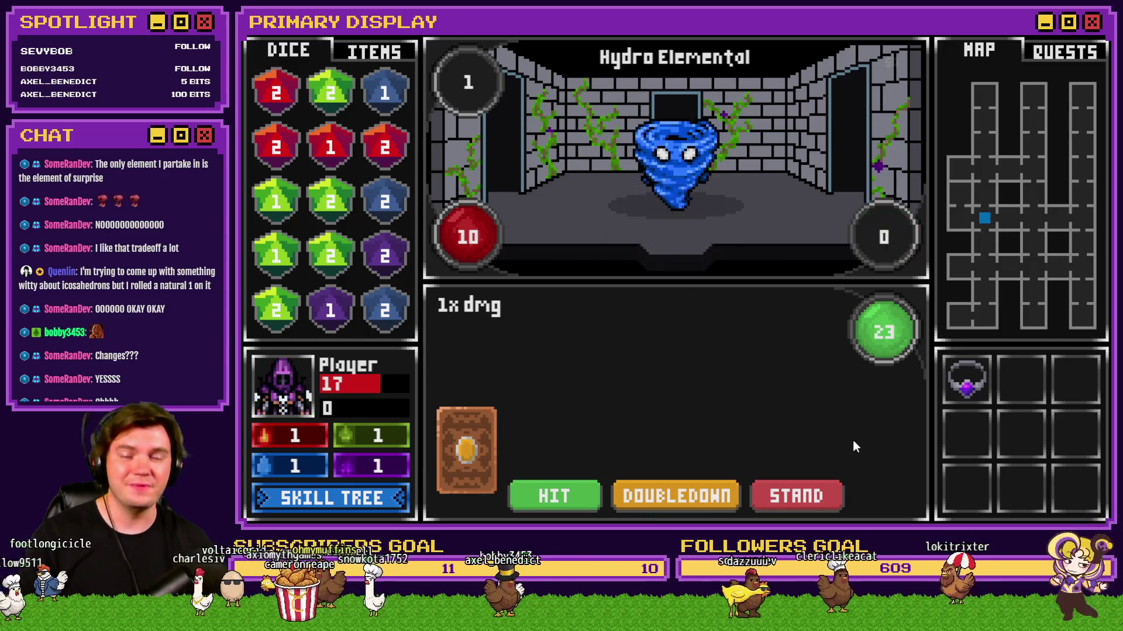
{"action": "left_click", "coordinate": [558, 494]}
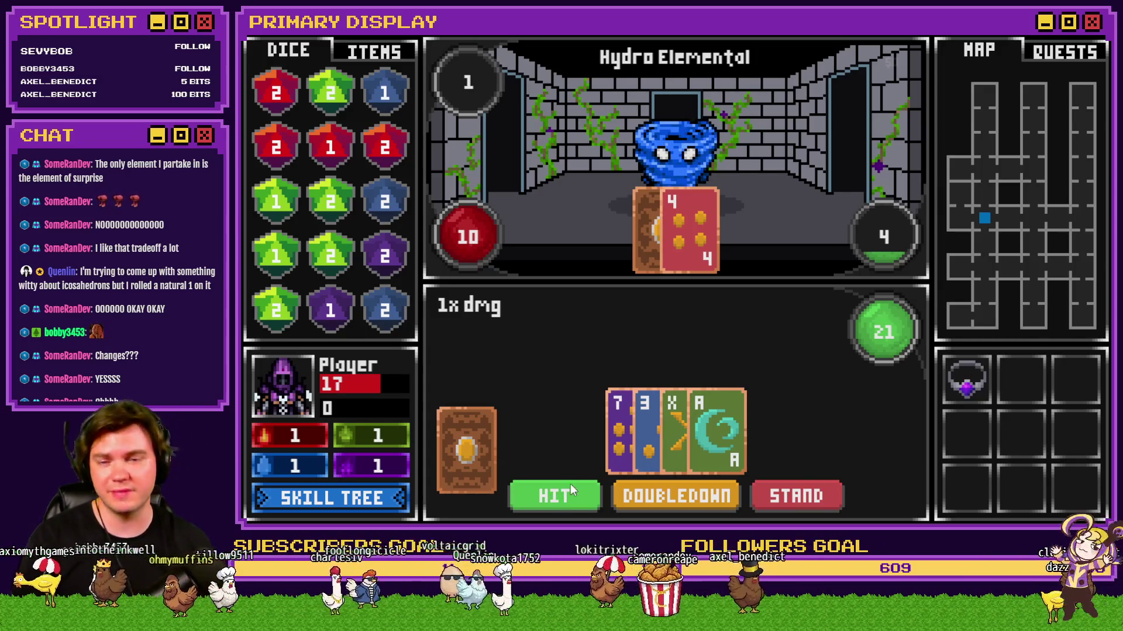
{"action": "left_click", "coordinate": [790, 491]}
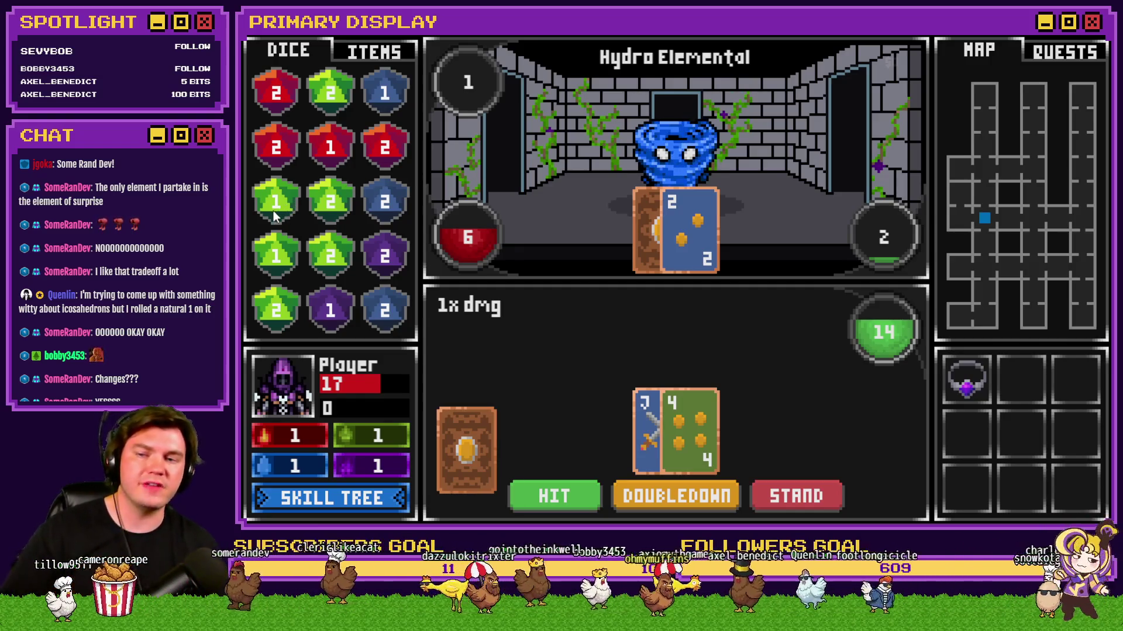
Step: Spend two green dice on the Hydro Elemental
{"action": "left_click_drag", "start_coordinate": [273, 205], "coordinate": [273, 227]}
{"action": "left_click_drag", "start_coordinate": [352, 235], "coordinate": [667, 156]}
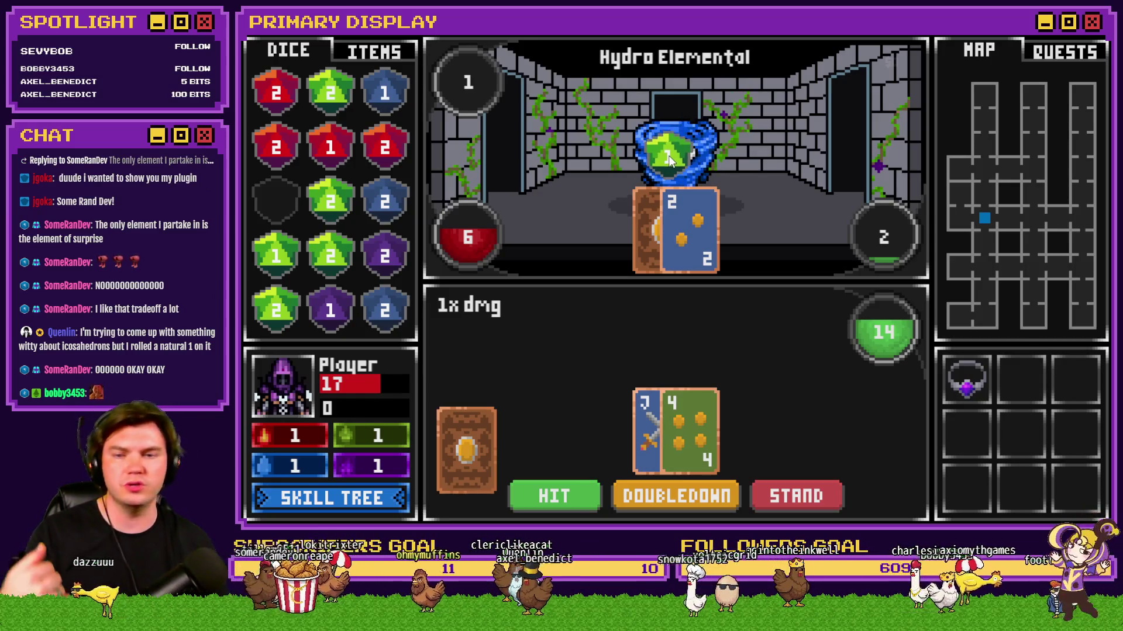
{"action": "left_click_drag", "start_coordinate": [669, 159], "coordinate": [672, 156]}
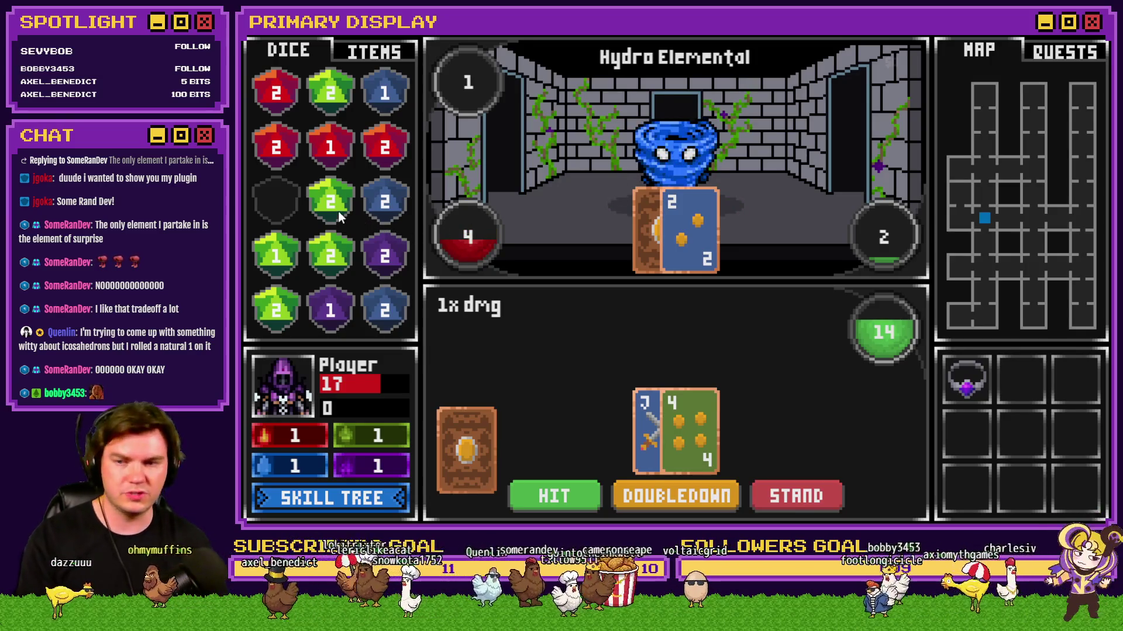
{"action": "left_click_drag", "start_coordinate": [330, 205], "coordinate": [673, 162]}
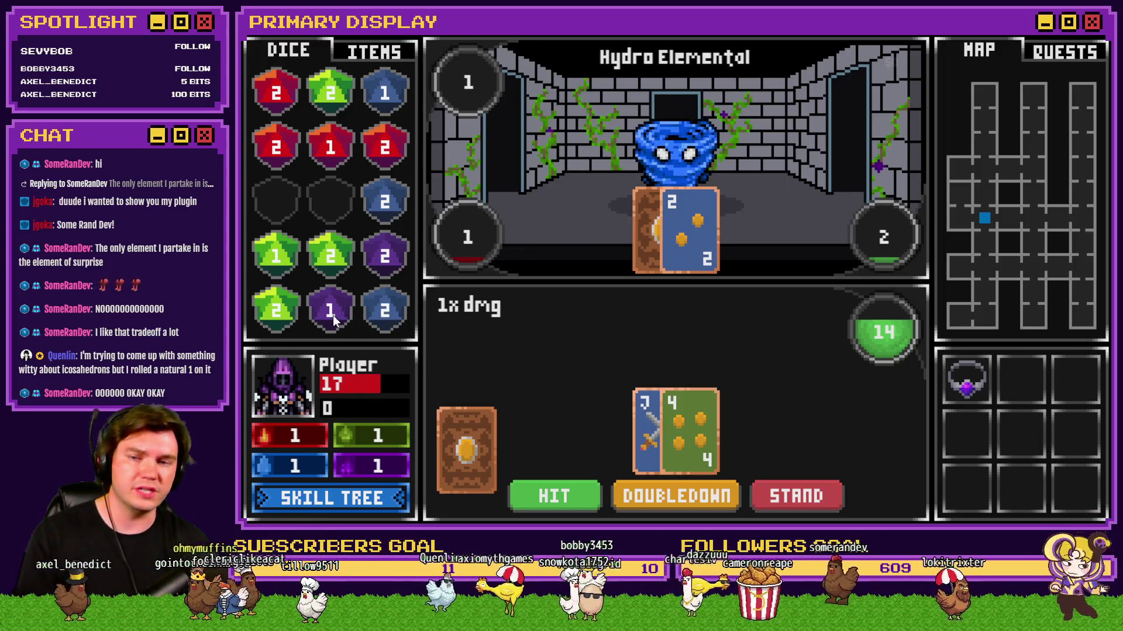
Step: Spend the purple dice to finish the Hydro Elemental, then quit the playtest
{"action": "left_click_drag", "start_coordinate": [333, 315], "coordinate": [663, 165]}
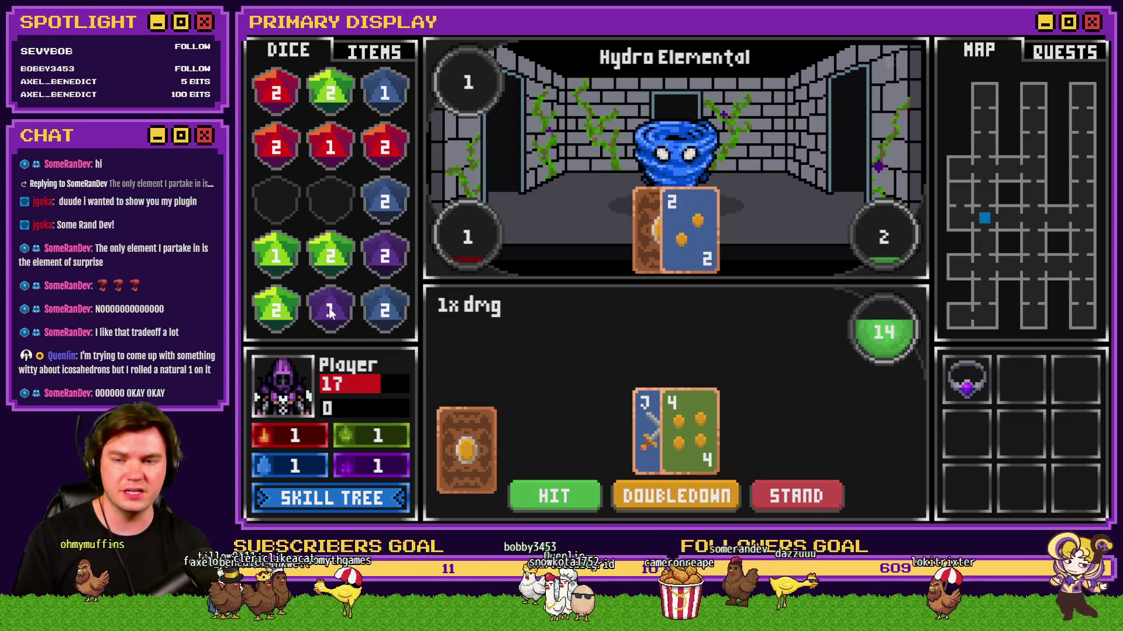
{"action": "left_click_drag", "start_coordinate": [349, 318], "coordinate": [628, 187]}
{"action": "left_click_drag", "start_coordinate": [355, 315], "coordinate": [556, 208]}
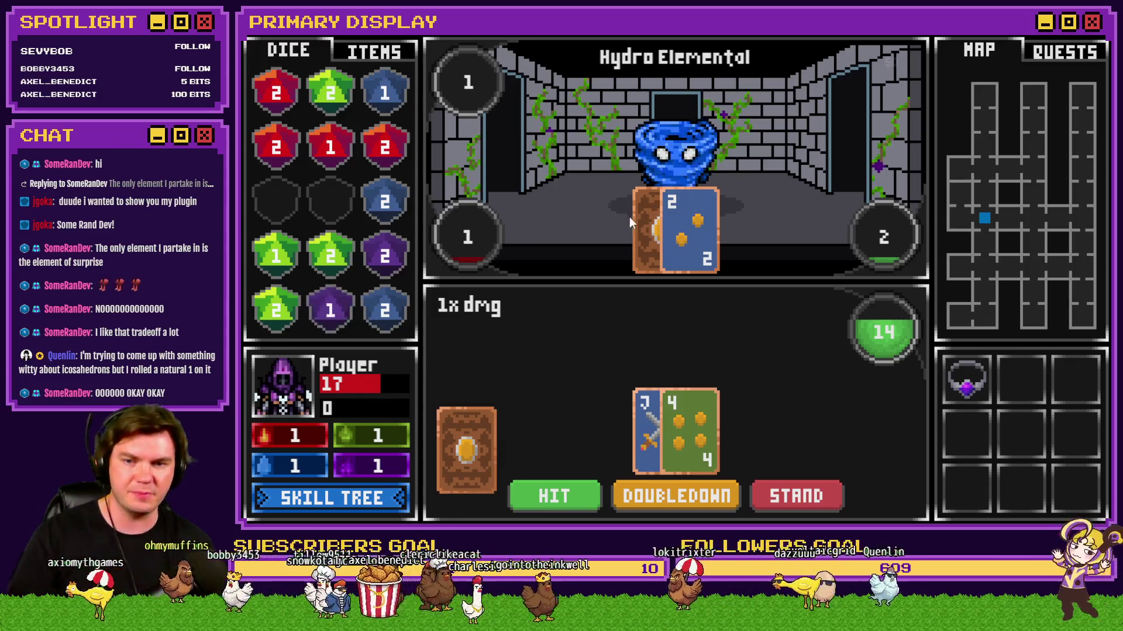
{"action": "left_click_drag", "start_coordinate": [385, 255], "coordinate": [647, 176]}
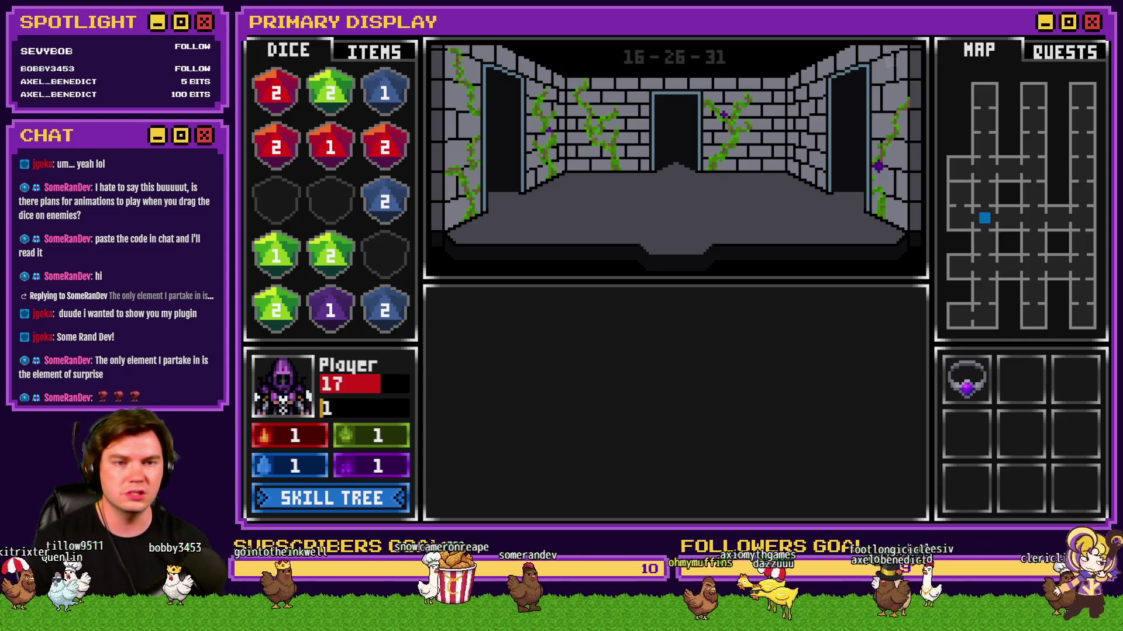
{"action": "key", "text": "alt+F4"}
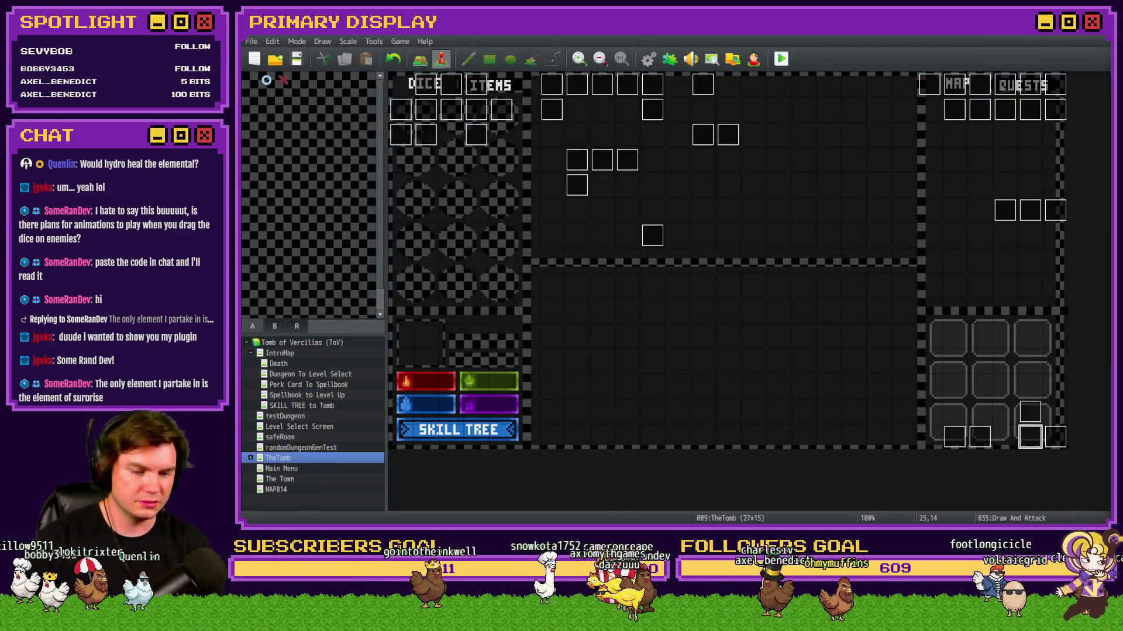
Step: Resize the card to 25% with Nearest Neighbor and show the Color Palette layer
{"action": "key", "text": "alt+Tab"}
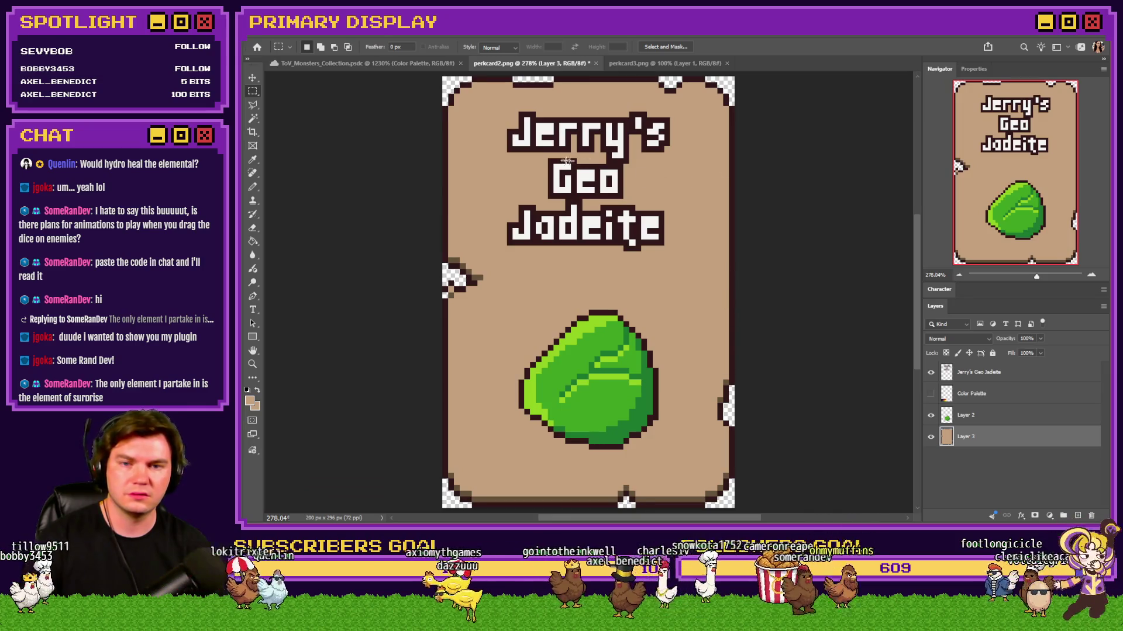
{"action": "key", "text": "ctrl+alt+i"}
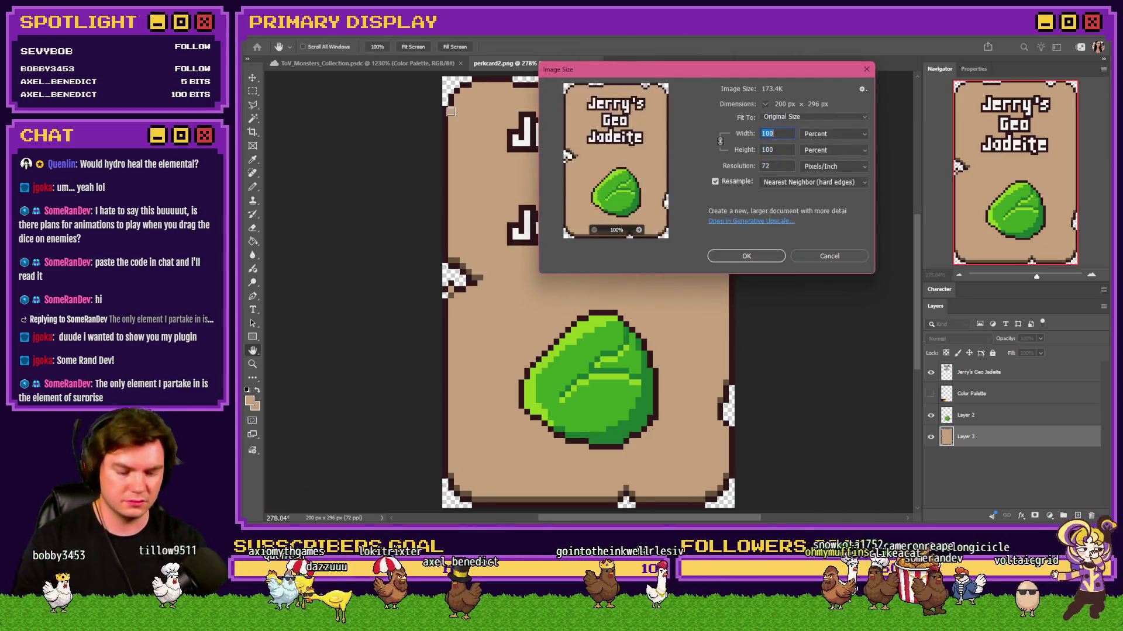
{"action": "key", "text": "Return"}
{"action": "key", "text": "ctrl+0"}
{"action": "left_click", "coordinate": [932, 394]}
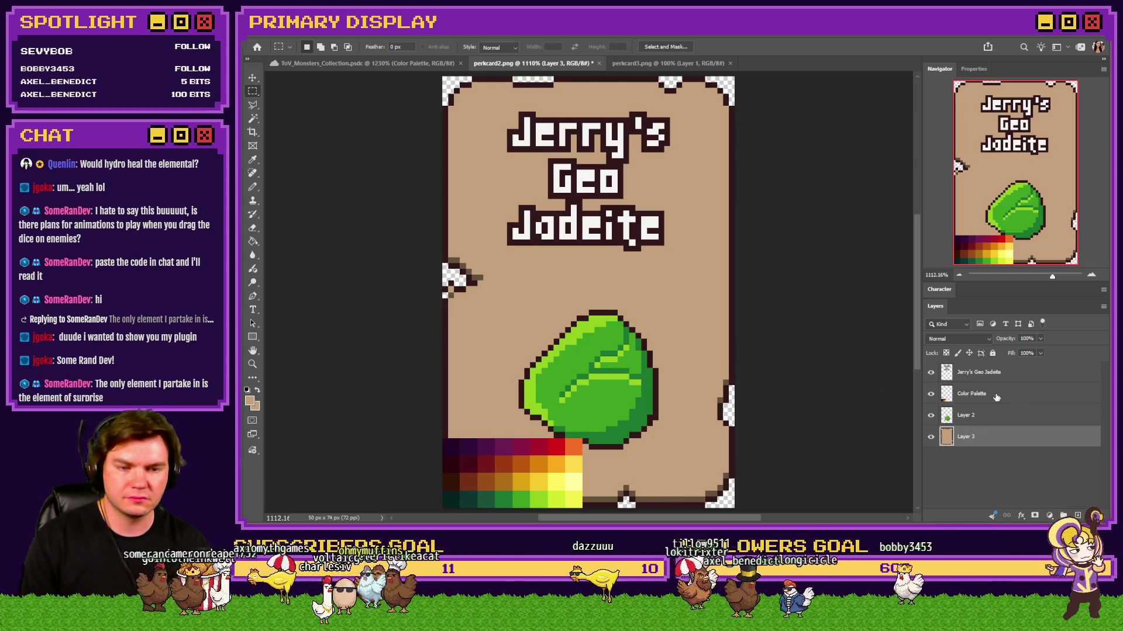
Step: Move the Color Palette layer up over the title and set a 1 px Pencil
{"action": "left_click", "coordinate": [971, 394]}
{"action": "mouse_move", "coordinate": [605, 412]}
{"action": "left_mouse_down"}
{"action": "mouse_move", "coordinate": [614, 88]}
{"action": "mouse_move", "coordinate": [625, 257]}
{"action": "left_mouse_up"}
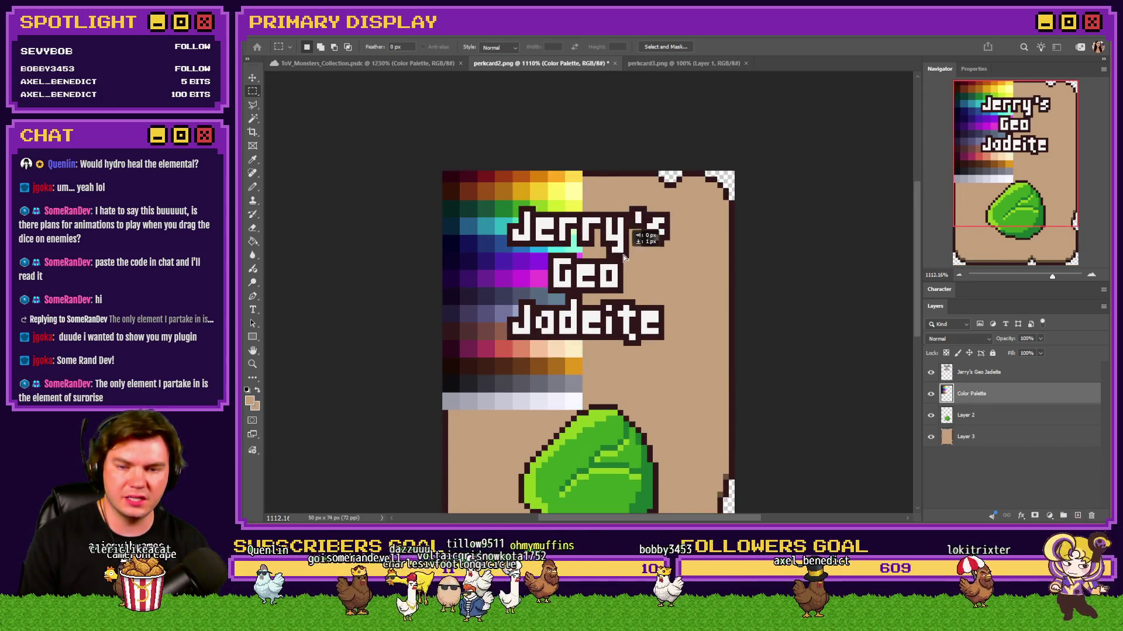
{"action": "key", "text": "b"}
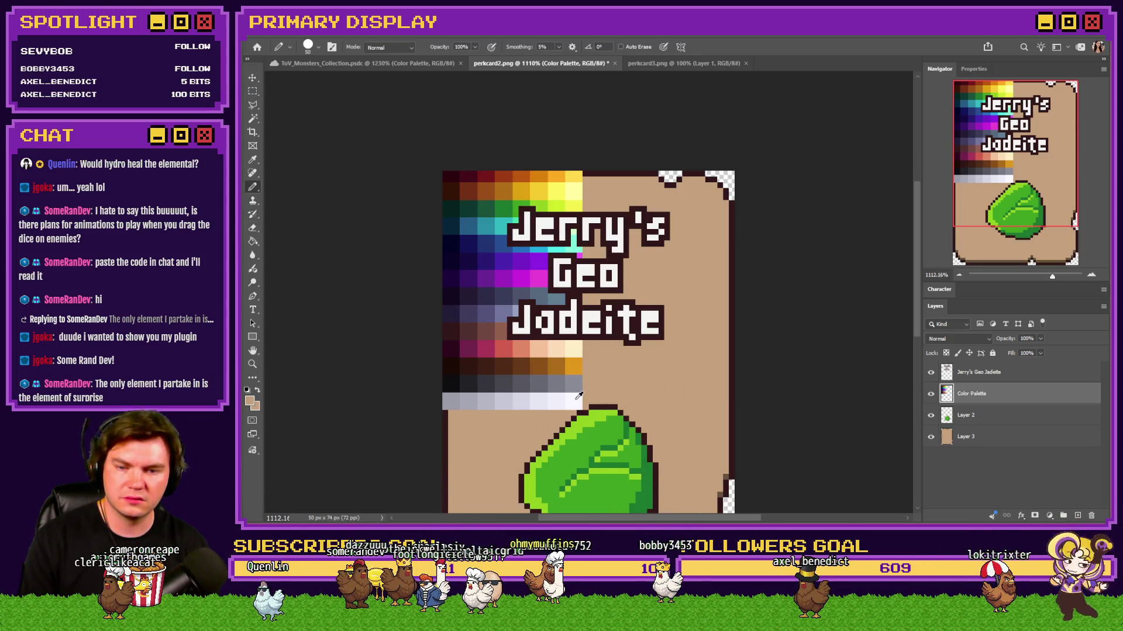
{"action": "scroll", "coordinate": [578, 396], "scroll_direction": "up", "scroll_amount": 3}
{"action": "right_click", "coordinate": [661, 309]}
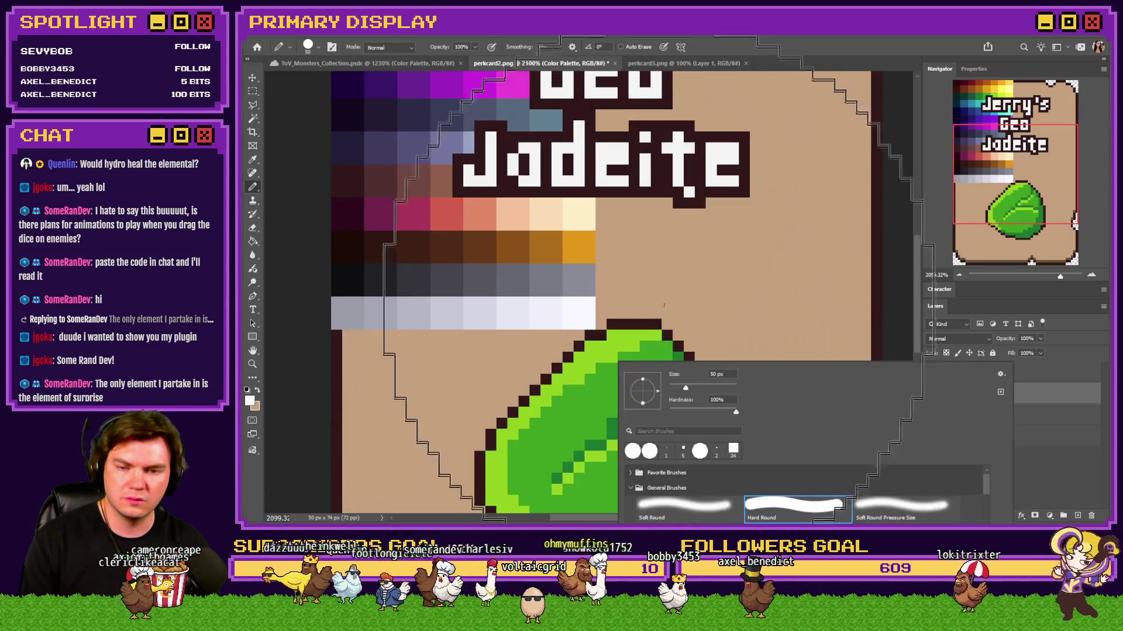
{"action": "key", "text": "Return"}
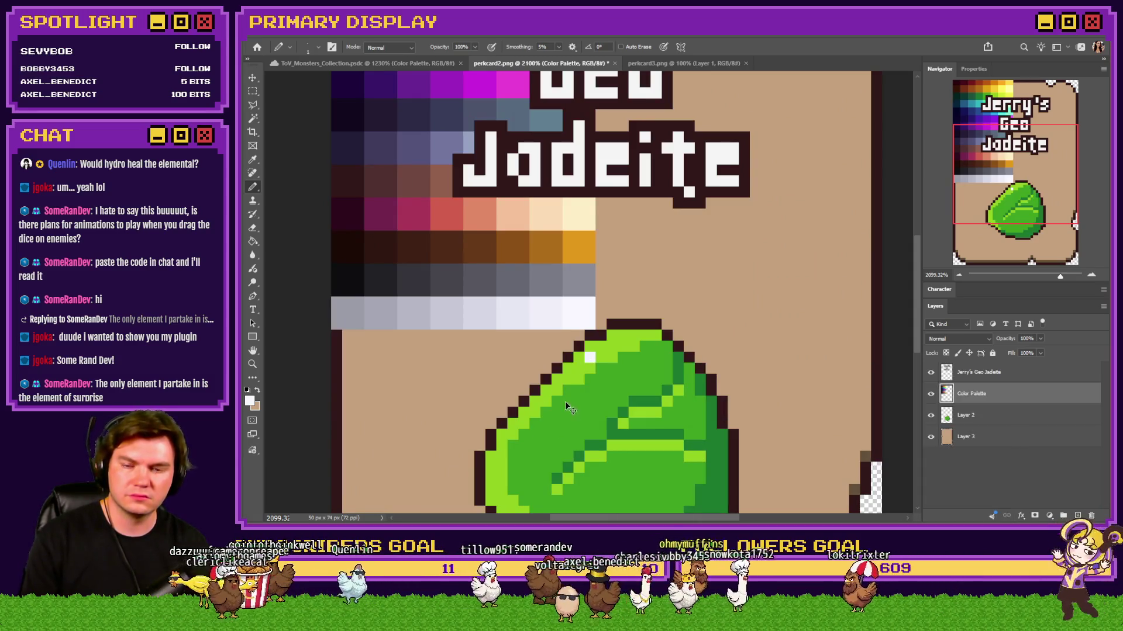
{"action": "scroll", "coordinate": [569, 408], "scroll_direction": "up", "scroll_amount": 2}
Step: Paint white highlight pixels along the gem's upper-left edge and top, then move the palette down
{"action": "left_click_drag", "start_coordinate": [628, 314], "coordinate": [559, 372]}
{"action": "left_click", "coordinate": [559, 372]}
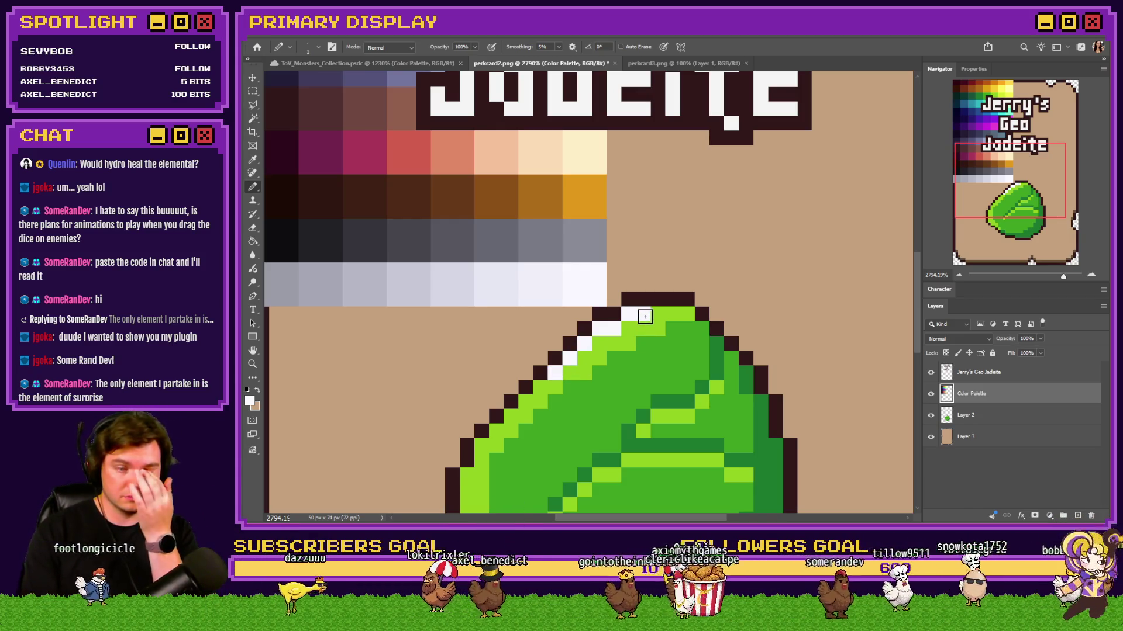
{"action": "left_click_drag", "start_coordinate": [645, 316], "coordinate": [658, 317]}
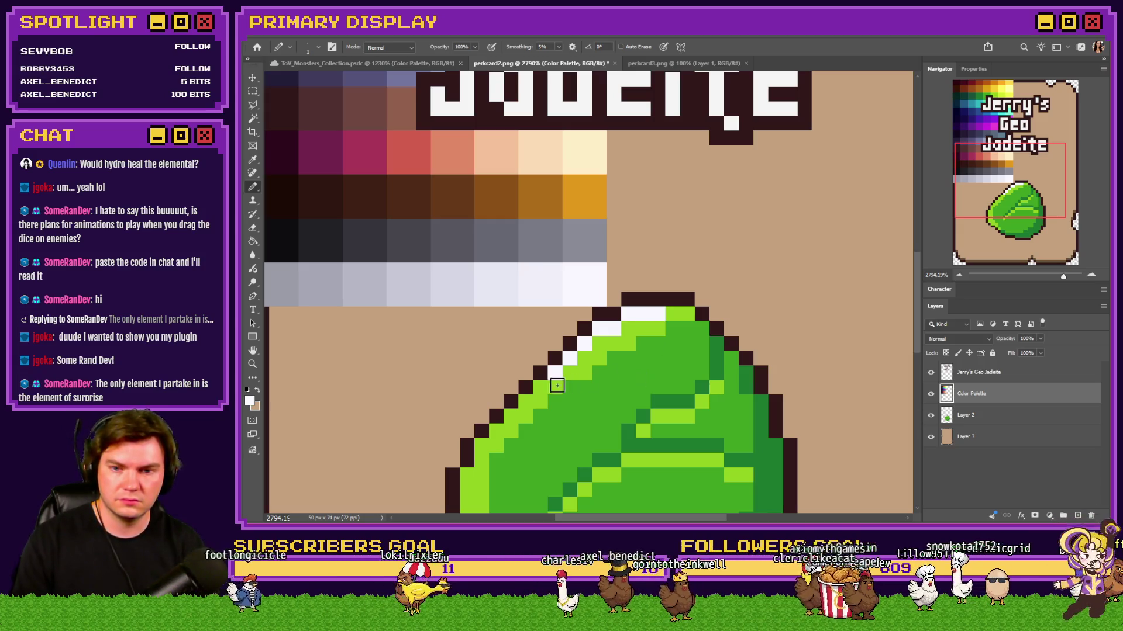
{"action": "scroll", "coordinate": [540, 390], "scroll_direction": "down", "scroll_amount": 3}
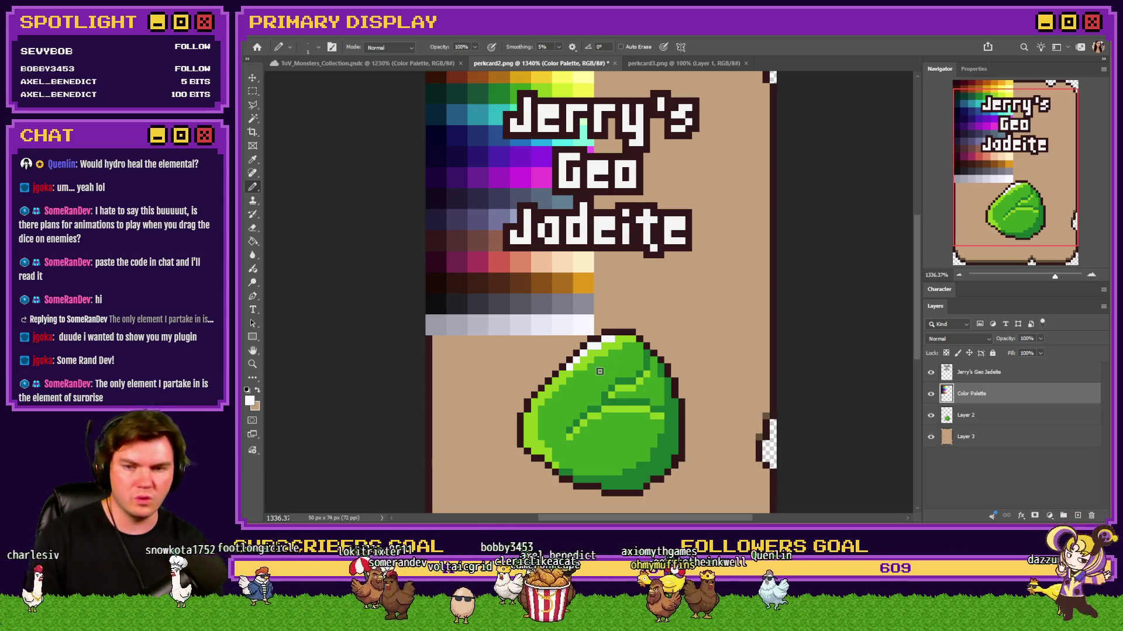
{"action": "scroll", "coordinate": [609, 363], "scroll_direction": "up", "scroll_amount": 2}
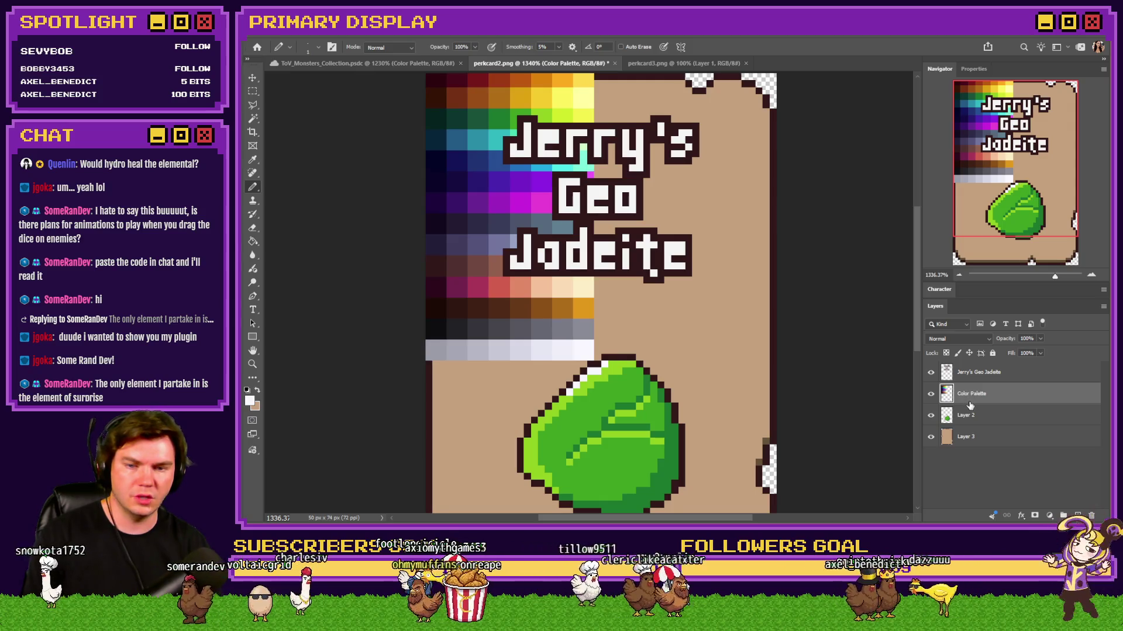
{"action": "left_click_drag", "start_coordinate": [704, 236], "coordinate": [680, 425]}
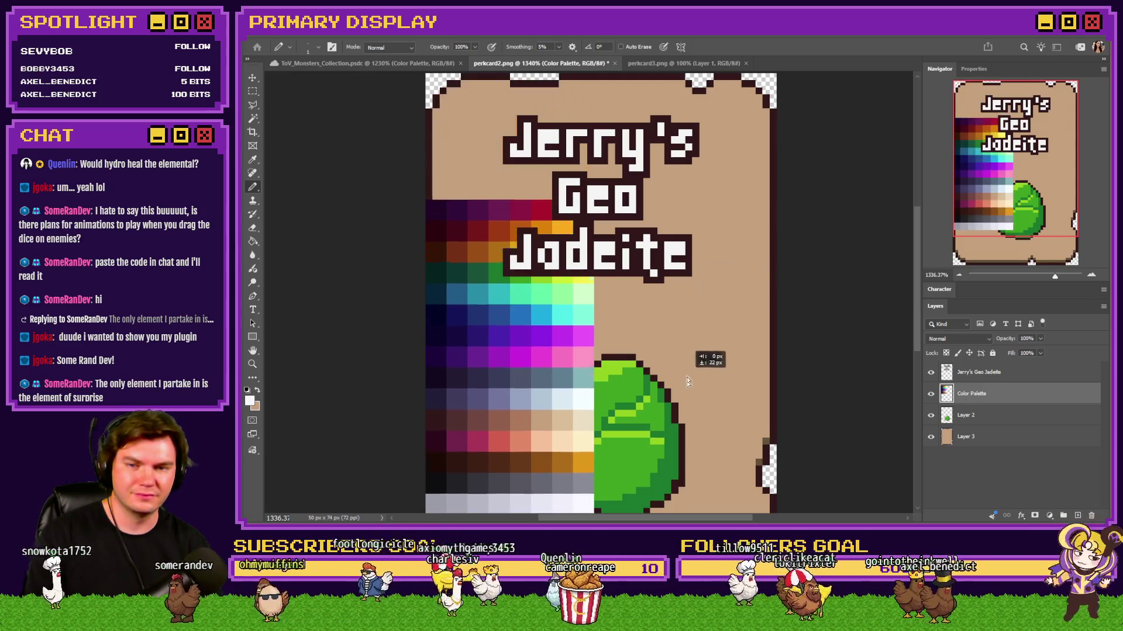
Step: Sample yellow-green, hide the palette, and paint a light rim along the gem's lower-right edge on Layer 2
{"action": "left_click", "coordinate": [578, 317], "text": "alt"}
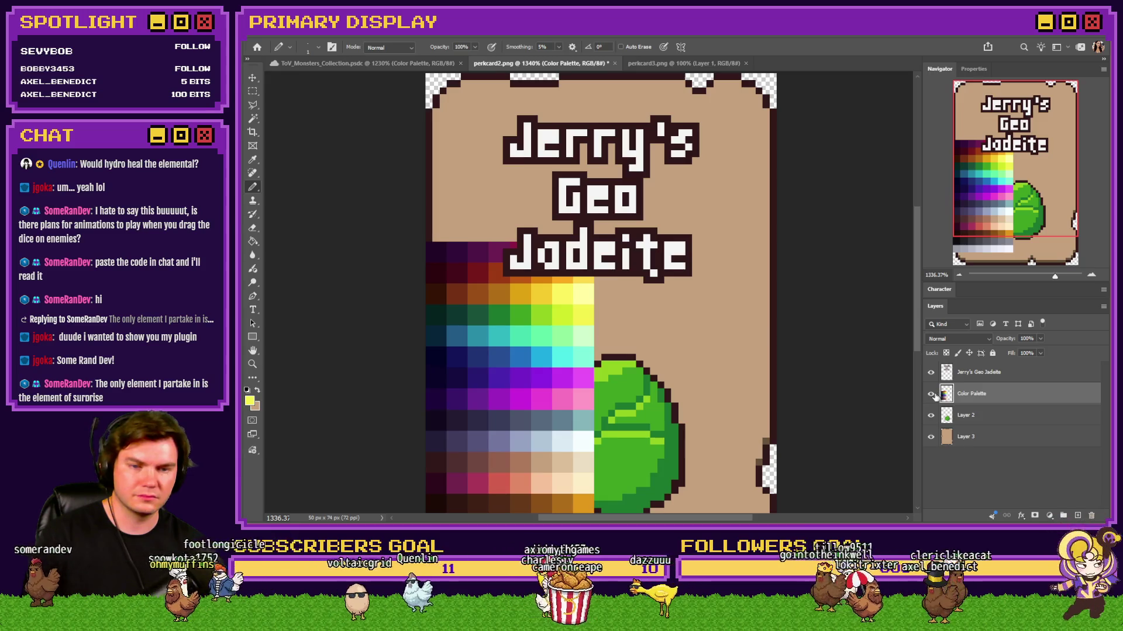
{"action": "left_click", "coordinate": [567, 311], "text": "alt"}
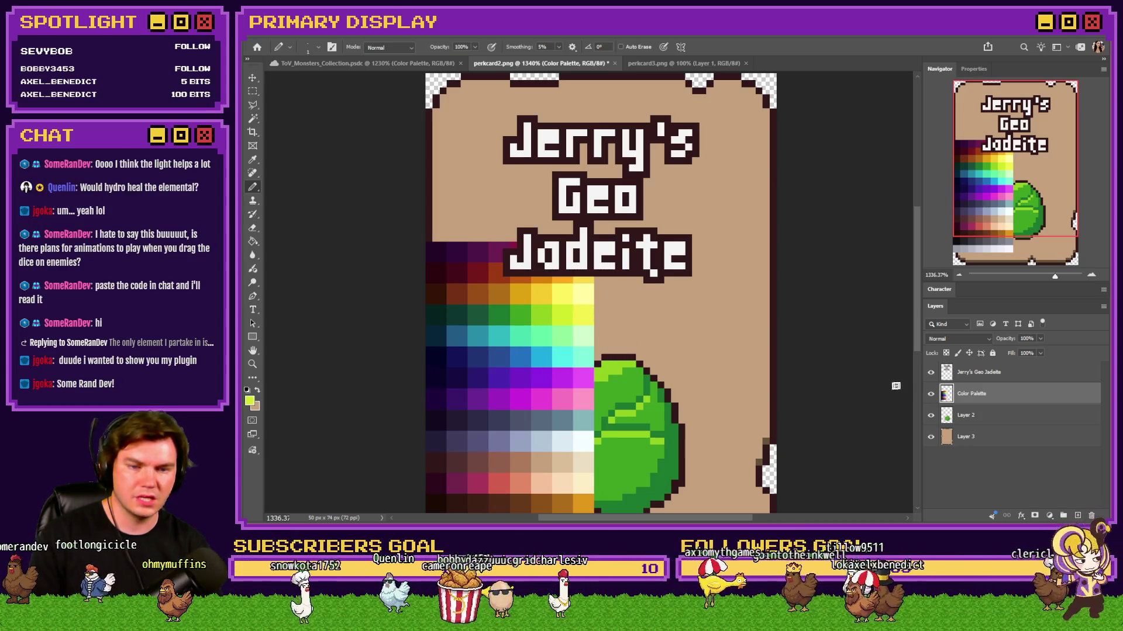
{"action": "left_click", "coordinate": [930, 393]}
{"action": "left_click", "coordinate": [964, 415]}
{"action": "scroll", "coordinate": [596, 406], "scroll_direction": "down", "scroll_amount": 3}
{"action": "scroll", "coordinate": [595, 406], "scroll_direction": "up", "scroll_amount": 2}
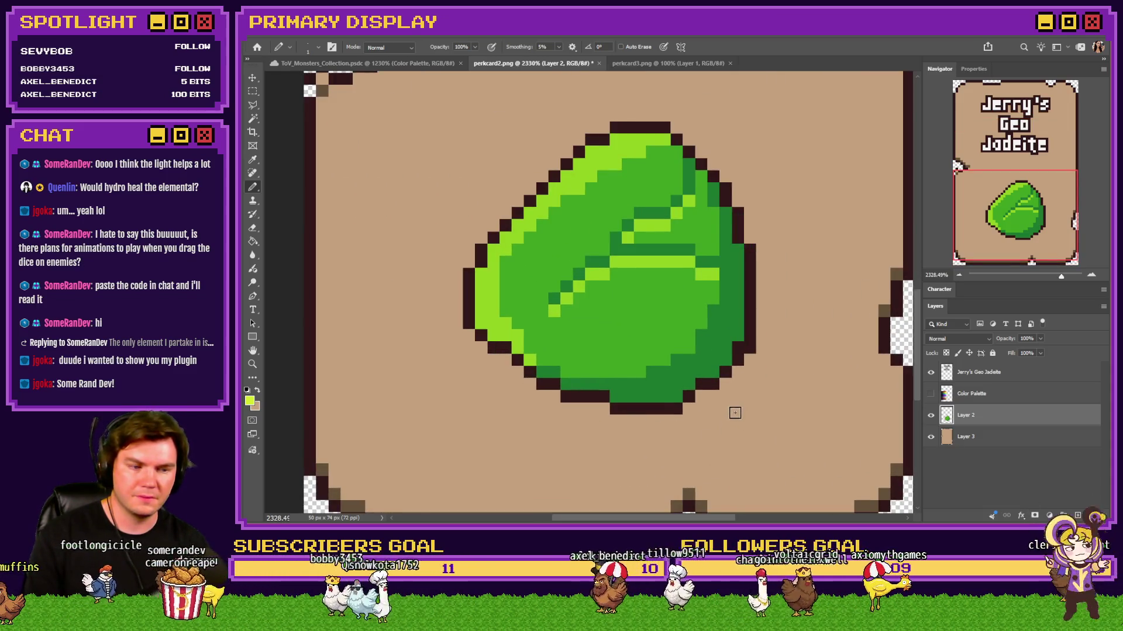
{"action": "left_click", "coordinate": [737, 334]}
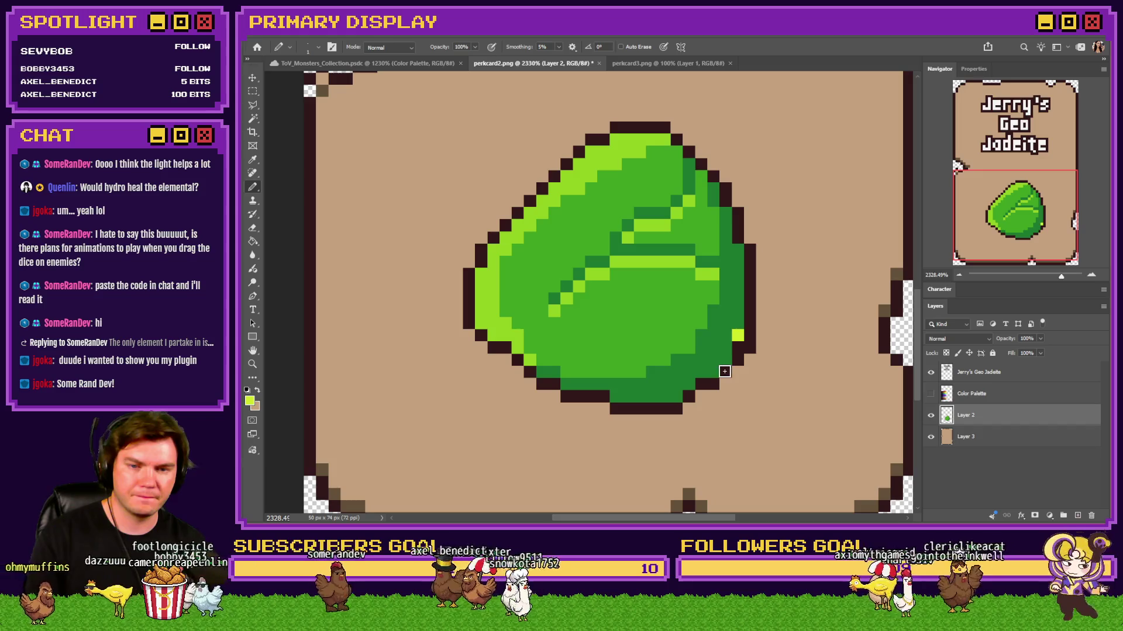
{"action": "mouse_move", "coordinate": [722, 362]}
{"action": "left_mouse_down"}
{"action": "mouse_move", "coordinate": [690, 389]}
{"action": "mouse_move", "coordinate": [649, 398]}
{"action": "left_mouse_up"}
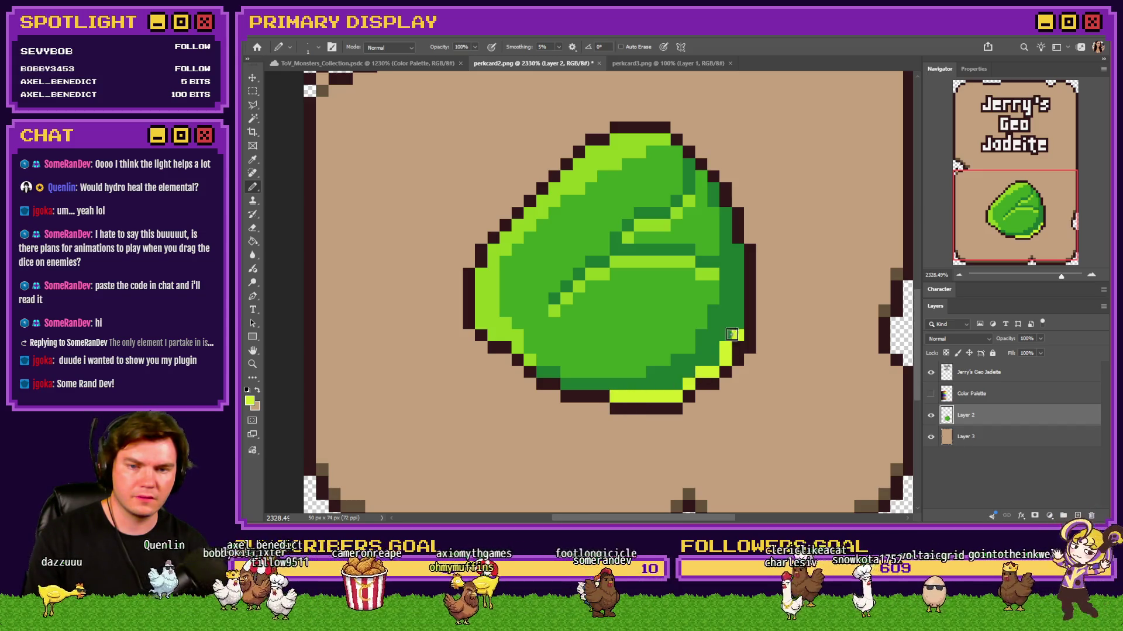
{"action": "scroll", "coordinate": [733, 337], "scroll_direction": "down", "scroll_amount": 2}
{"action": "scroll", "coordinate": [732, 337], "scroll_direction": "down", "scroll_amount": 1}
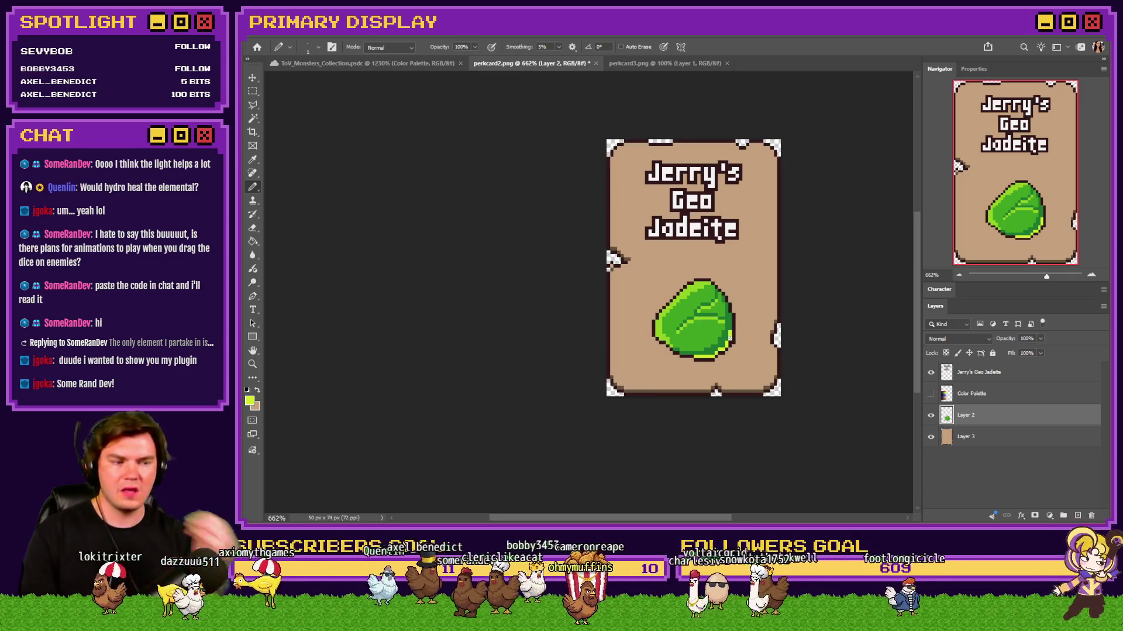
{"action": "scroll", "coordinate": [731, 338], "scroll_direction": "up", "scroll_amount": 2}
Step: Repaint some lower-right rim pixels dark green and sample white from the palette
{"action": "mouse_move", "coordinate": [636, 390]}
{"action": "left_mouse_down"}
{"action": "mouse_move", "coordinate": [713, 379]}
{"action": "mouse_move", "coordinate": [681, 390]}
{"action": "left_mouse_up"}
{"action": "left_click", "coordinate": [723, 362]}
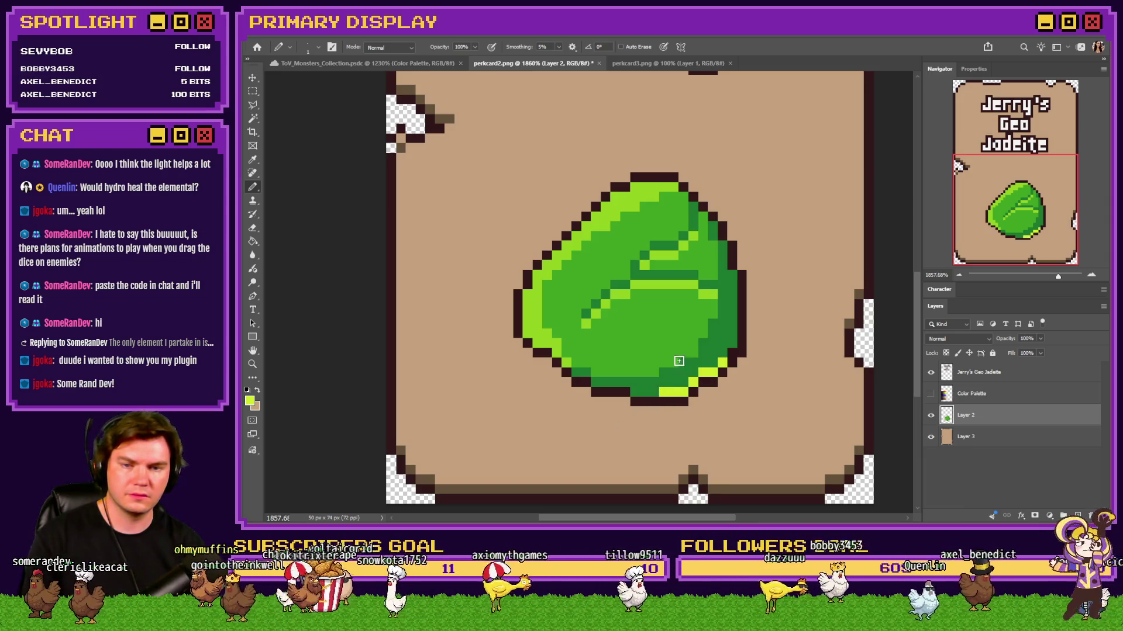
{"action": "left_click", "coordinate": [931, 394]}
{"action": "scroll", "coordinate": [666, 408], "scroll_direction": "down", "scroll_amount": 2}
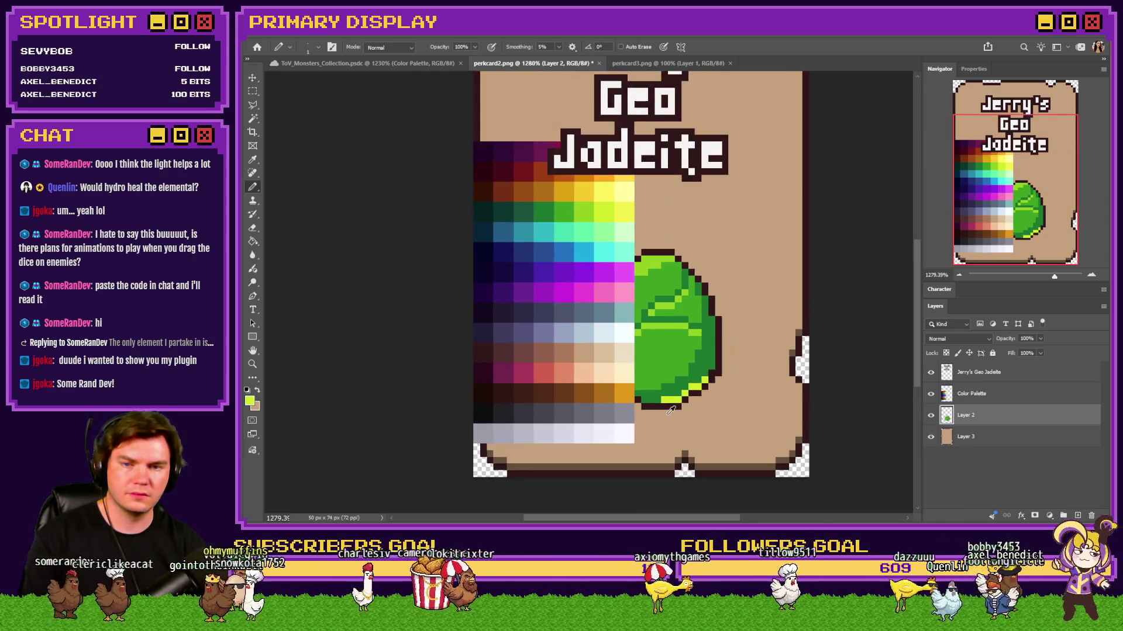
{"action": "left_click", "coordinate": [626, 331], "text": "alt"}
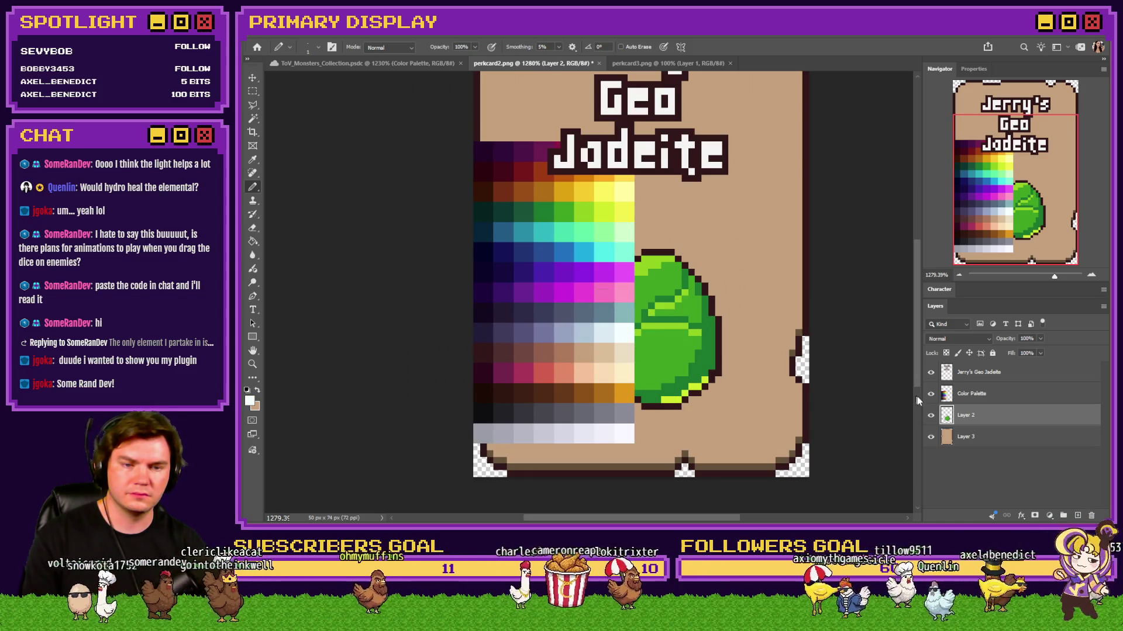
{"action": "left_click", "coordinate": [931, 393]}
{"action": "scroll", "coordinate": [624, 294], "scroll_direction": "up", "scroll_amount": 2}
{"action": "scroll", "coordinate": [623, 294], "scroll_direction": "up", "scroll_amount": 2}
Step: Paint white highlights on the gem's top and down its upper-left outline, then switch to RPG Maker
{"action": "left_click", "coordinate": [667, 205]}
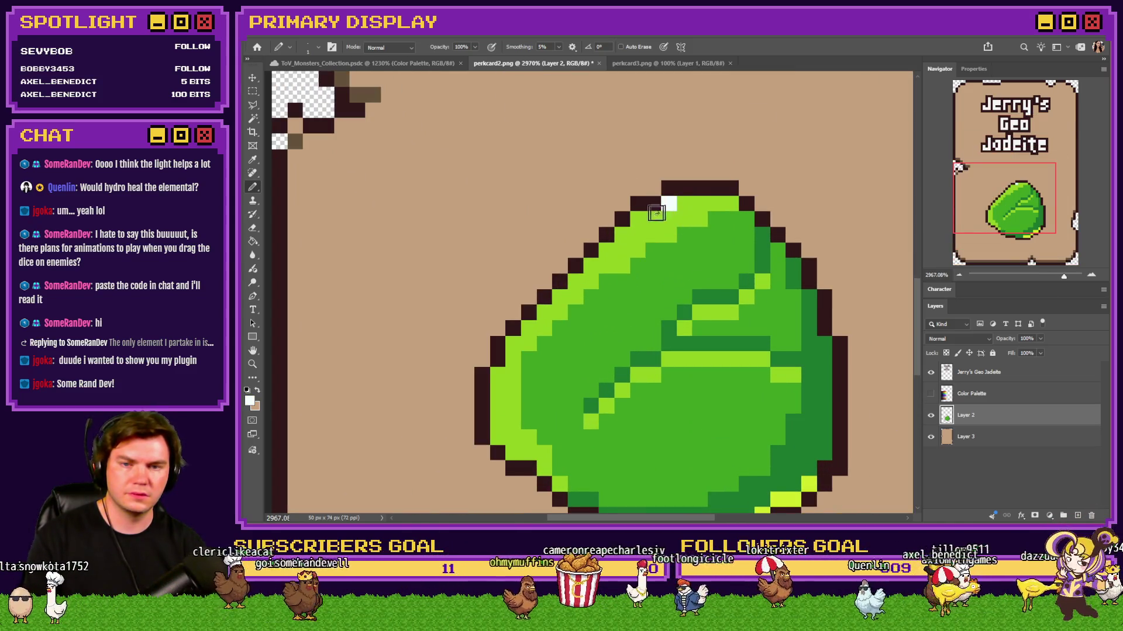
{"action": "left_click_drag", "start_coordinate": [620, 235], "coordinate": [592, 265]}
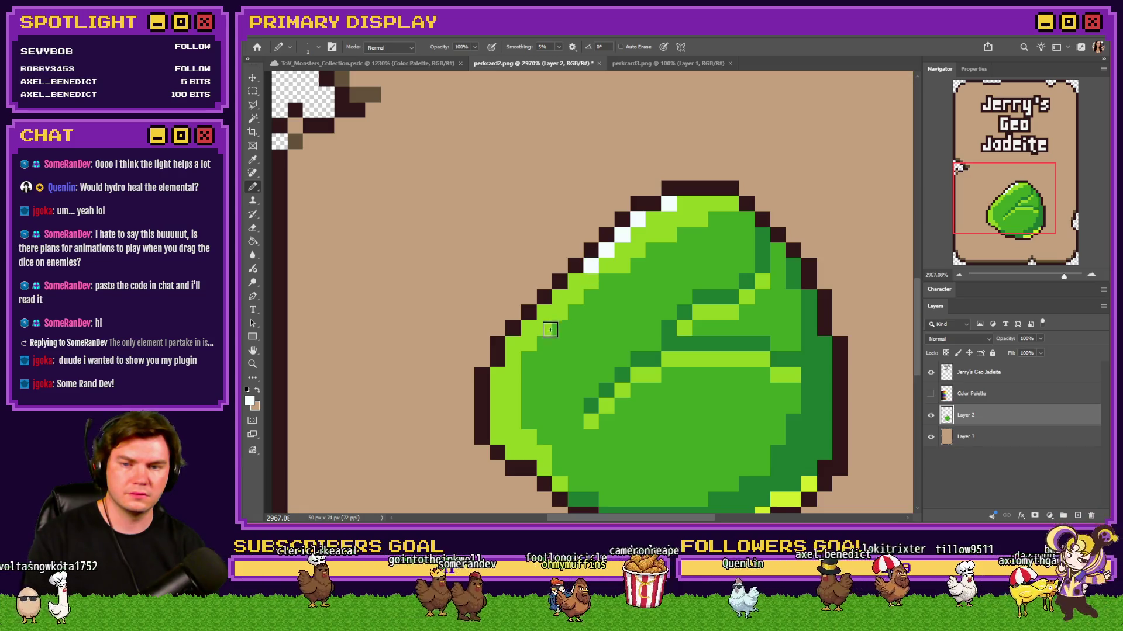
{"action": "scroll", "coordinate": [640, 300], "scroll_direction": "down", "scroll_amount": 2}
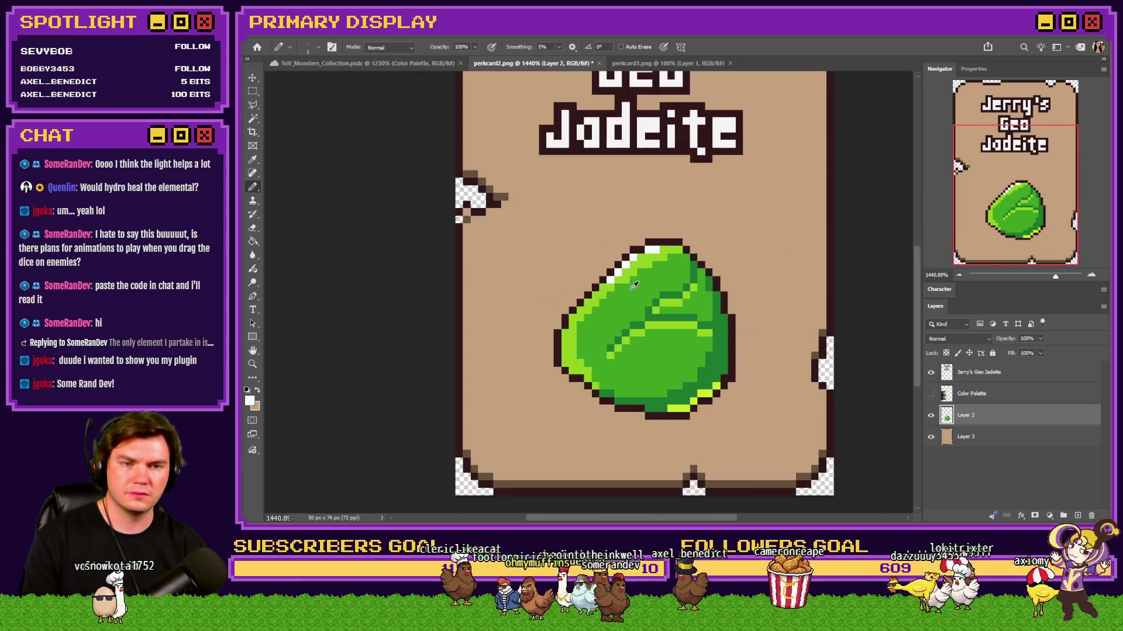
{"action": "scroll", "coordinate": [620, 303], "scroll_direction": "down", "scroll_amount": 2}
{"action": "scroll", "coordinate": [619, 303], "scroll_direction": "down", "scroll_amount": 1}
{"action": "scroll", "coordinate": [620, 301], "scroll_direction": "up", "scroll_amount": 1}
{"action": "scroll", "coordinate": [620, 301], "scroll_direction": "up", "scroll_amount": 2}
{"action": "scroll", "coordinate": [628, 310], "scroll_direction": "up", "scroll_amount": 1}
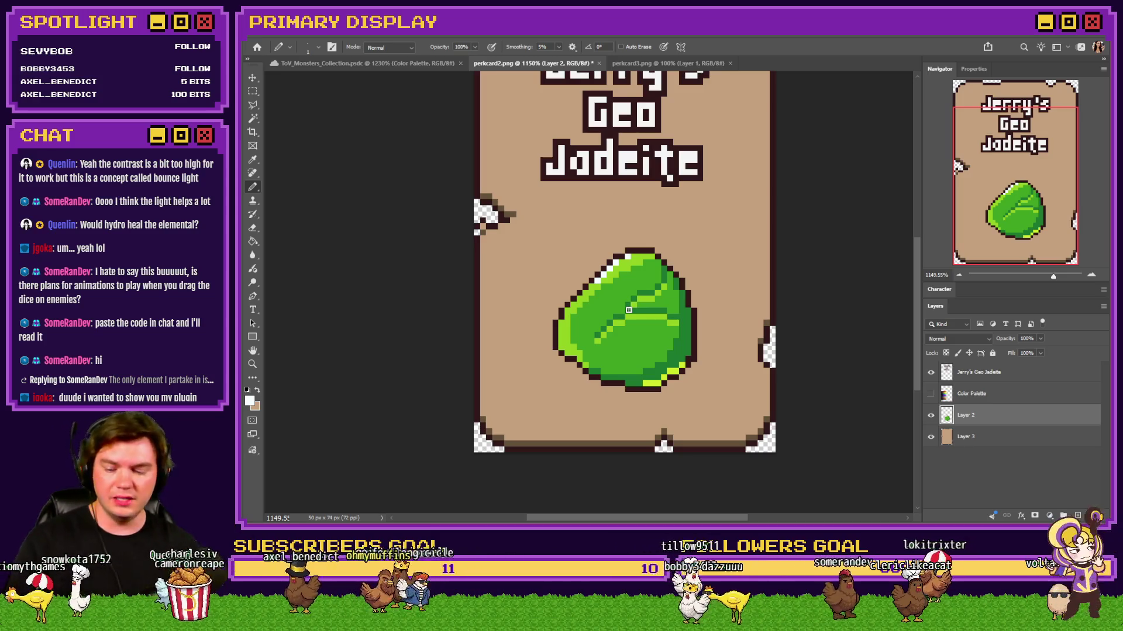
{"action": "key", "text": "alt+Tab"}
{"action": "key", "text": "alt+Tab"}
{"action": "key", "text": "alt+Tab"}
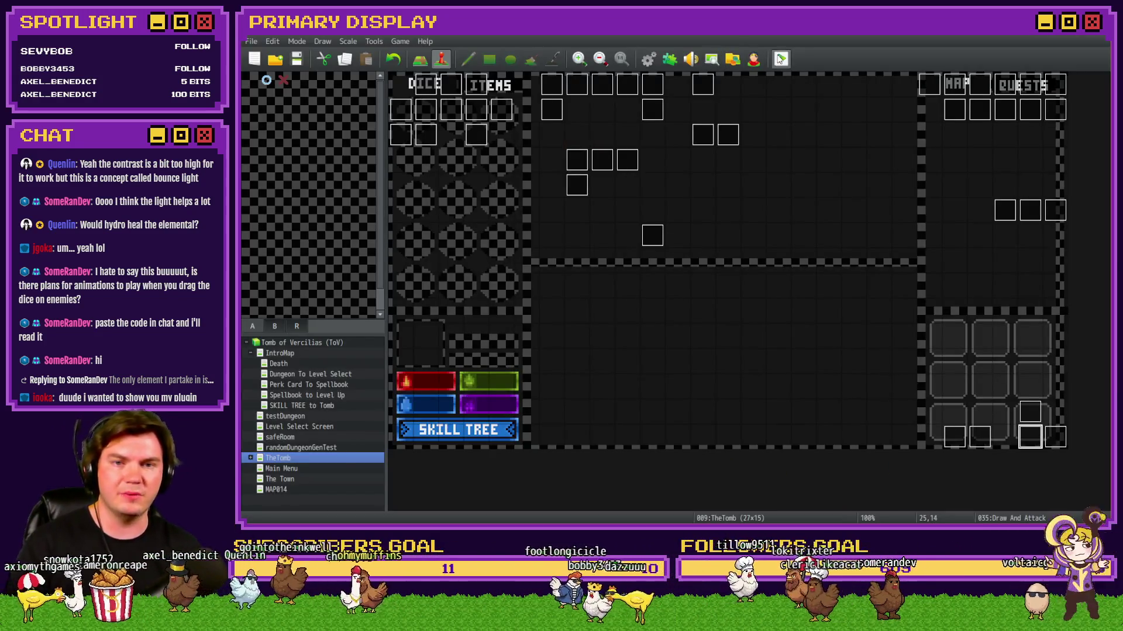
Step: Start a playtest, pick the Spiked Pauldron perk and begin drawing cards against the Gargoyle
{"action": "key", "text": "ctrl+r"}
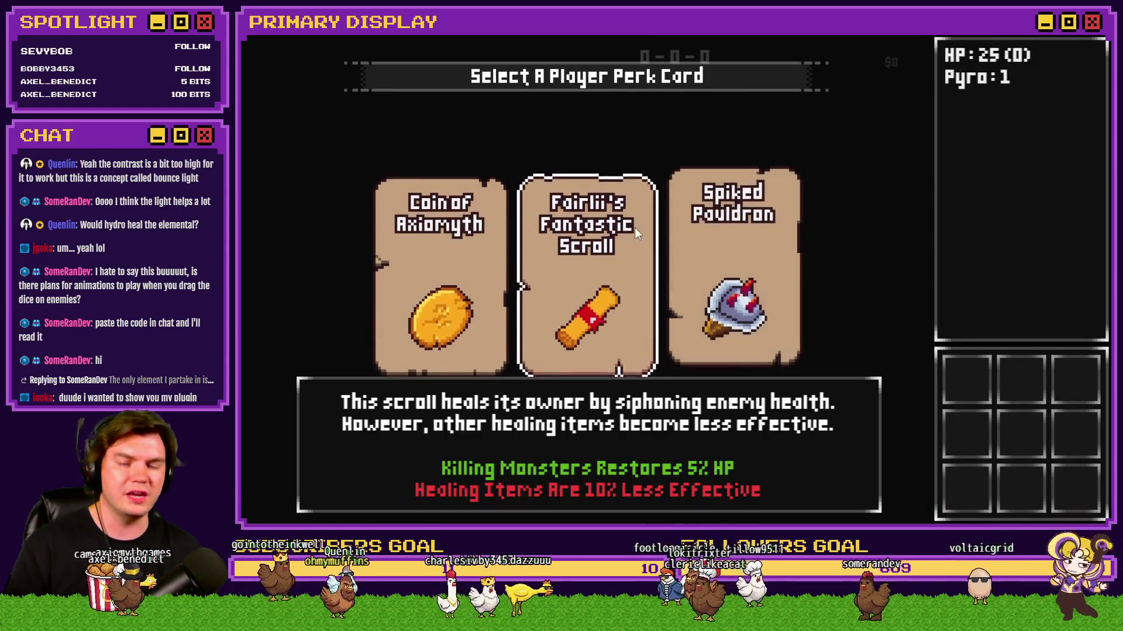
{"action": "left_click", "coordinate": [724, 219]}
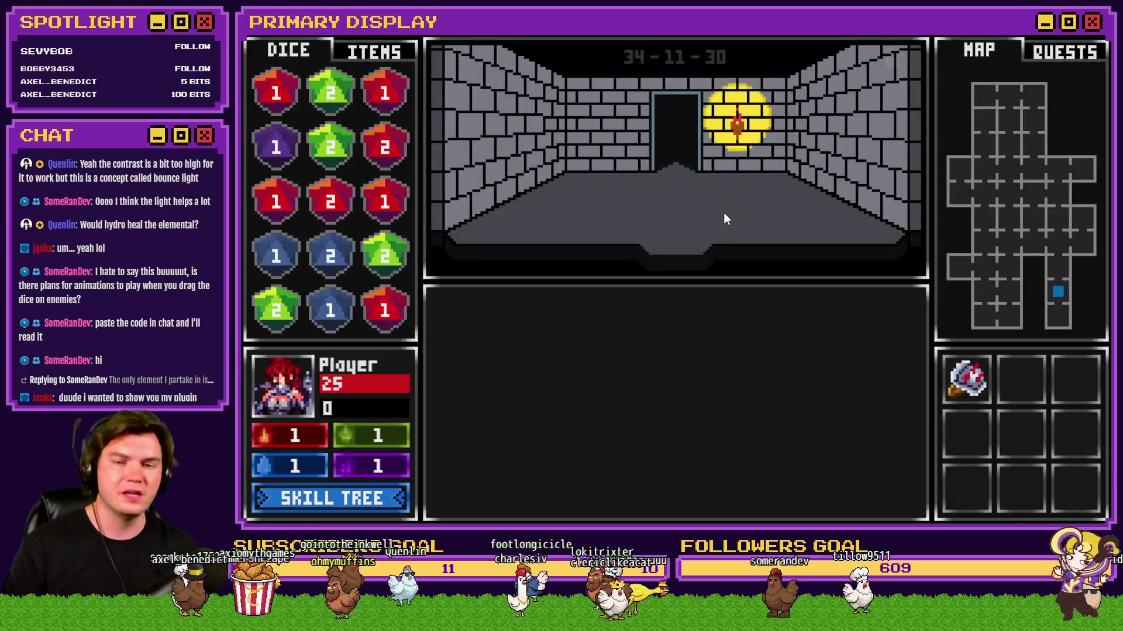
{"action": "key", "text": "w"}
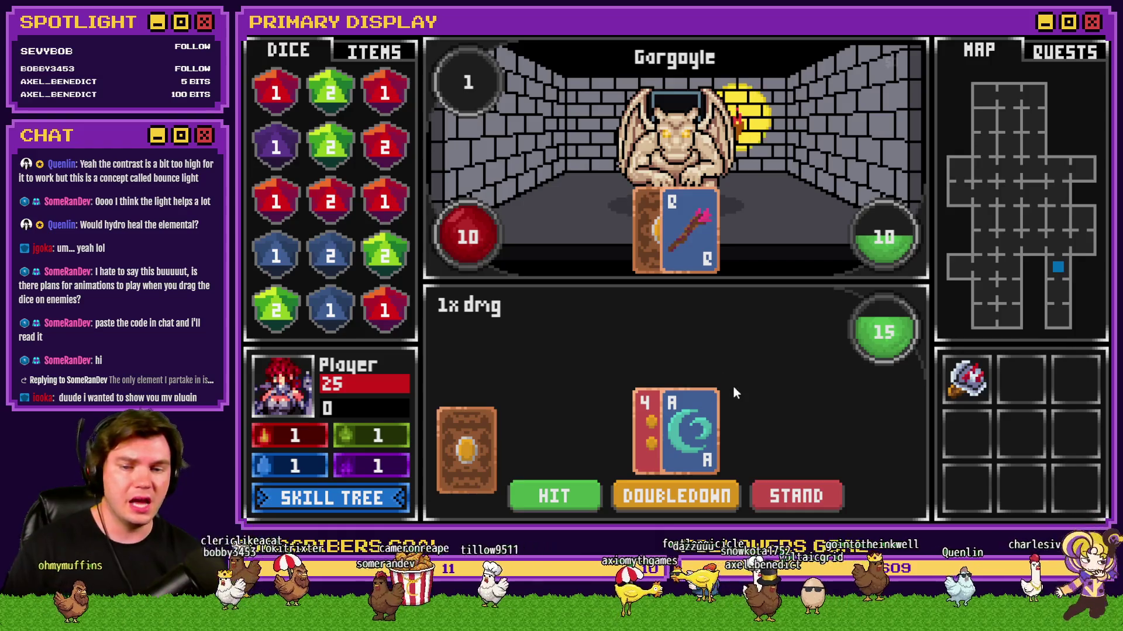
{"action": "left_click", "coordinate": [567, 497]}
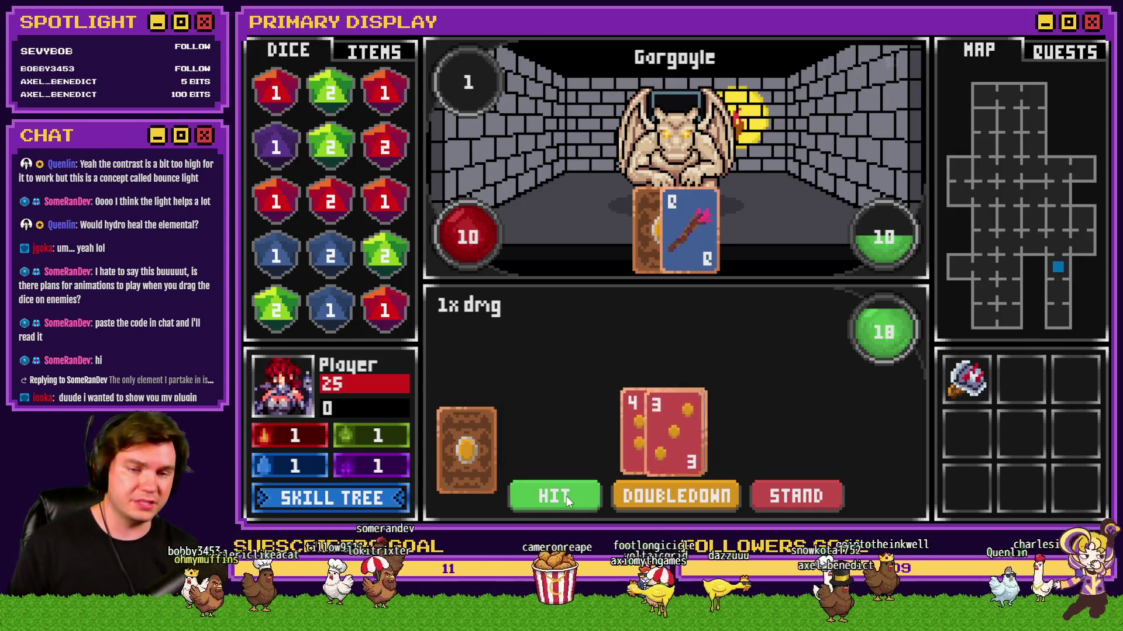
{"action": "left_click", "coordinate": [834, 506]}
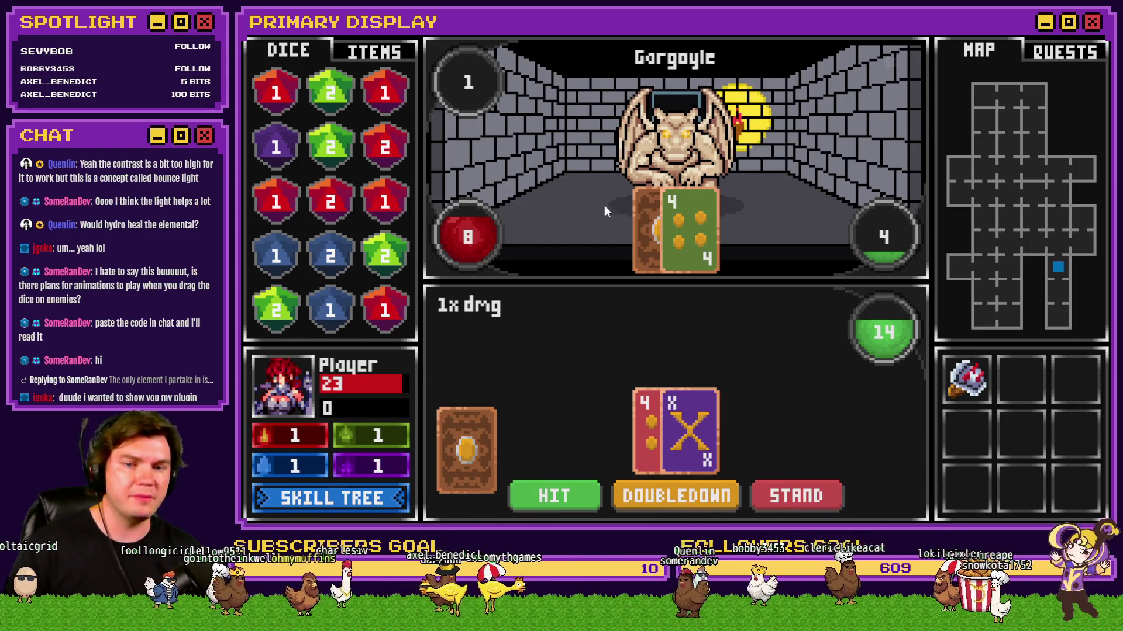
Step: Hit and stand to finish the Gargoyle fight, collect the green die and step into the next cell
{"action": "left_click", "coordinate": [575, 499]}
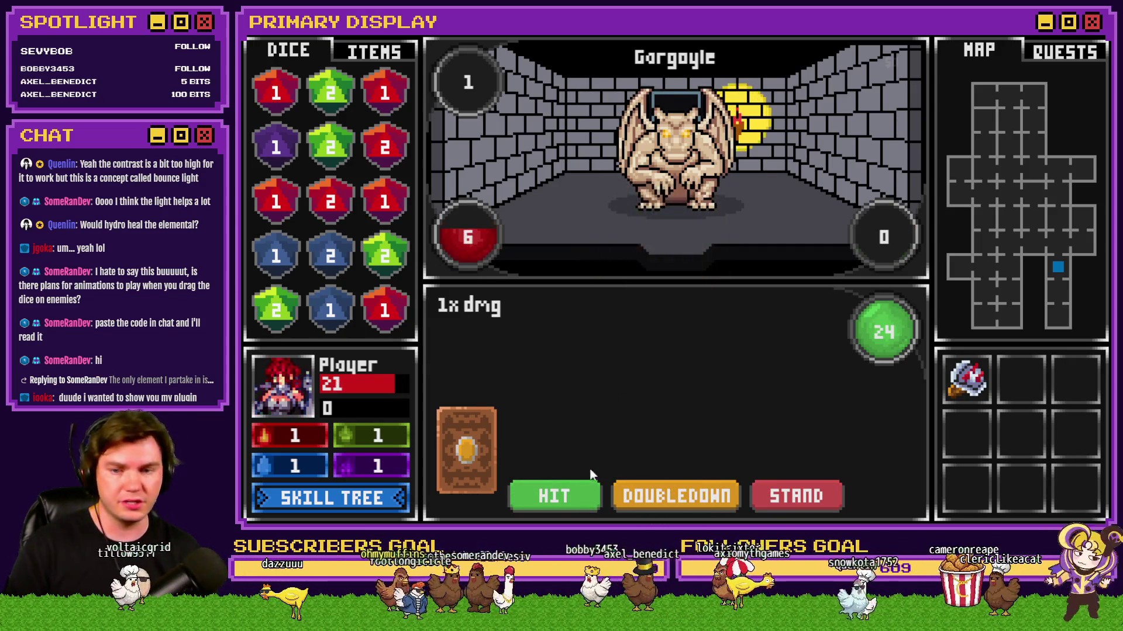
{"action": "left_click", "coordinate": [566, 496]}
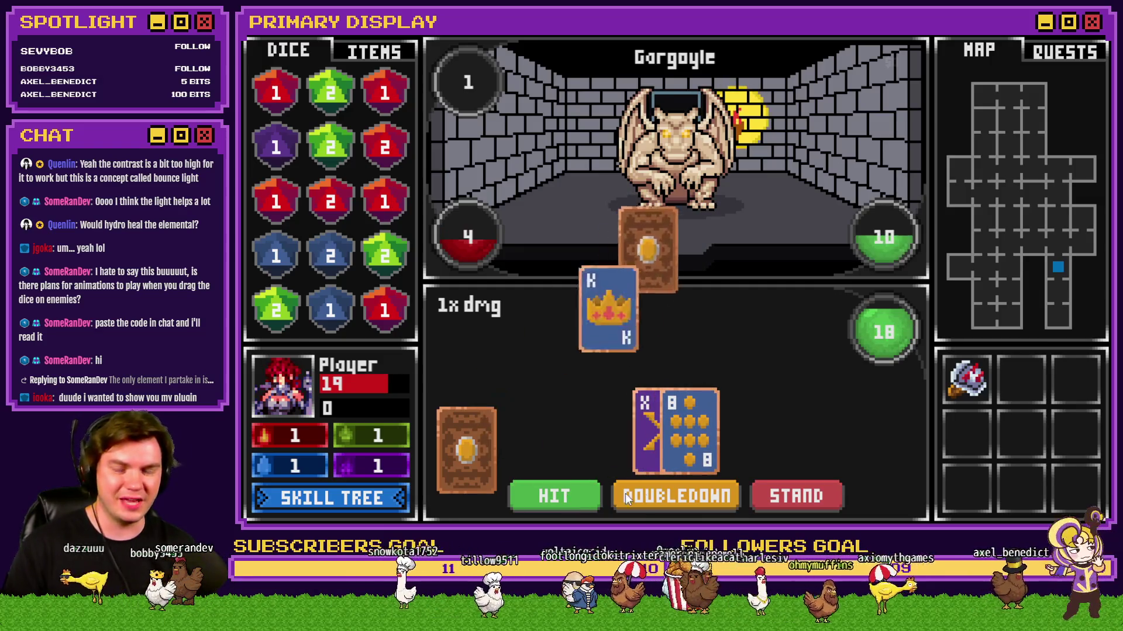
{"action": "left_click", "coordinate": [800, 491]}
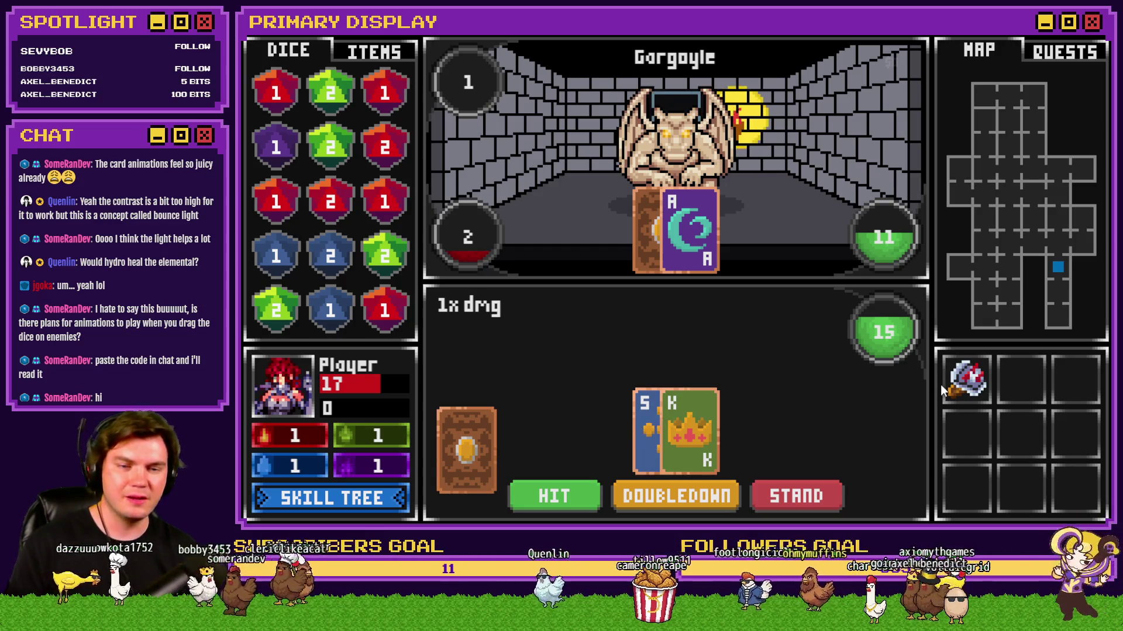
{"action": "left_click", "coordinate": [584, 483]}
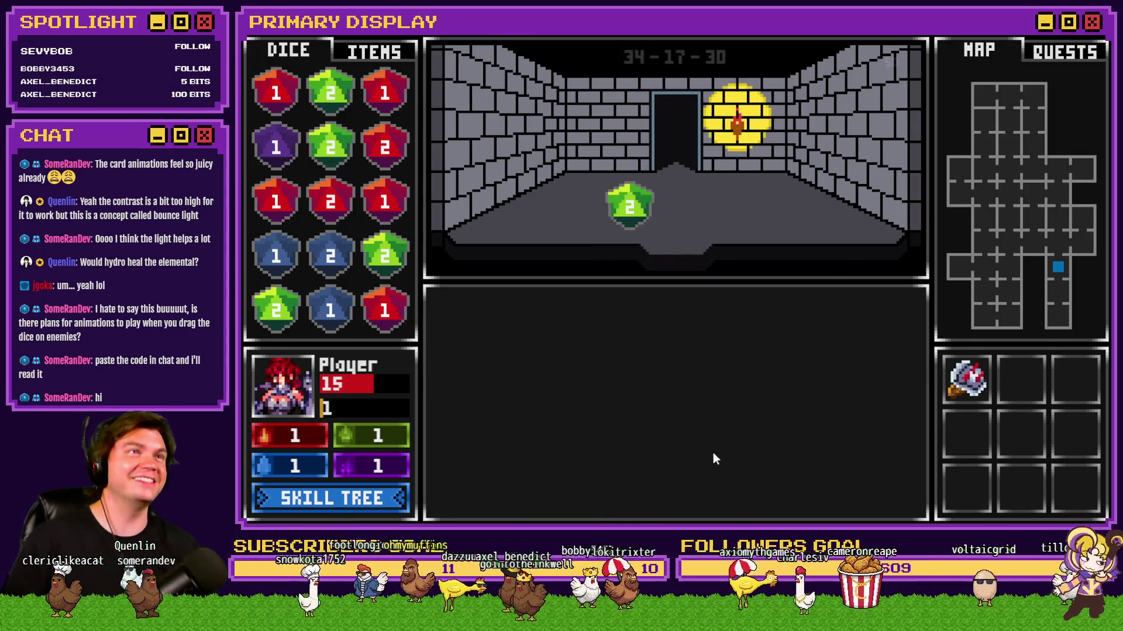
{"action": "mouse_move", "coordinate": [630, 208]}
{"action": "left_mouse_down"}
{"action": "mouse_move", "coordinate": [637, 221]}
{"action": "mouse_move", "coordinate": [320, 192]}
{"action": "left_mouse_up"}
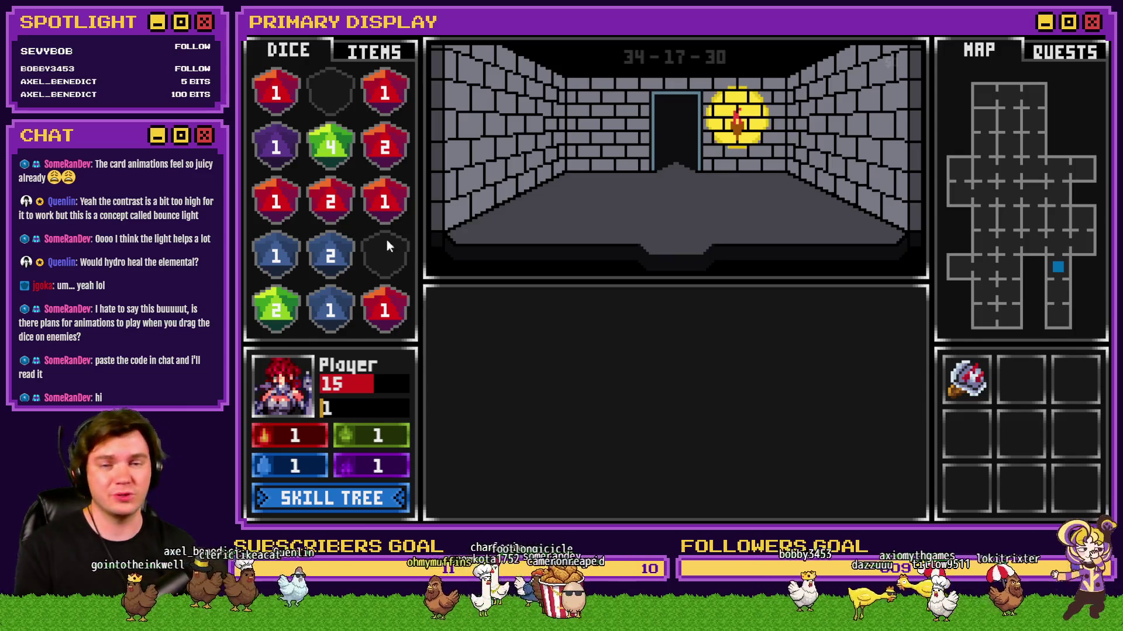
{"action": "key", "text": "w"}
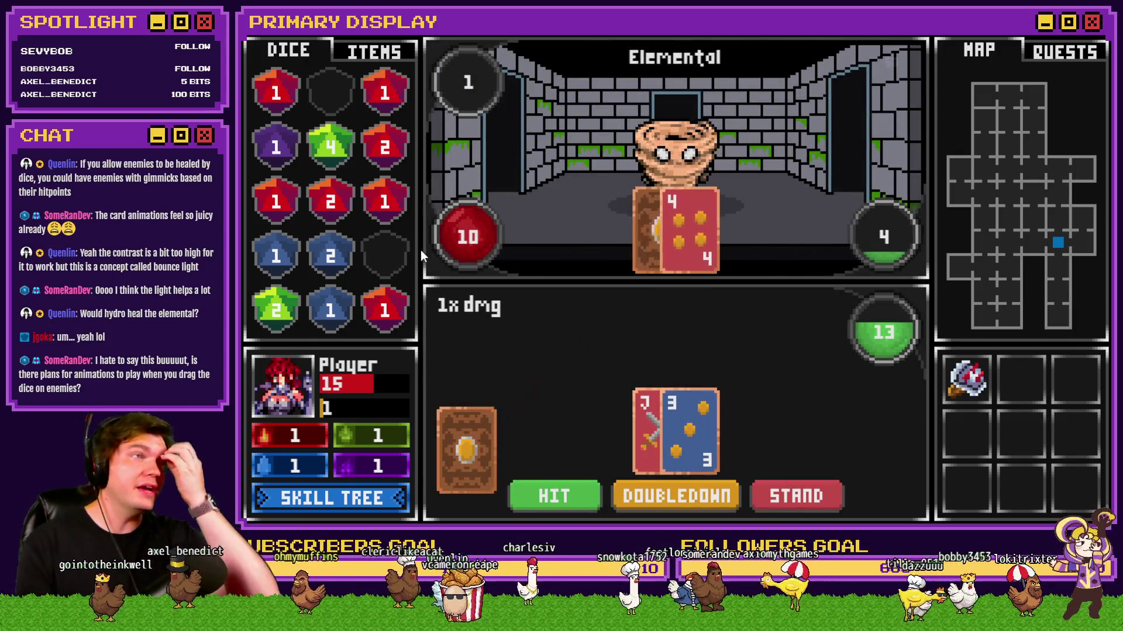
Step: Hit once, spend the red 2 and red 1 dice to finish the Elemental, and move forward
{"action": "left_click", "coordinate": [557, 486]}
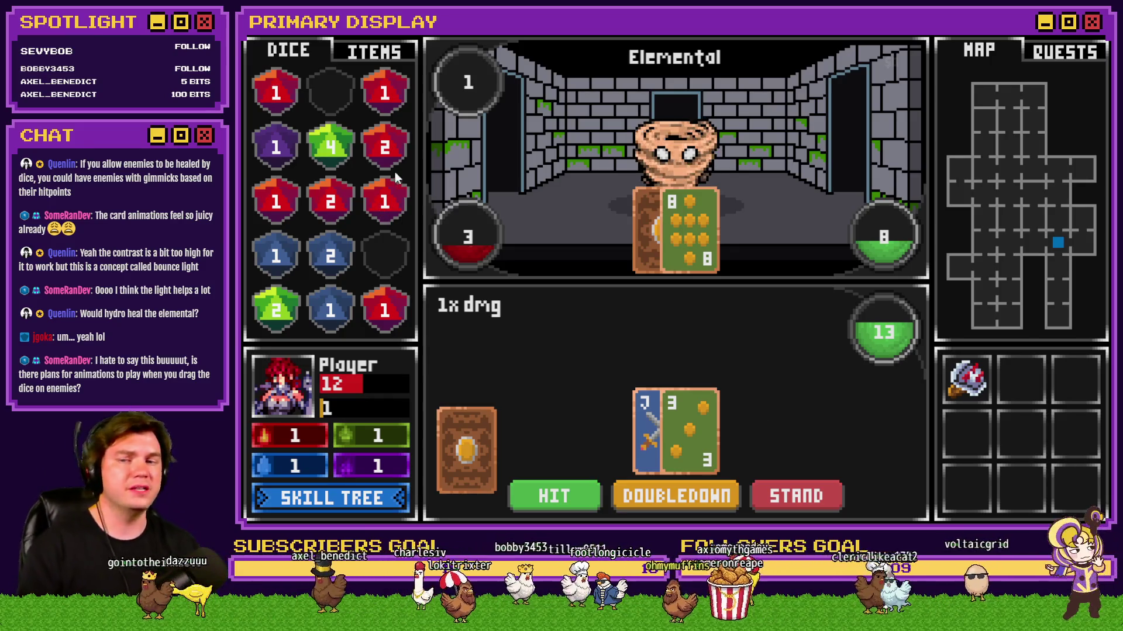
{"action": "left_click_drag", "start_coordinate": [384, 148], "coordinate": [550, 157]}
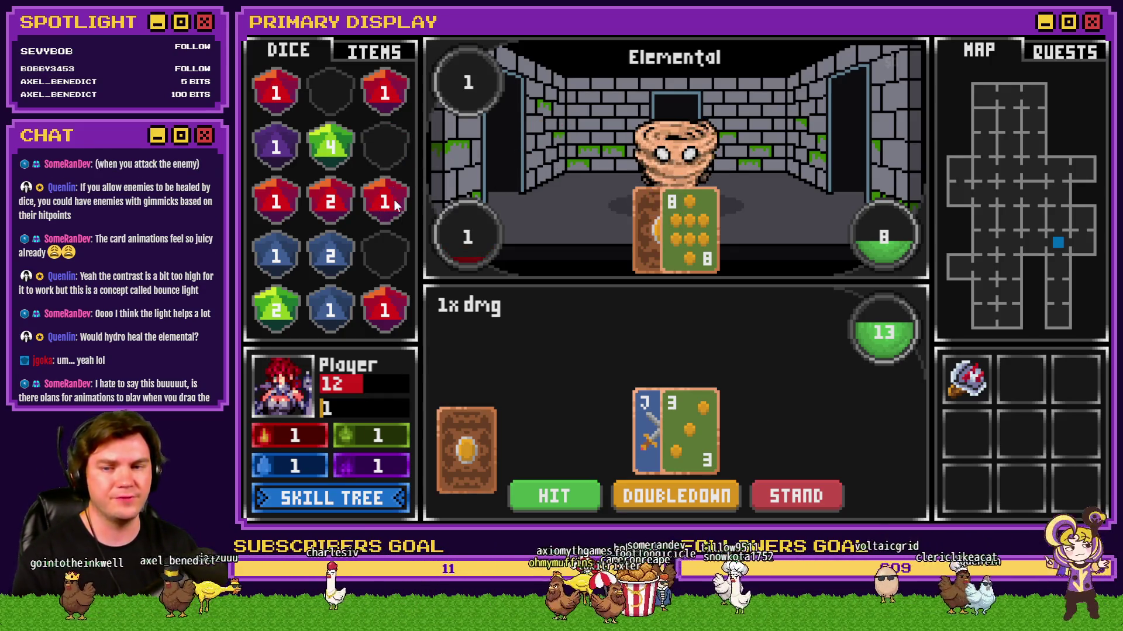
{"action": "left_click_drag", "start_coordinate": [385, 201], "coordinate": [516, 146]}
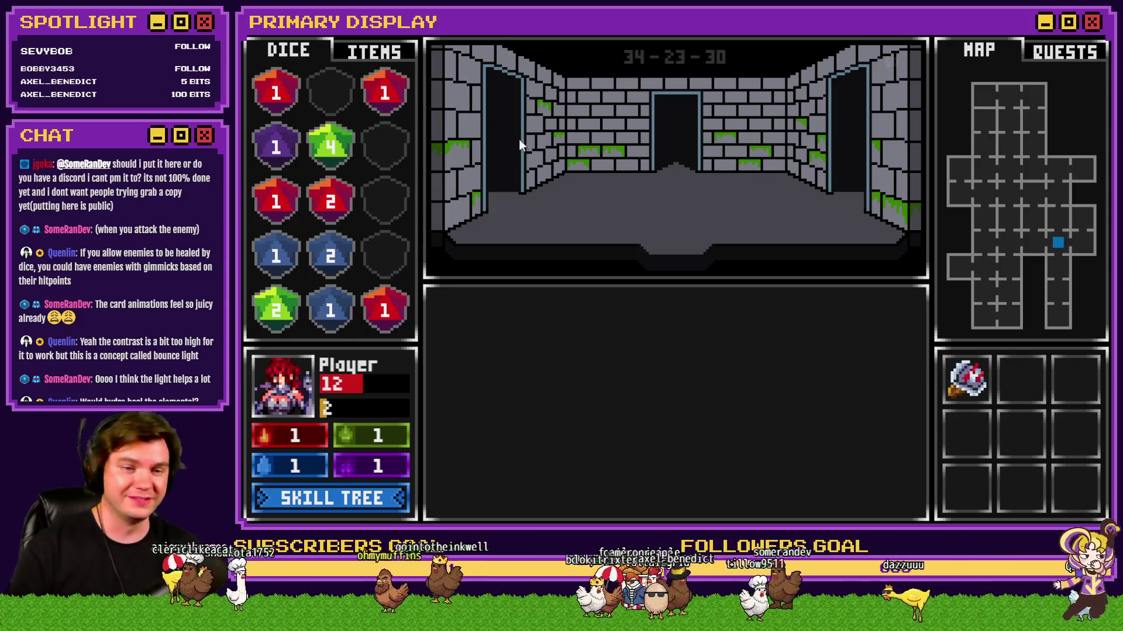
{"action": "key", "text": "w"}
{"action": "key", "text": "w"}
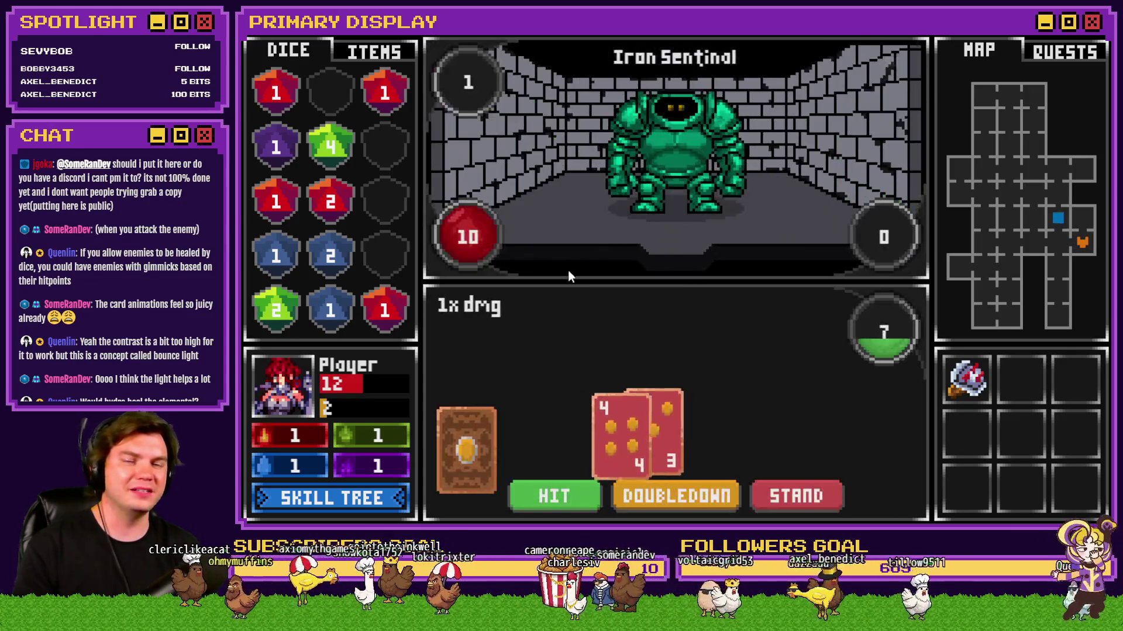
Step: Draw cards, split the pair of 2s and hit on each of the two hands
{"action": "left_click", "coordinate": [555, 501]}
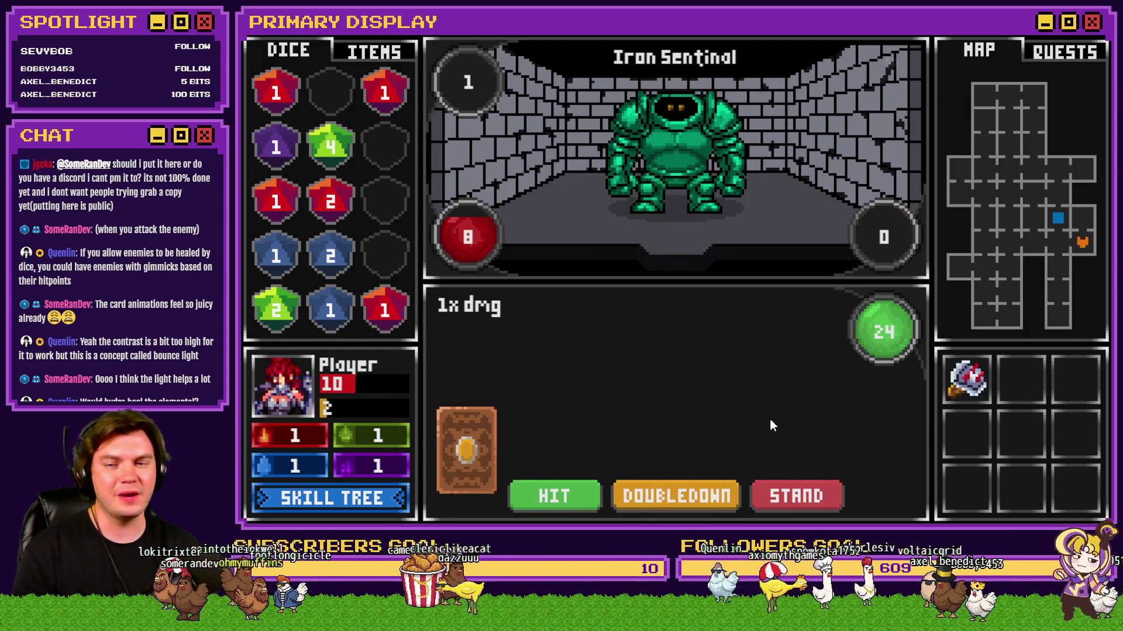
{"action": "left_click", "coordinate": [533, 504]}
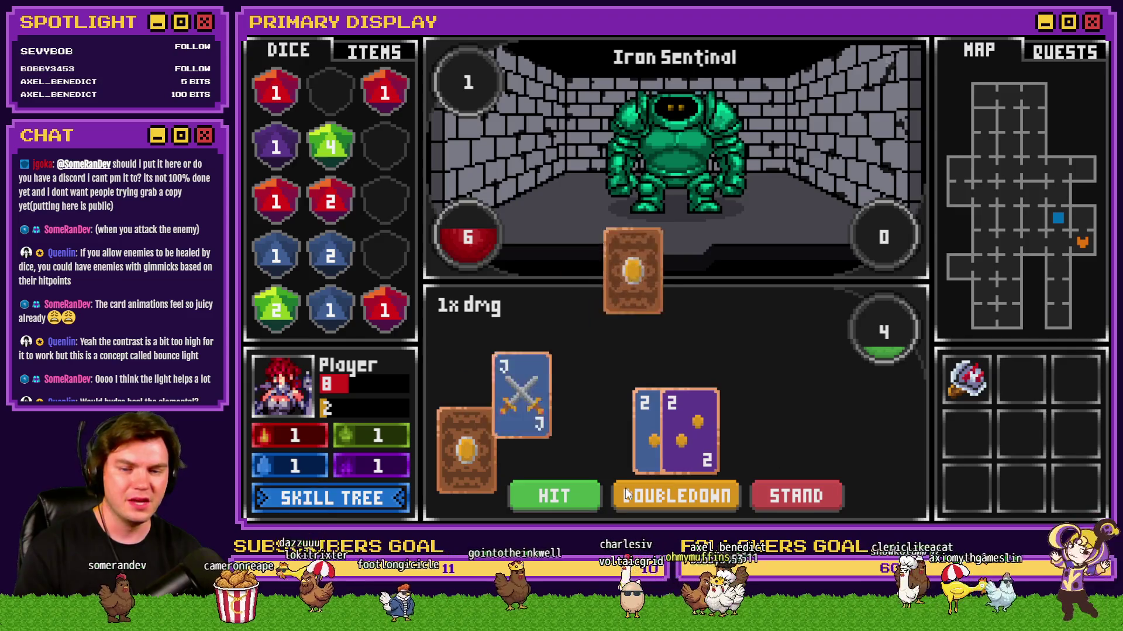
{"action": "left_click", "coordinate": [676, 457]}
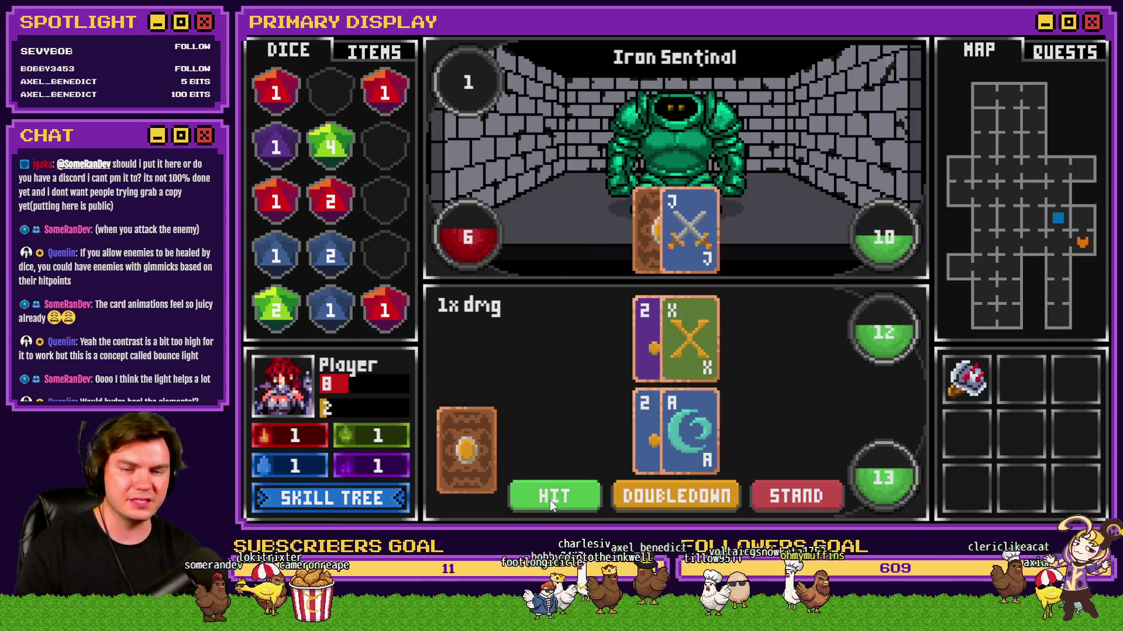
{"action": "left_click", "coordinate": [550, 500]}
{"action": "left_click", "coordinate": [574, 490]}
{"action": "left_click", "coordinate": [588, 497]}
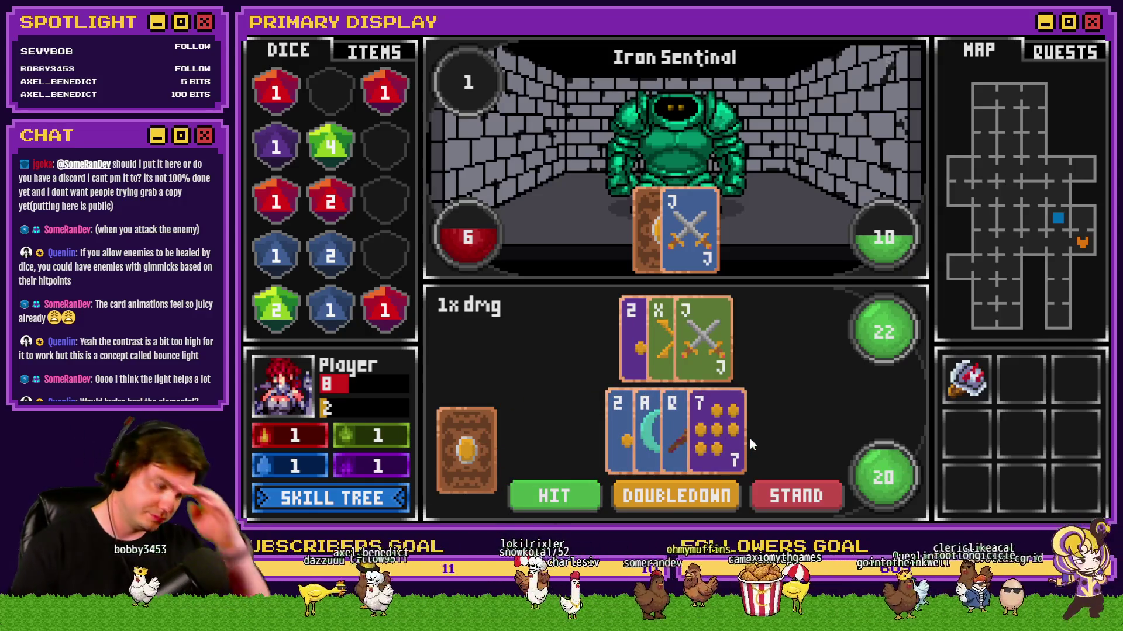
Step: Stand, bet on evens, stand again to beat the Iron Sentinal and step forward
{"action": "left_click", "coordinate": [802, 494]}
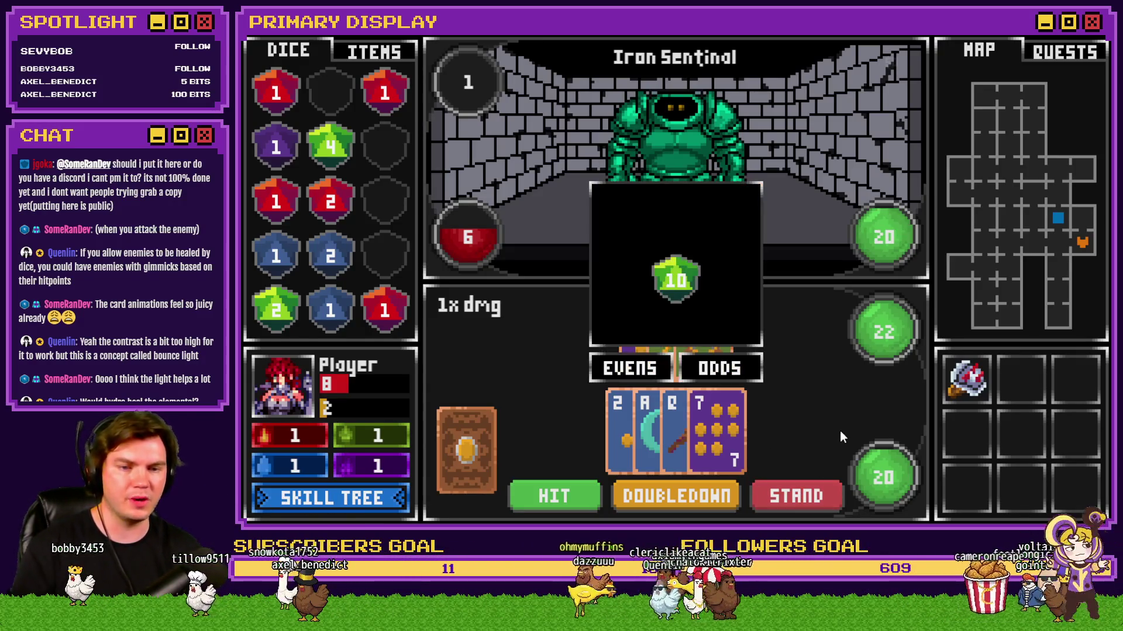
{"action": "left_click", "coordinate": [652, 370]}
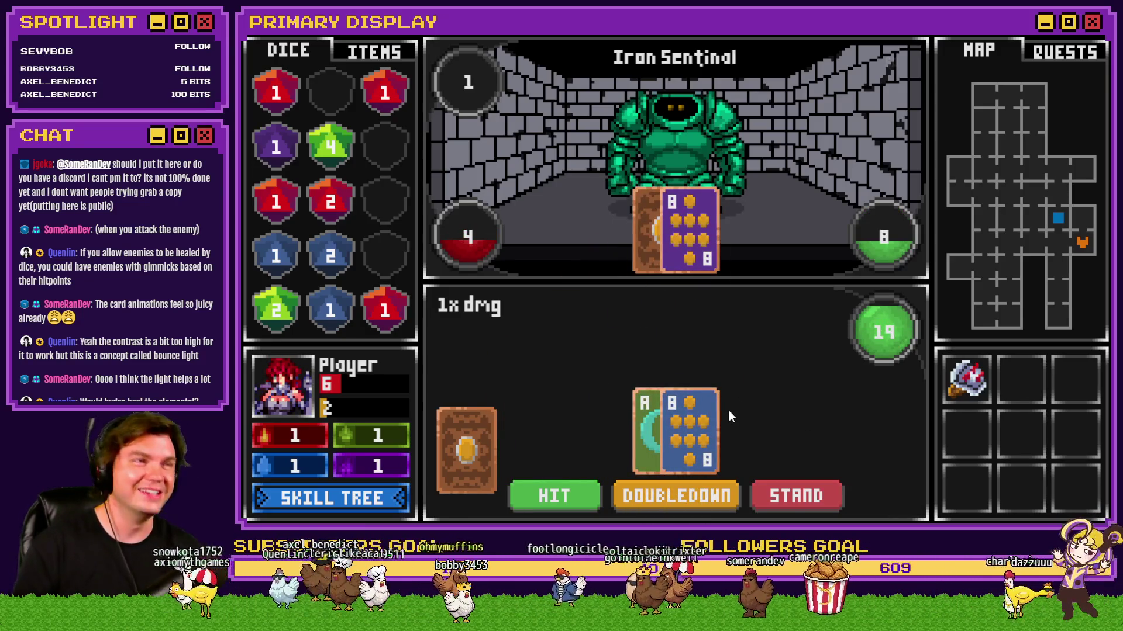
{"action": "left_click", "coordinate": [789, 484]}
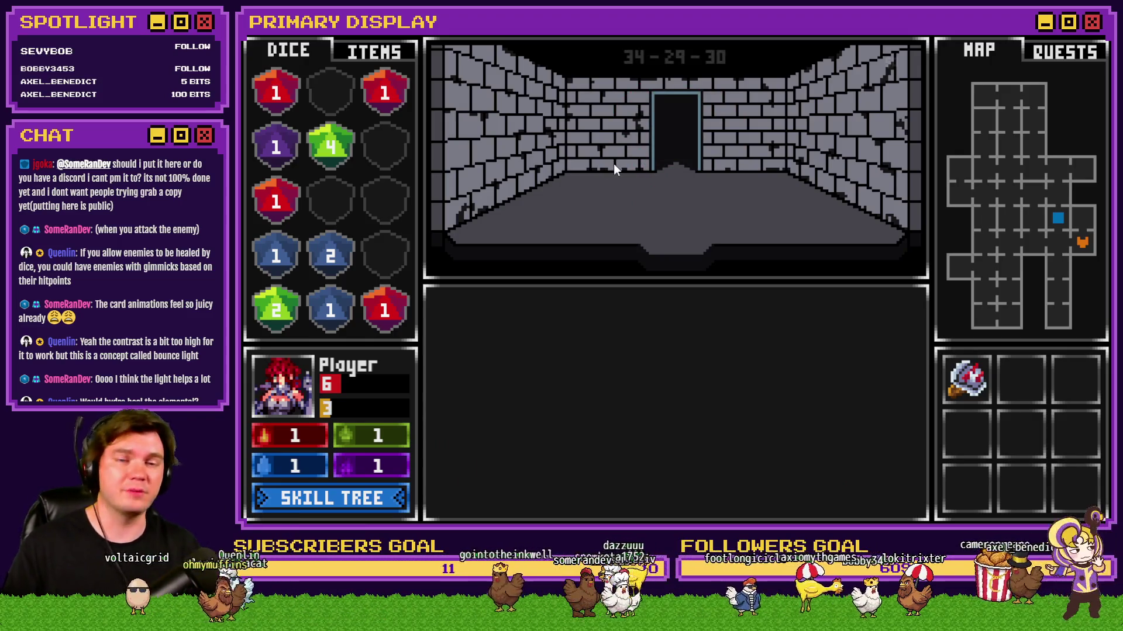
{"action": "key", "text": "w"}
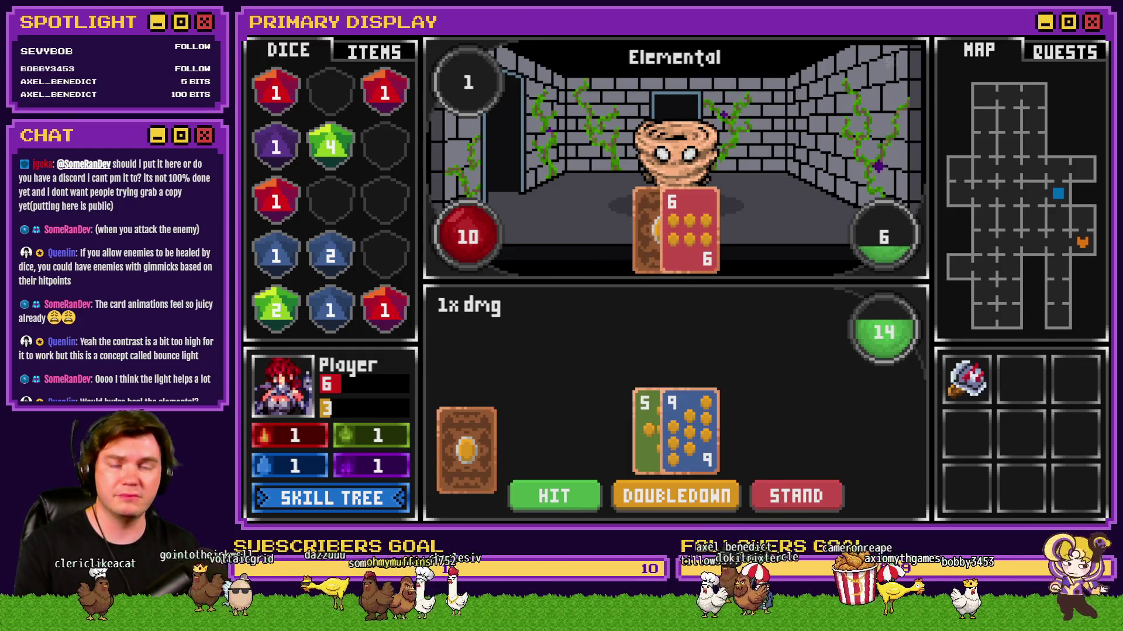
Step: Close the game playtest window
{"action": "key", "text": "alt+F4"}
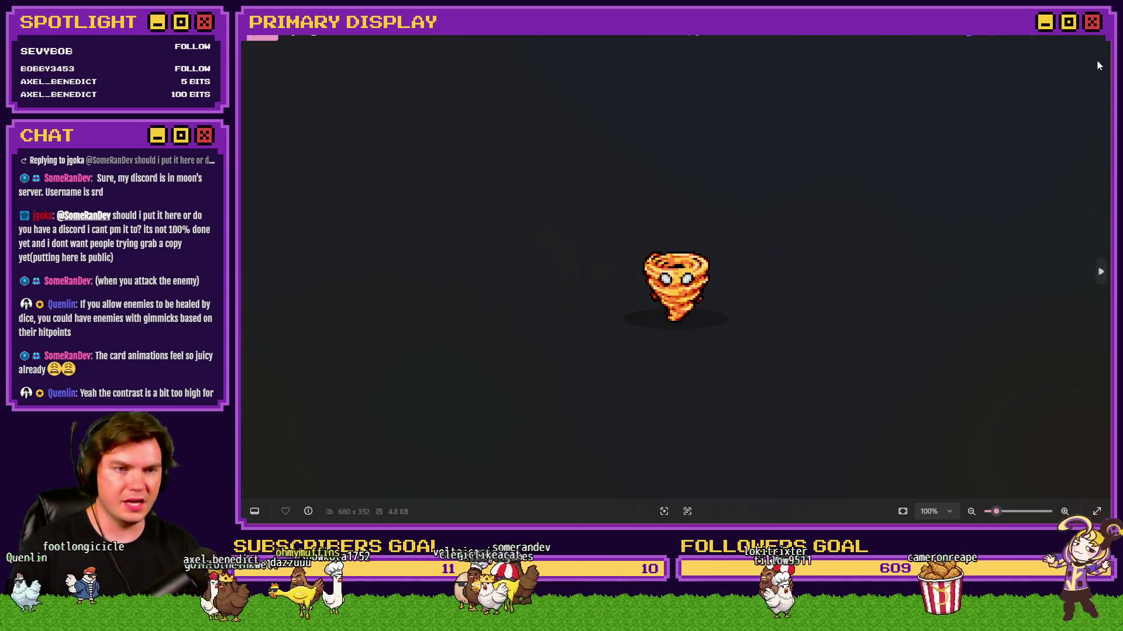
Step: Switch back to the Geo Jadeite card artwork in Photoshop
{"action": "key", "text": "alt+Tab"}
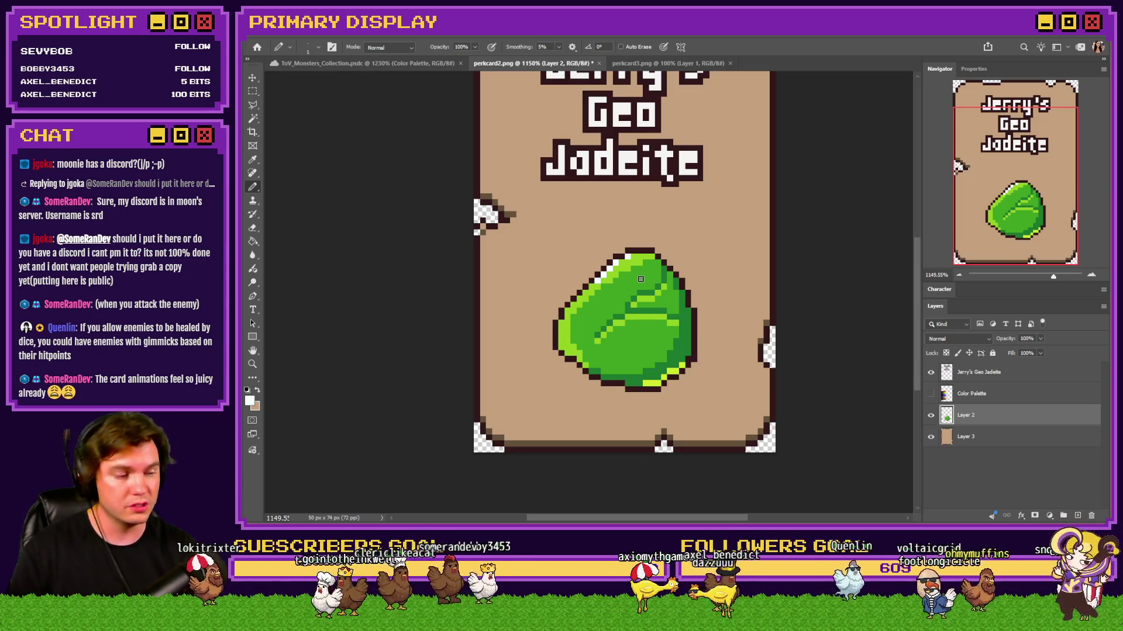
Step: Show the colour palette, sample greens with Layer 2 active, then hide the palette again
{"action": "left_click", "coordinate": [252, 239]}
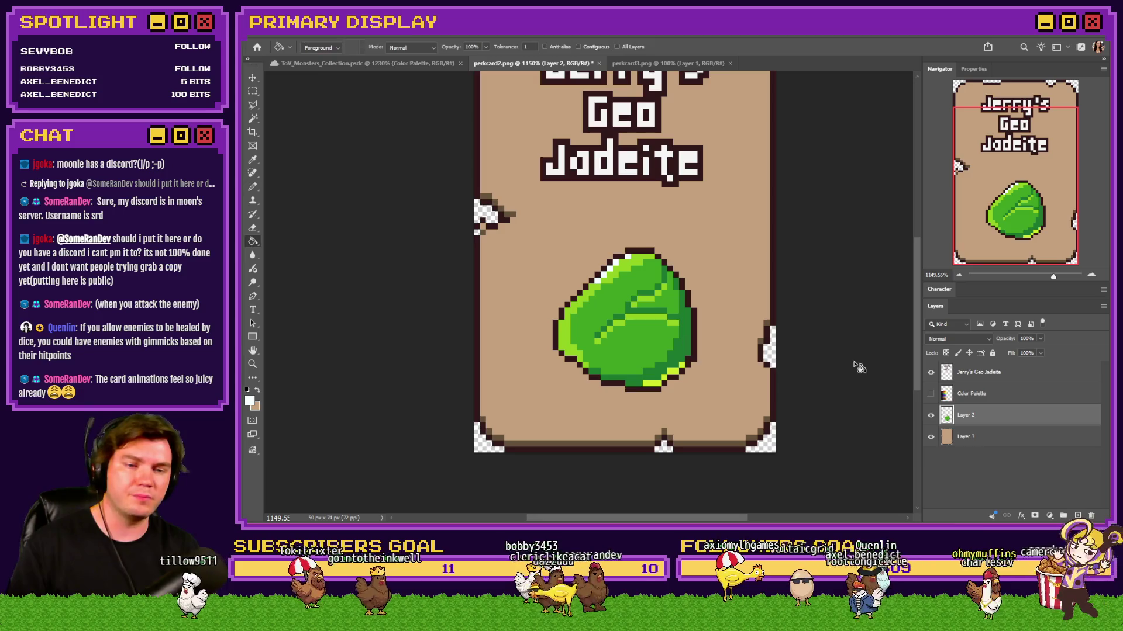
{"action": "left_click", "coordinate": [969, 393]}
{"action": "left_click", "coordinate": [931, 394]}
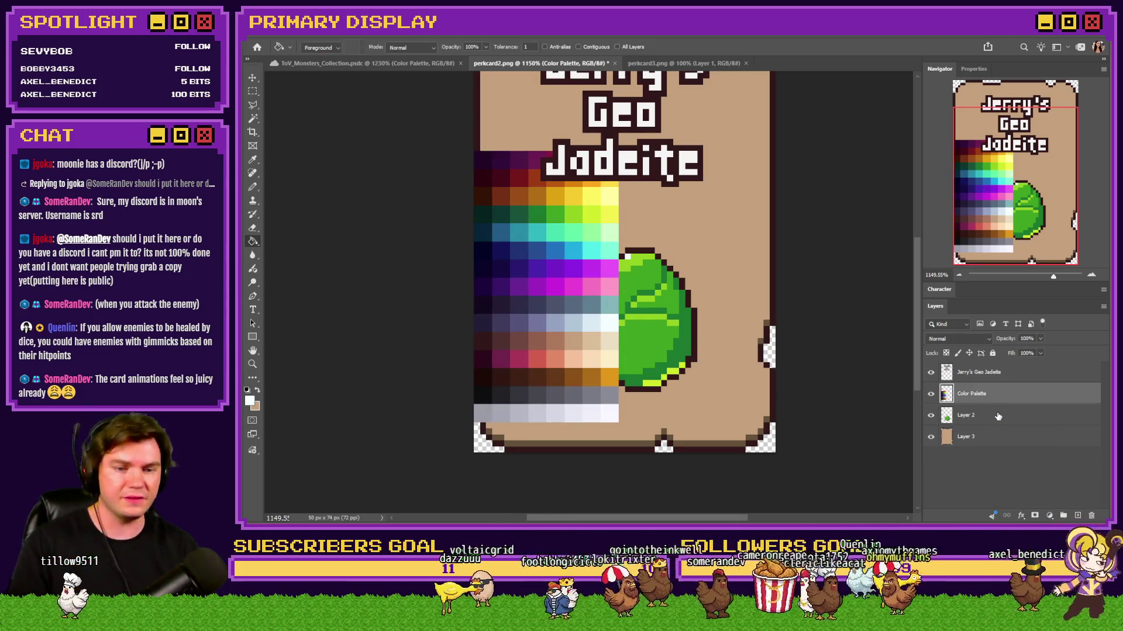
{"action": "left_click", "coordinate": [997, 413]}
{"action": "left_click", "coordinate": [612, 213], "text": "alt"}
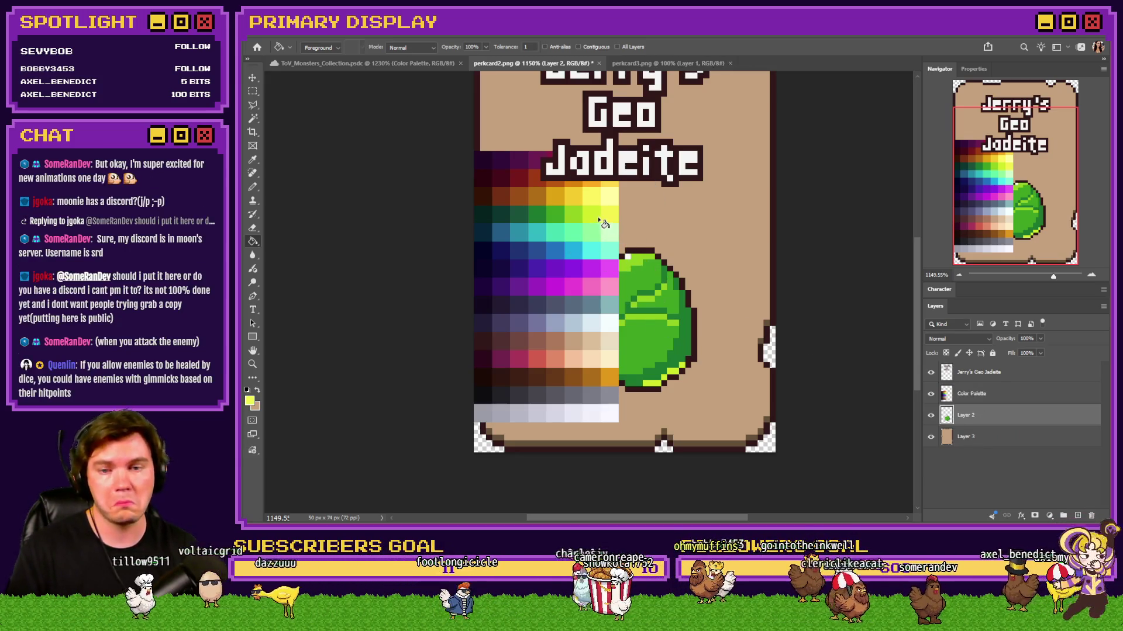
{"action": "left_click", "coordinate": [574, 214], "text": "alt"}
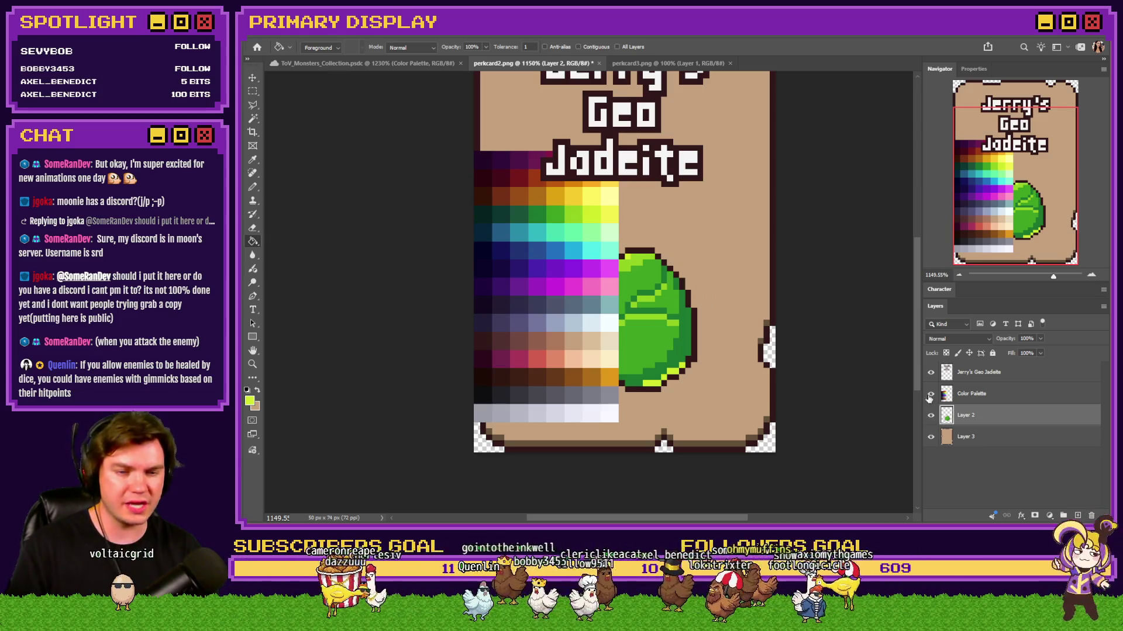
{"action": "left_click", "coordinate": [931, 393]}
{"action": "scroll", "coordinate": [514, 226], "scroll_direction": "down", "scroll_amount": 1}
{"action": "scroll", "coordinate": [514, 225], "scroll_direction": "up", "scroll_amount": 2}
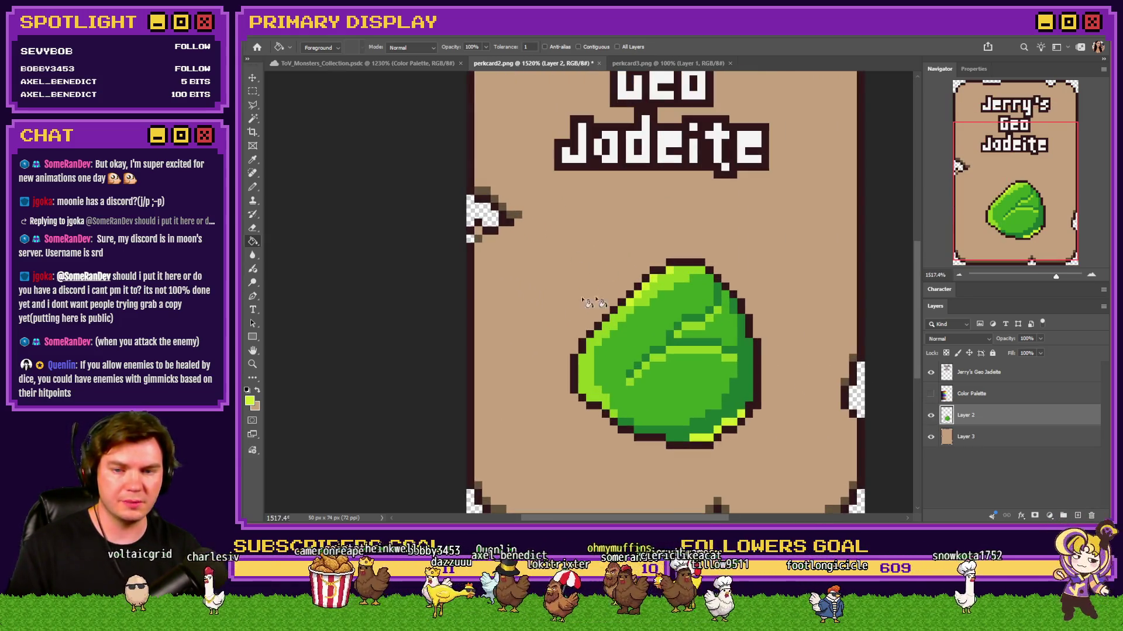
Step: With the Pencil, resample palette greens and add light-green pixels along the gem's bottom edge
{"action": "key", "text": "b"}
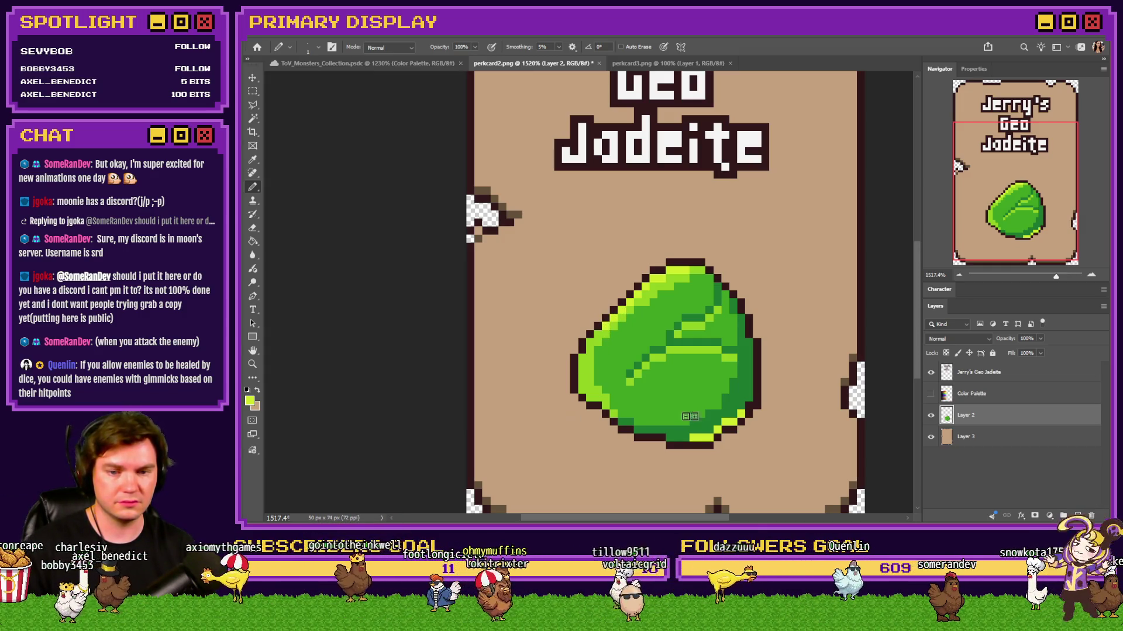
{"action": "left_click", "coordinate": [931, 395]}
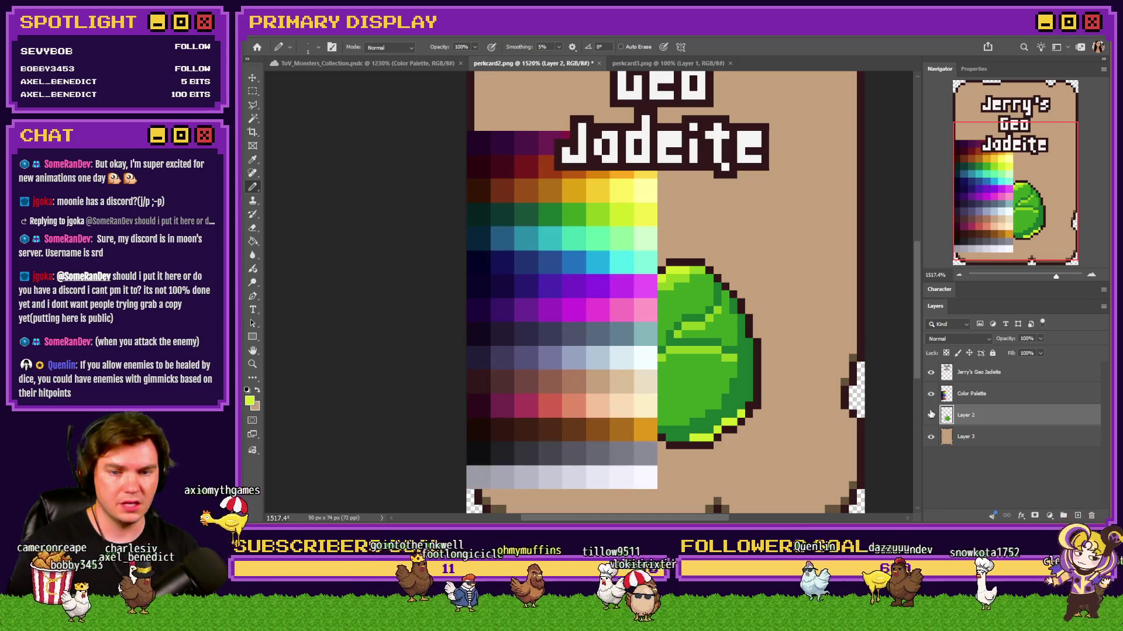
{"action": "left_click", "coordinate": [605, 208], "text": "alt"}
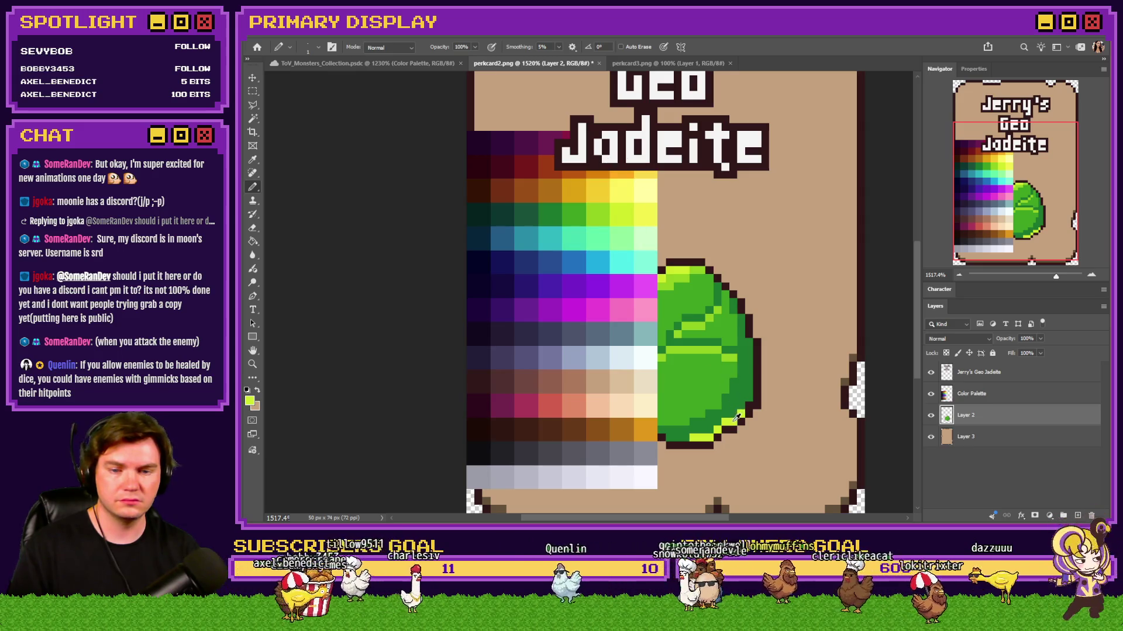
{"action": "left_click", "coordinate": [611, 216], "text": "alt"}
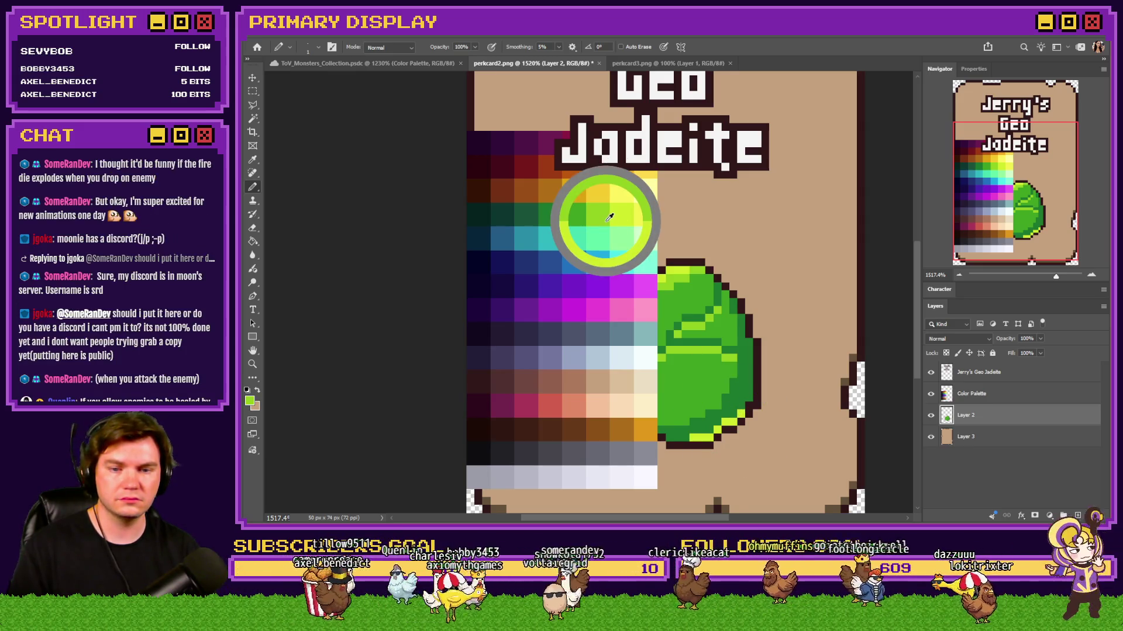
{"action": "left_click", "coordinate": [581, 219], "text": "alt"}
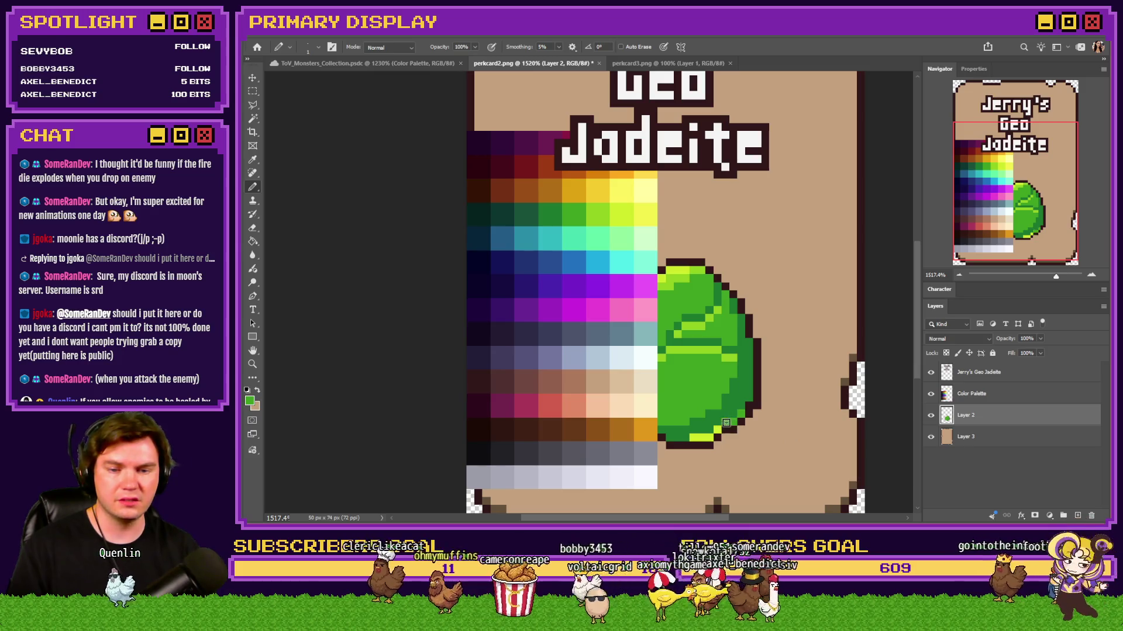
{"action": "left_click", "coordinate": [583, 219], "text": "alt"}
{"action": "left_click", "coordinate": [699, 437]}
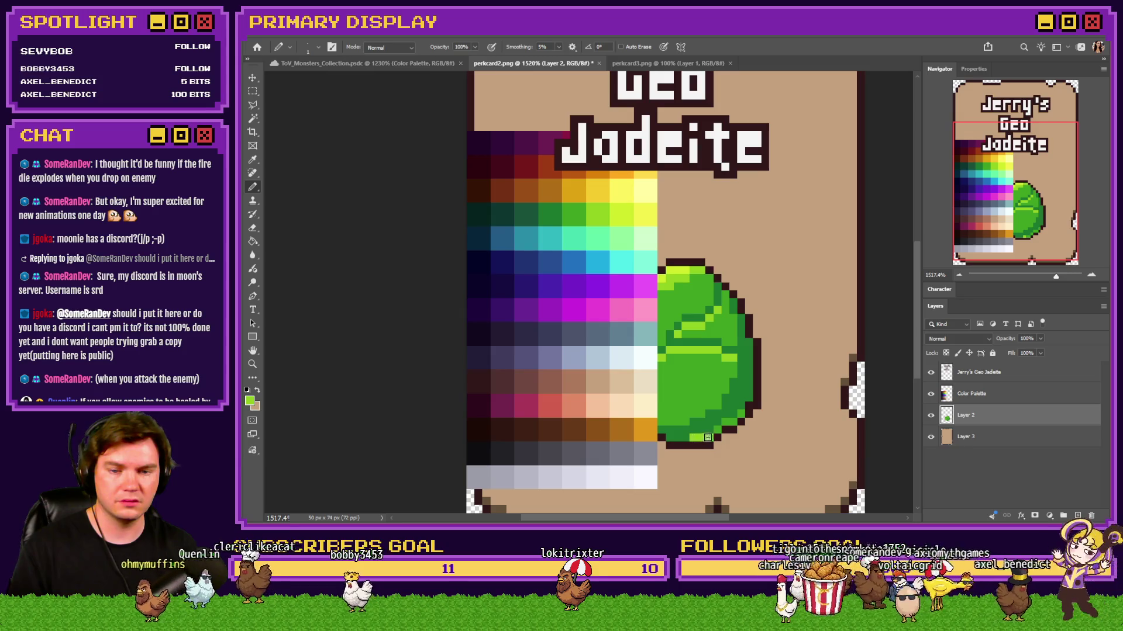